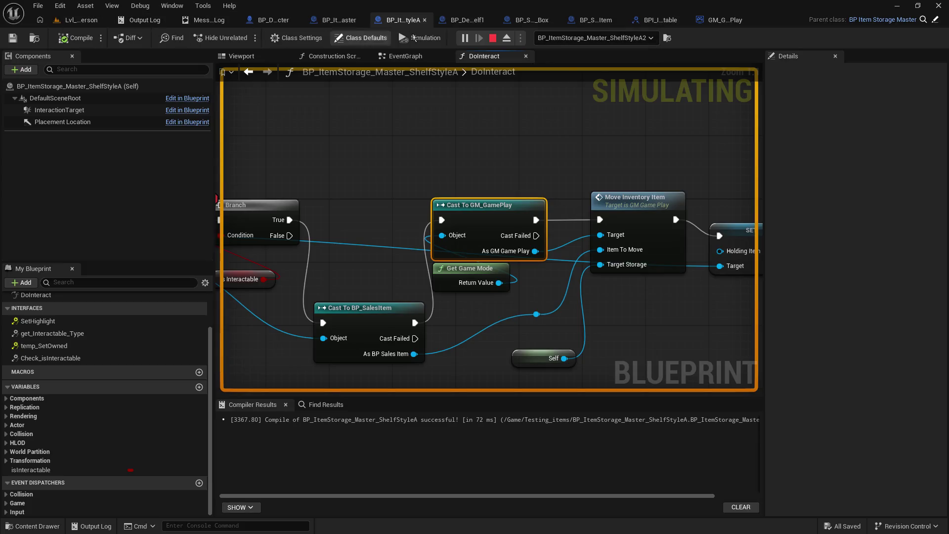
Step: Stop the shelf simulation and return to the level's World Settings
click(493, 38)
click(71, 21)
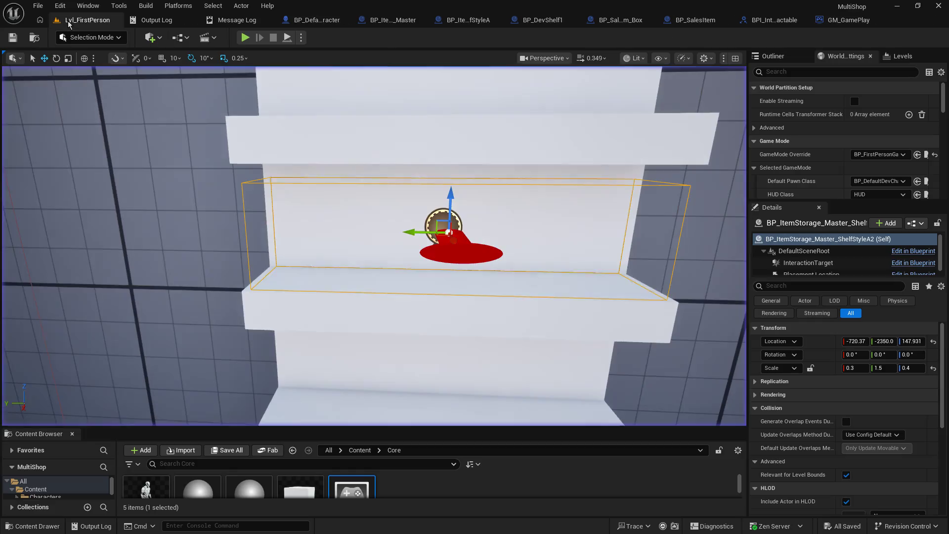
click(783, 55)
click(841, 58)
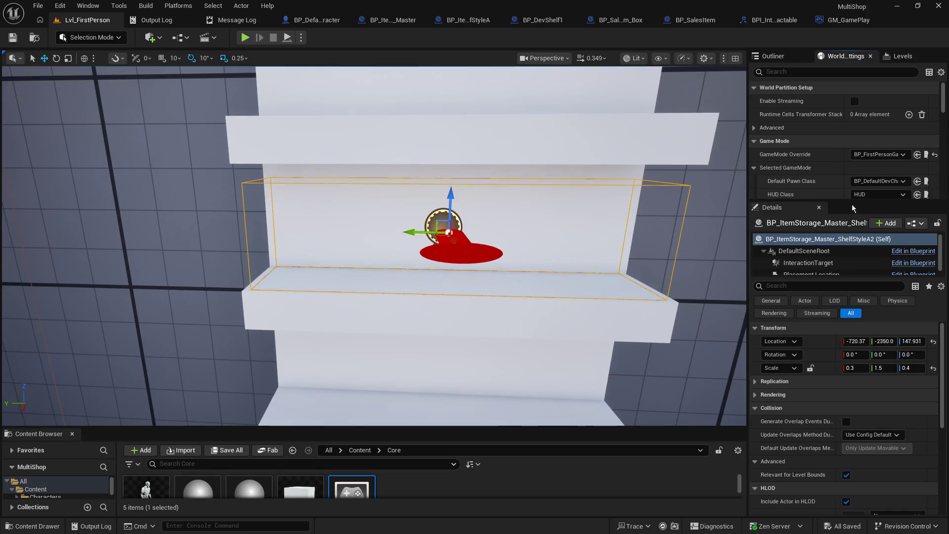
Step: Set GameMode Override to GameMode, save the level, and start a playtest
mouse_move(852, 204)
mouse_down()
mouse_move(855, 312)
mouse_move(856, 258)
mouse_up()
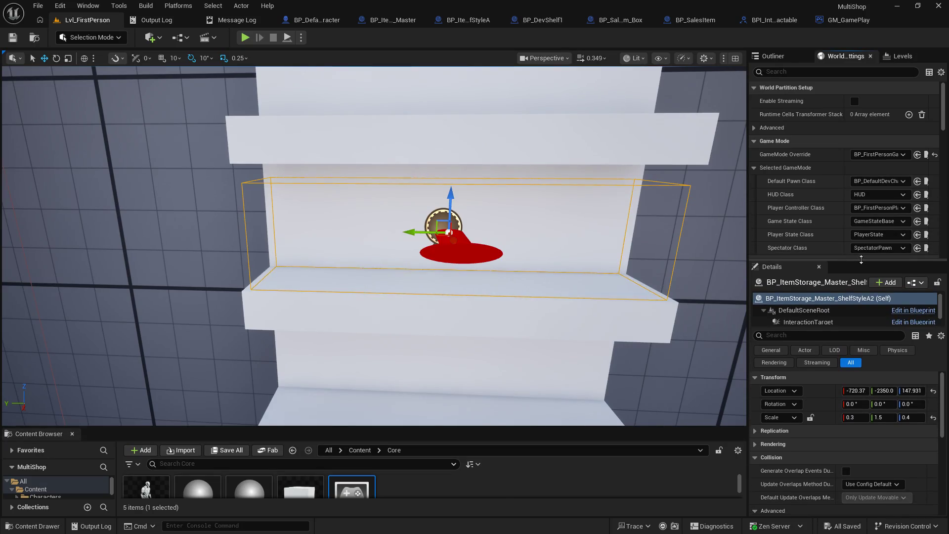
click(879, 155)
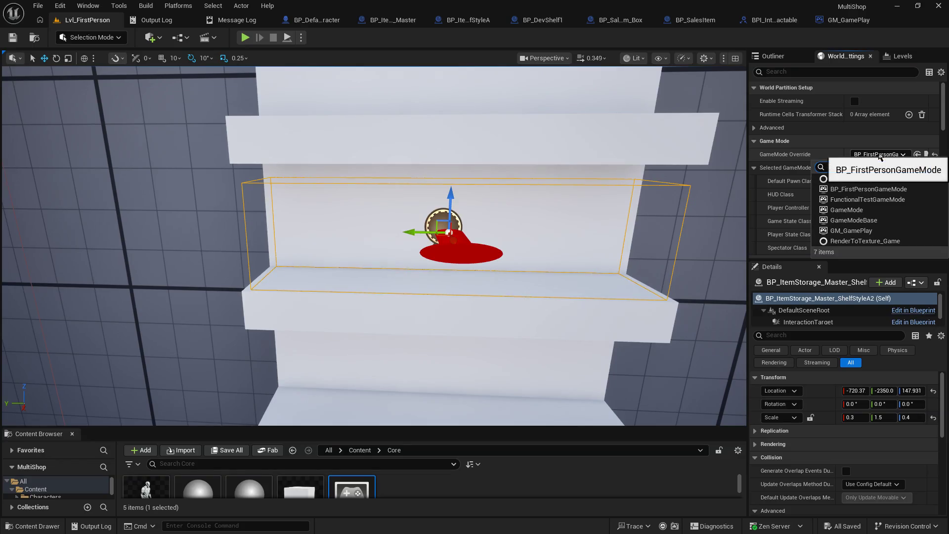
click(869, 210)
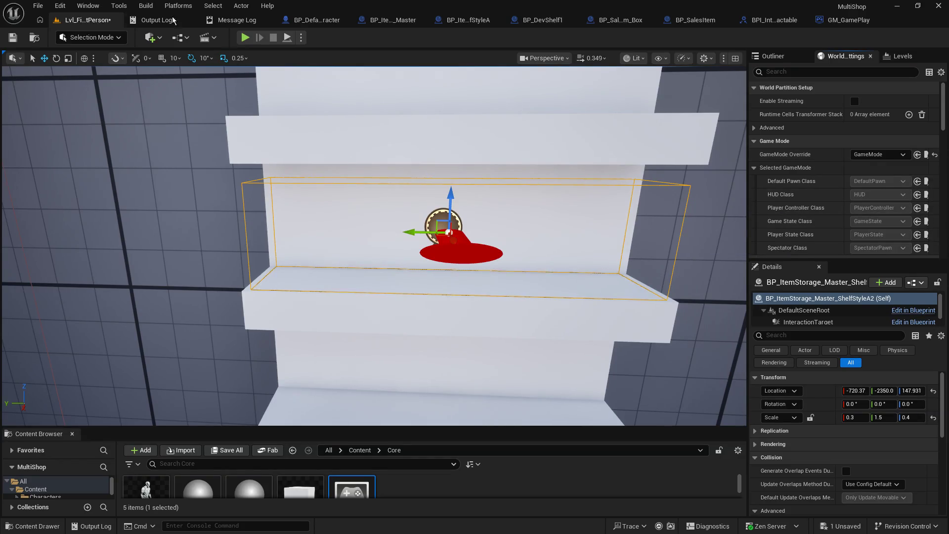
click(13, 37)
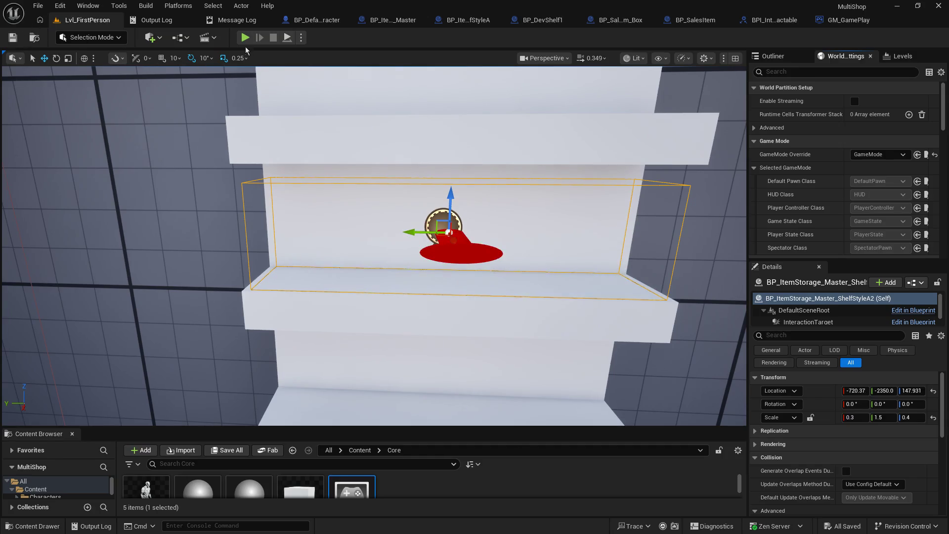
click(244, 38)
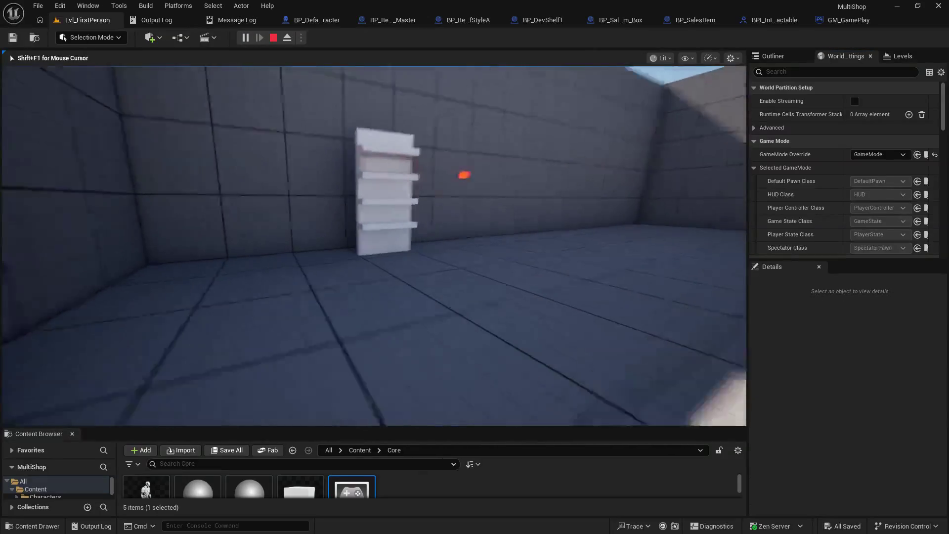
Step: End the playtest running under the plain GameMode with Esc
key(Escape)
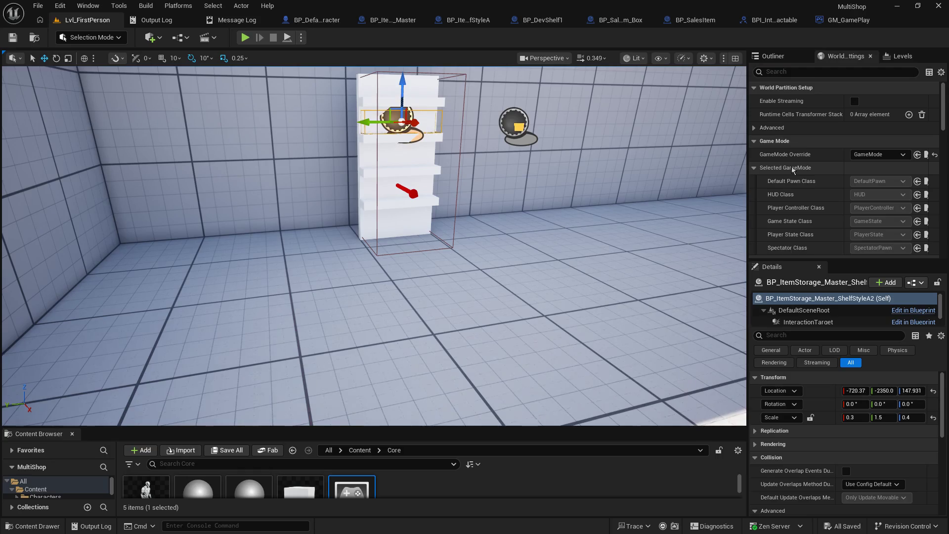
Step: Change GameMode Override back to BP_FirstPersonGameMode, viewing the shelf and player start
click(880, 155)
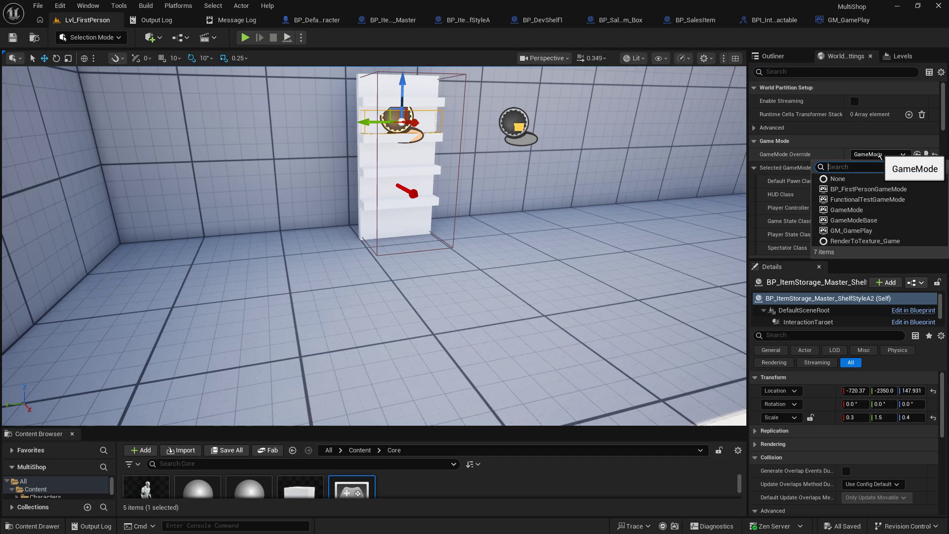
click(917, 188)
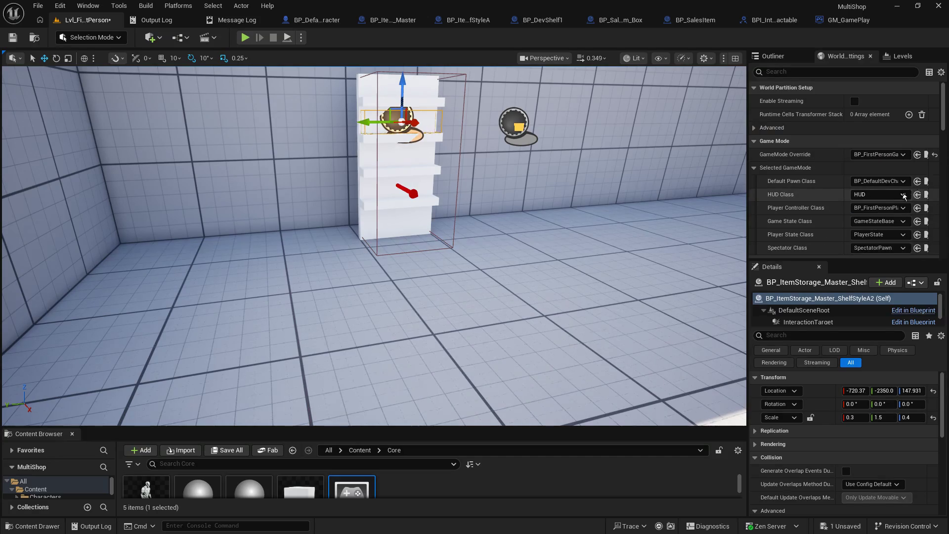
mouse_move(692, 198)
mouse_down()
mouse_move(544, 213)
mouse_move(579, 207)
mouse_up()
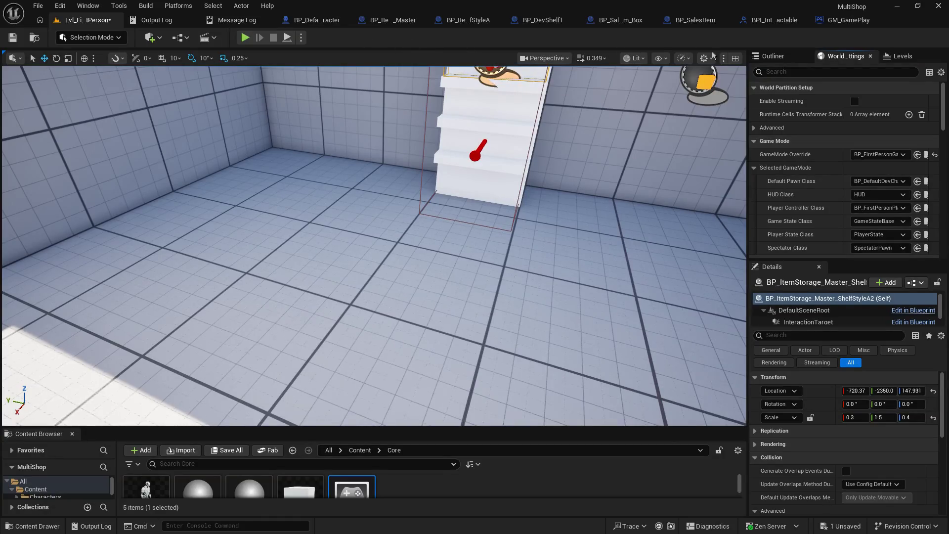
click(849, 20)
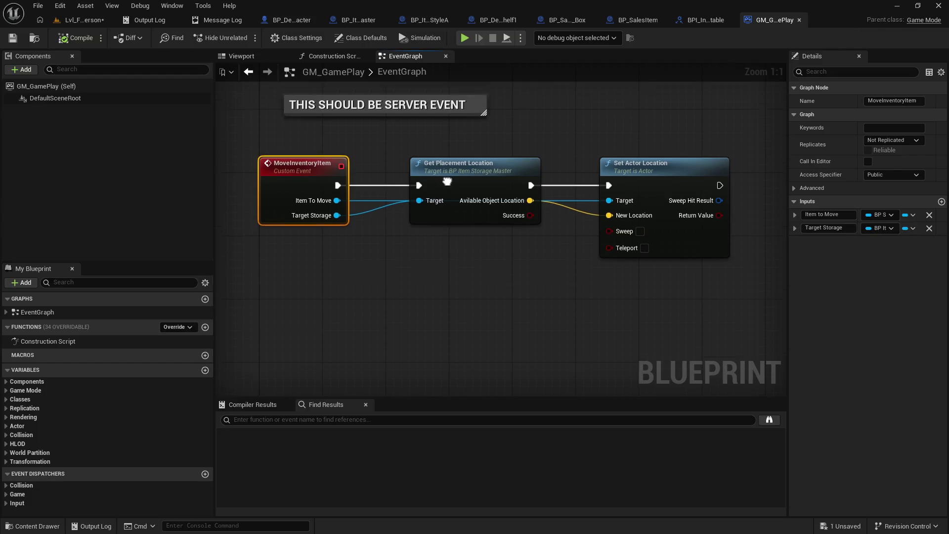
drag(549, 214, 522, 420)
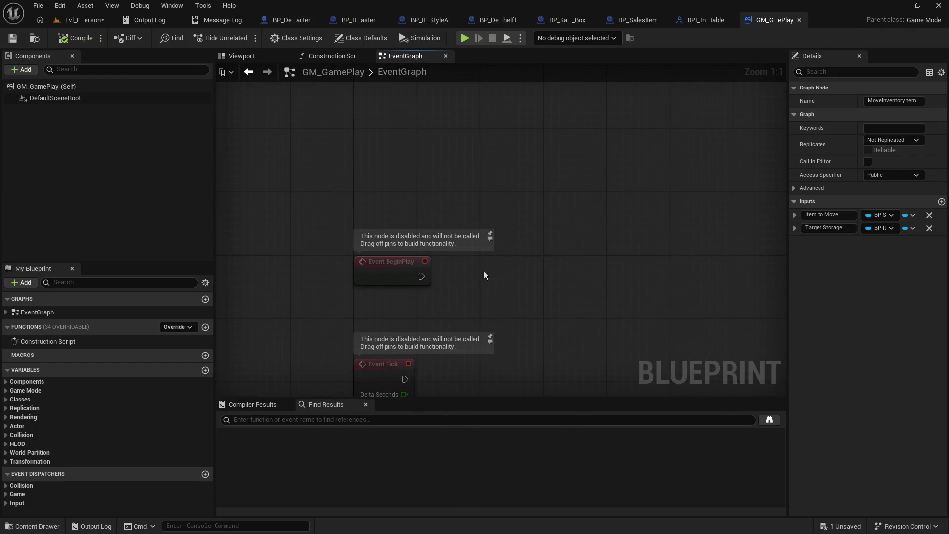
drag(421, 276, 617, 277)
click(636, 254)
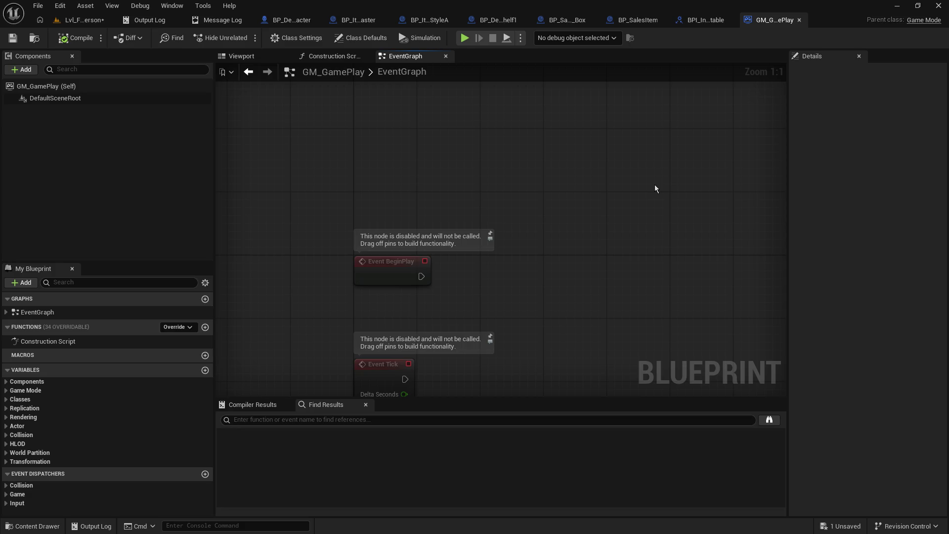
click(71, 22)
click(832, 22)
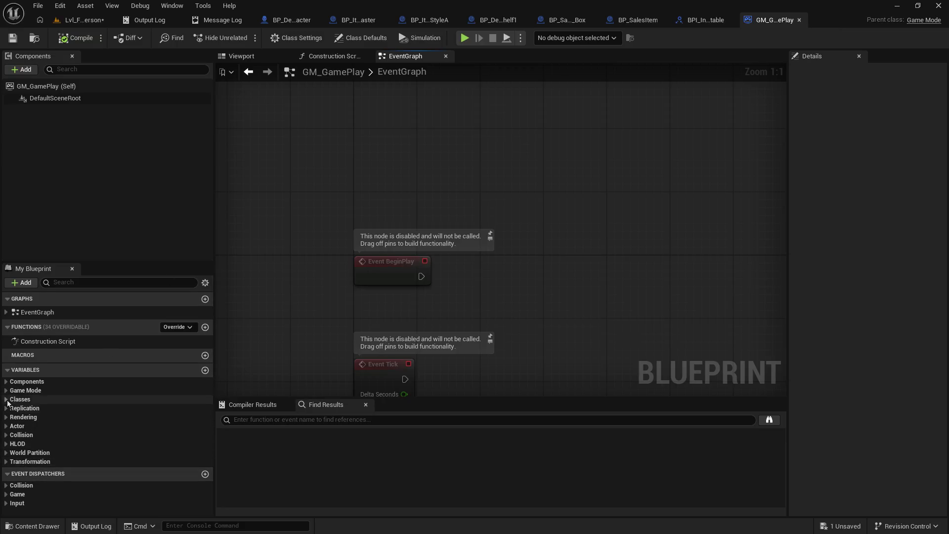
click(8, 391)
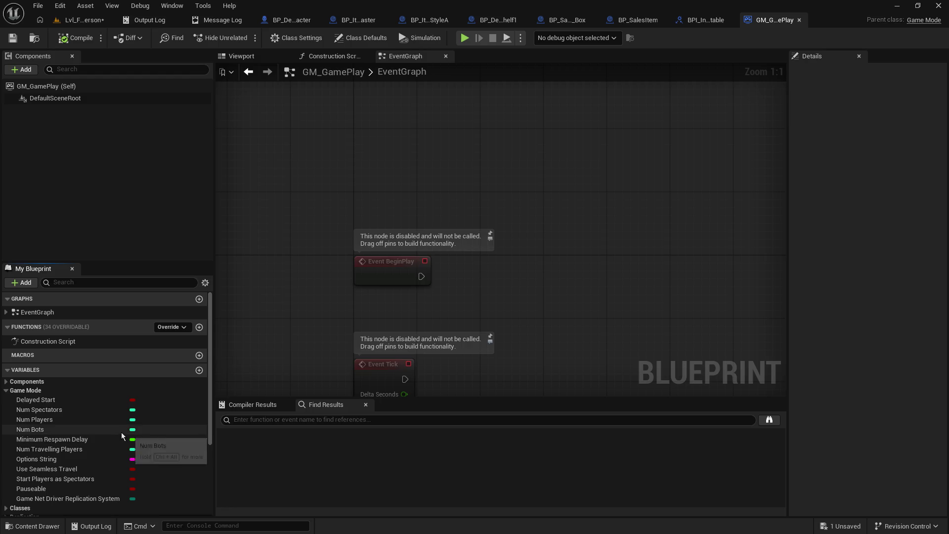
scroll(121, 432, down, 3)
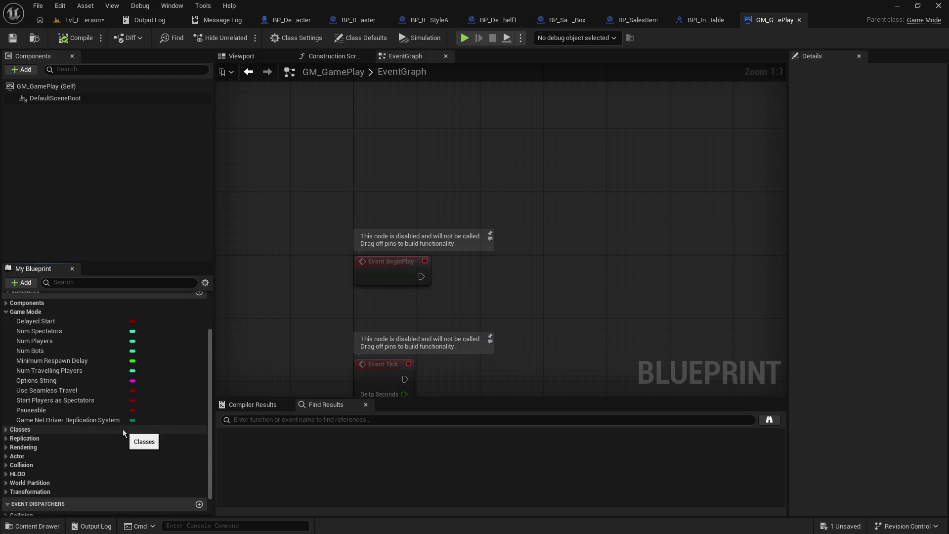
scroll(123, 429, up, 3)
mouse_move(589, 283)
mouse_down()
mouse_move(470, 237)
mouse_move(494, 222)
mouse_up()
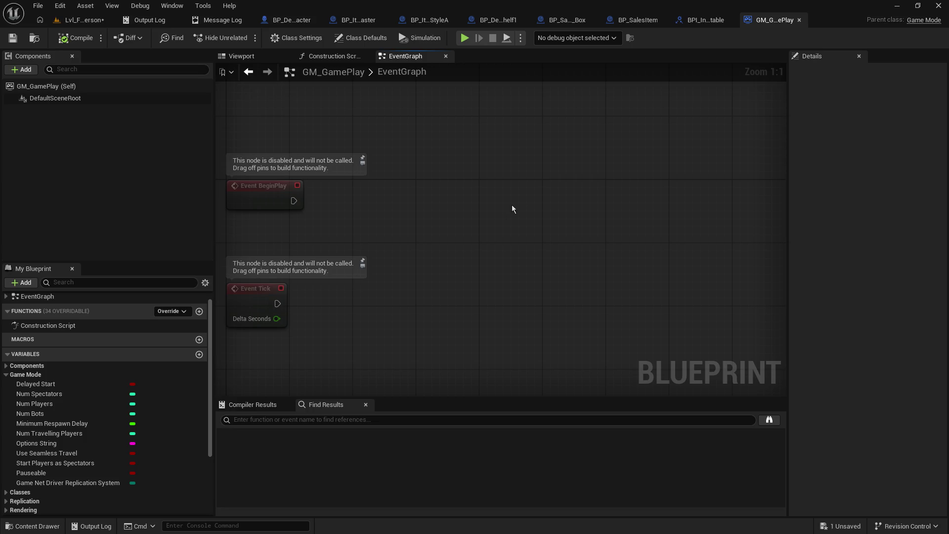
click(91, 22)
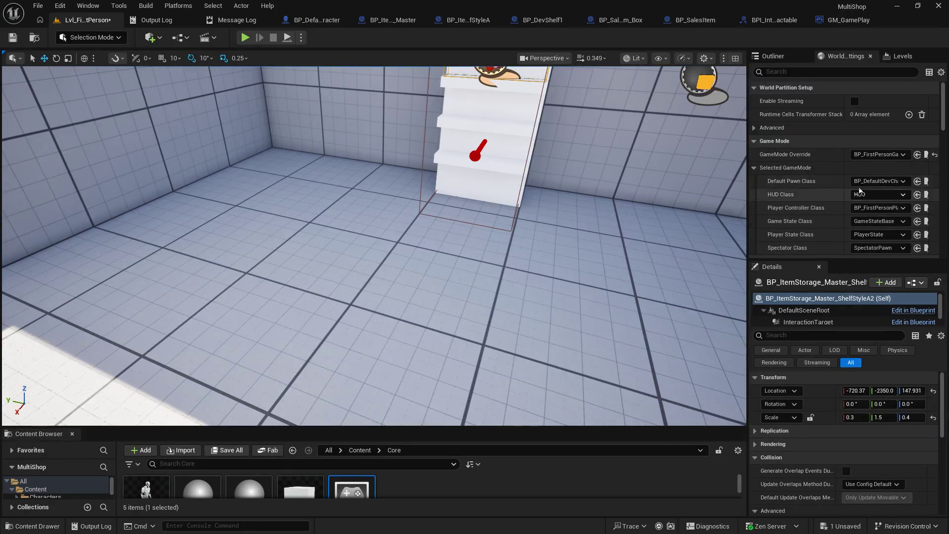
Step: Set GameMode Override to GM_GamePlay with BP_DefaultDevCharacter as default pawn, save, and playtest
click(885, 156)
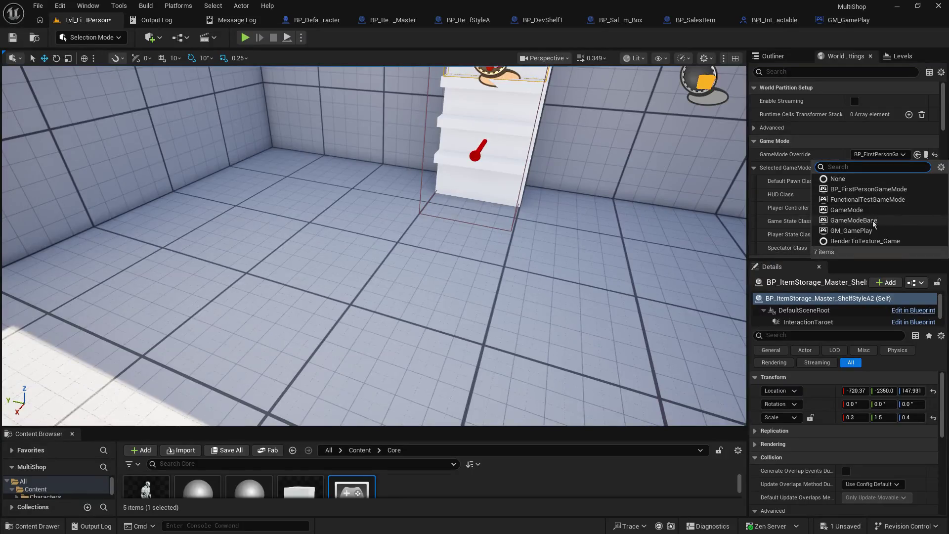
click(888, 232)
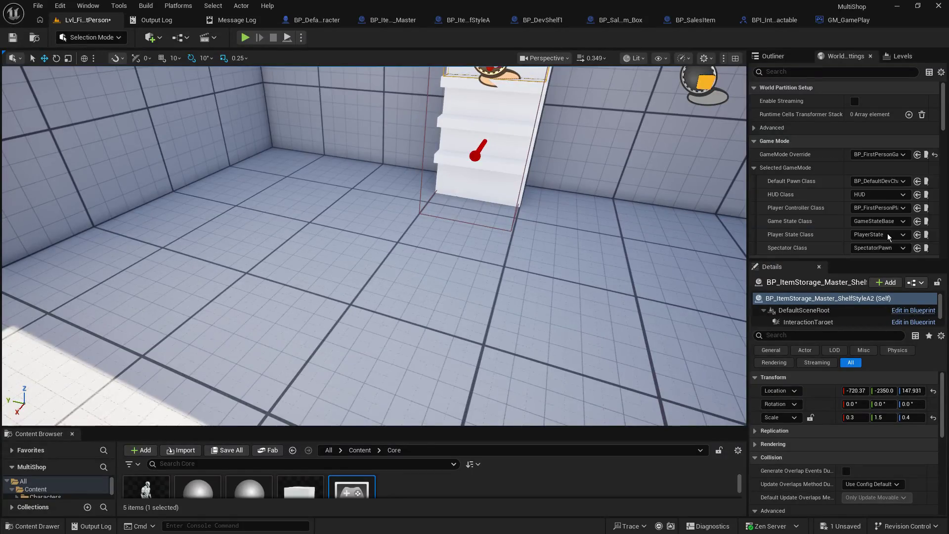
click(894, 182)
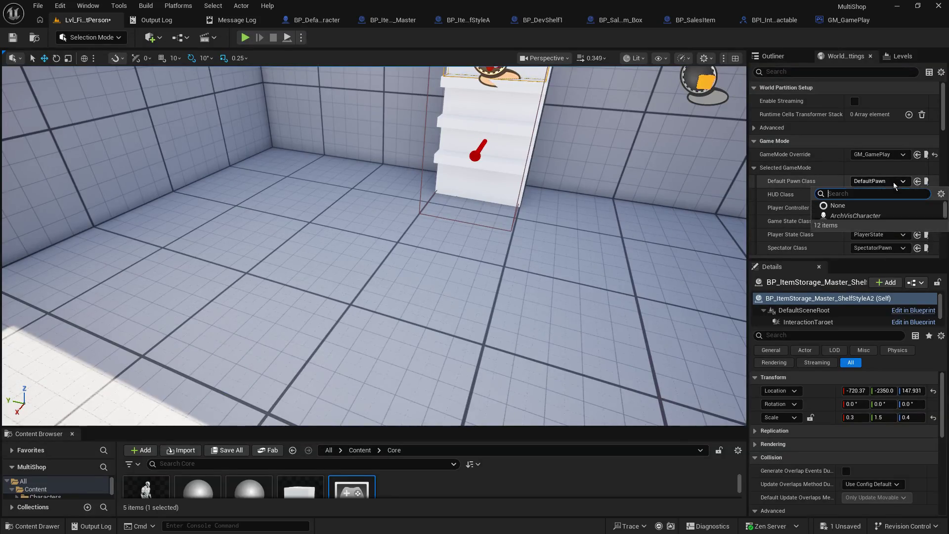
text(first)
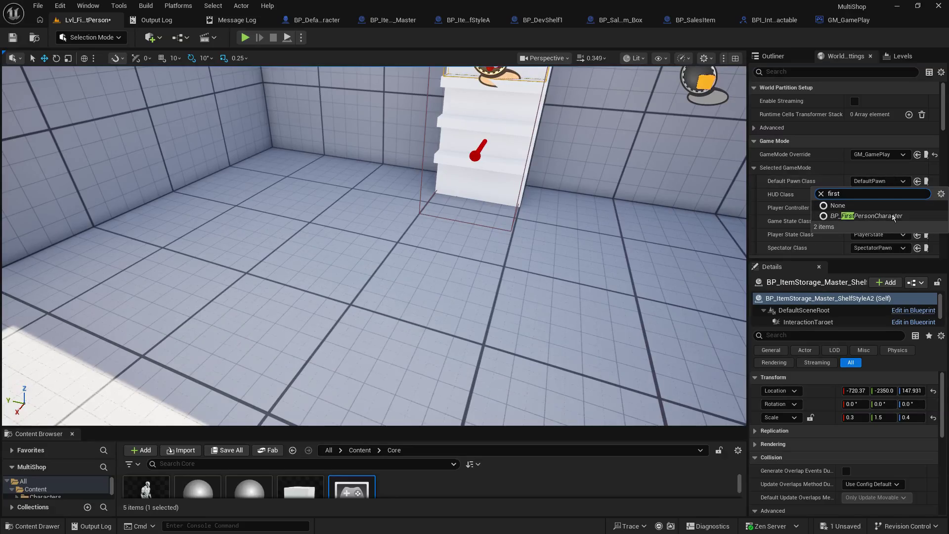
key(ctrl+a)
text(dev)
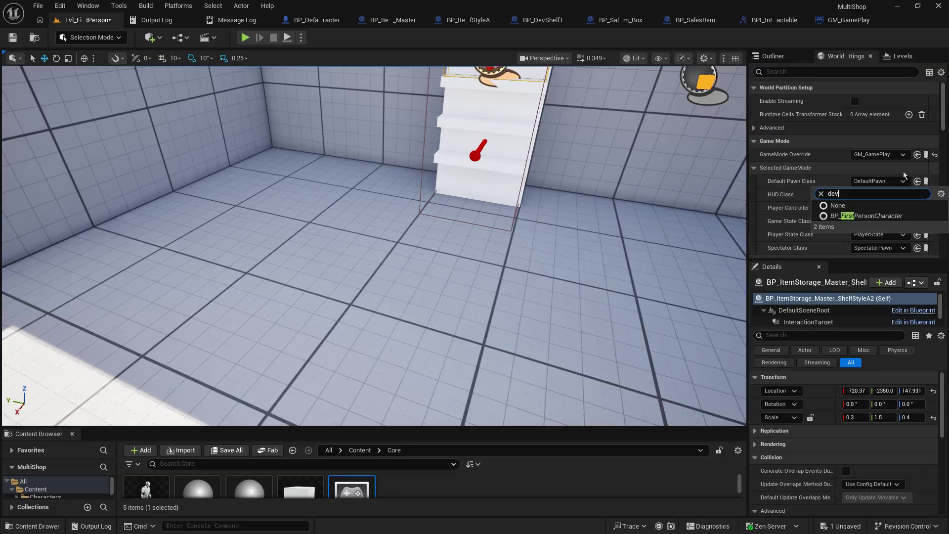
click(897, 216)
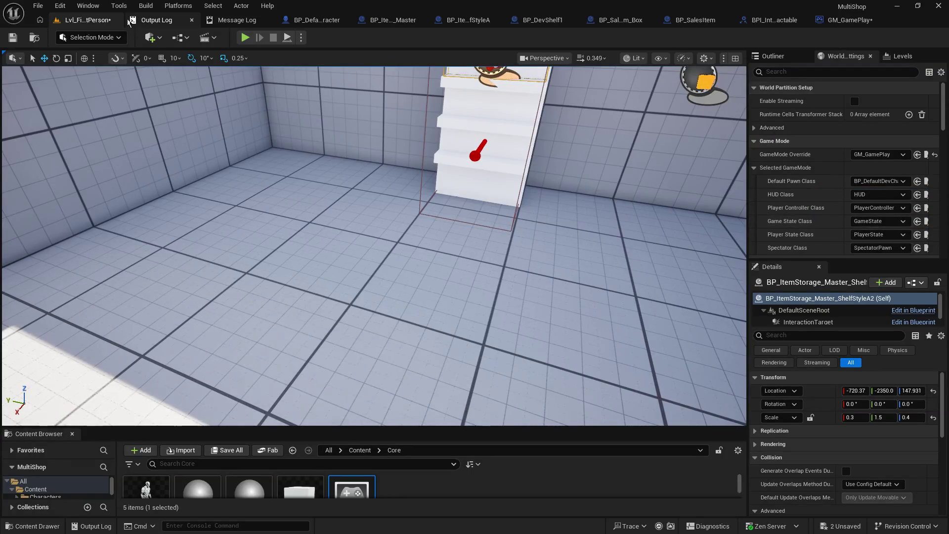
click(13, 37)
click(244, 37)
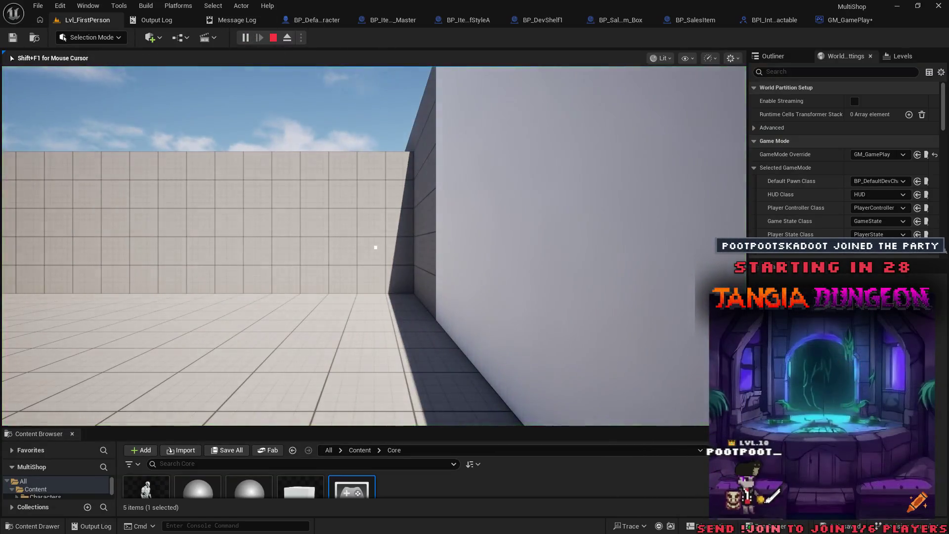
Step: Release the mouse from the playtest and briefly set GameMode Override to BP_FirstPersonGameMode
click(412, 203)
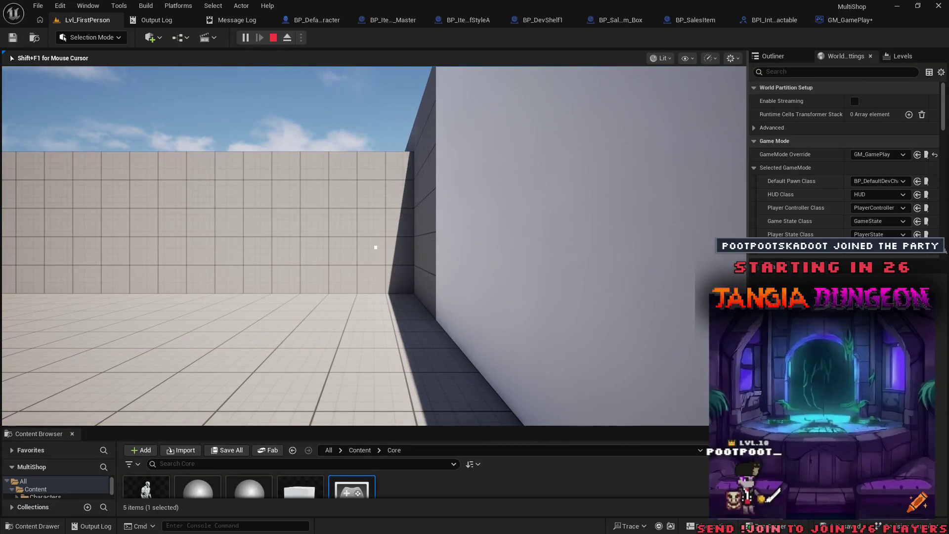
key(shift+F1)
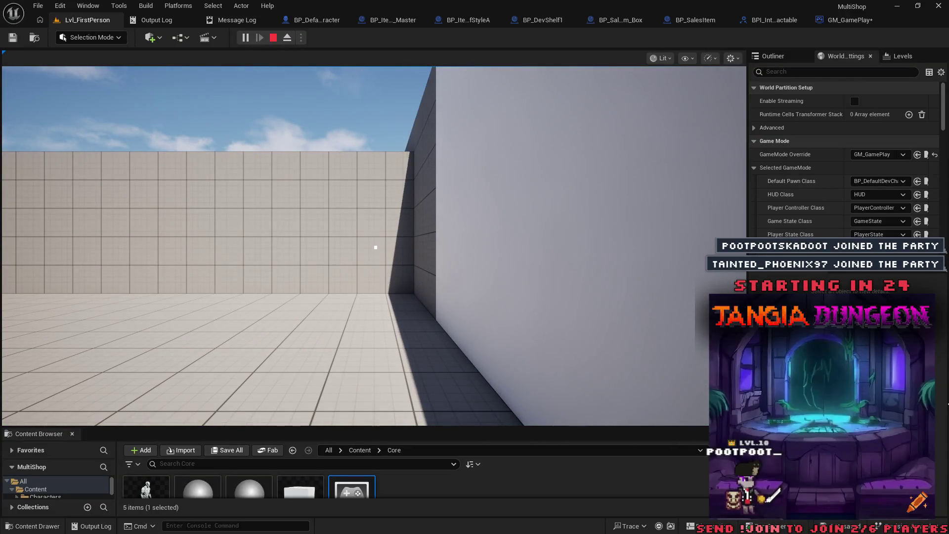
click(897, 157)
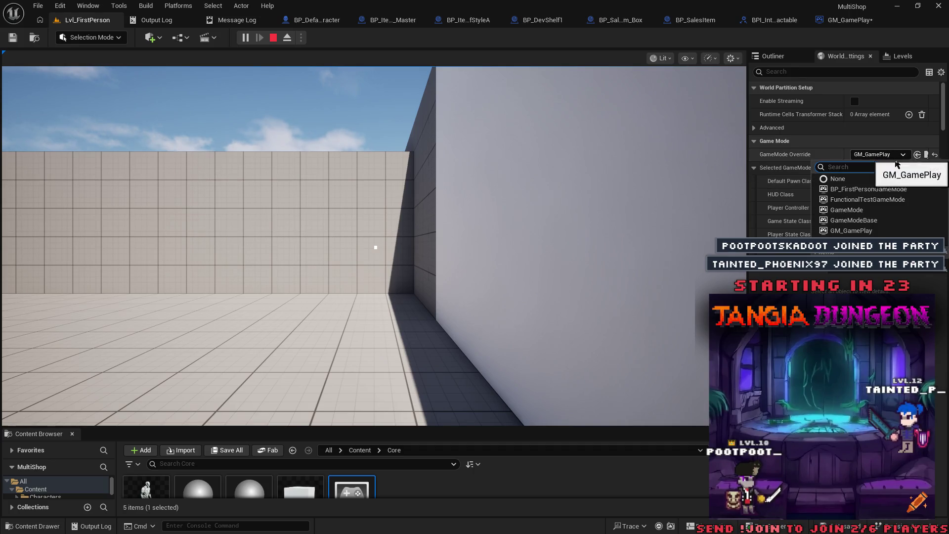
click(907, 192)
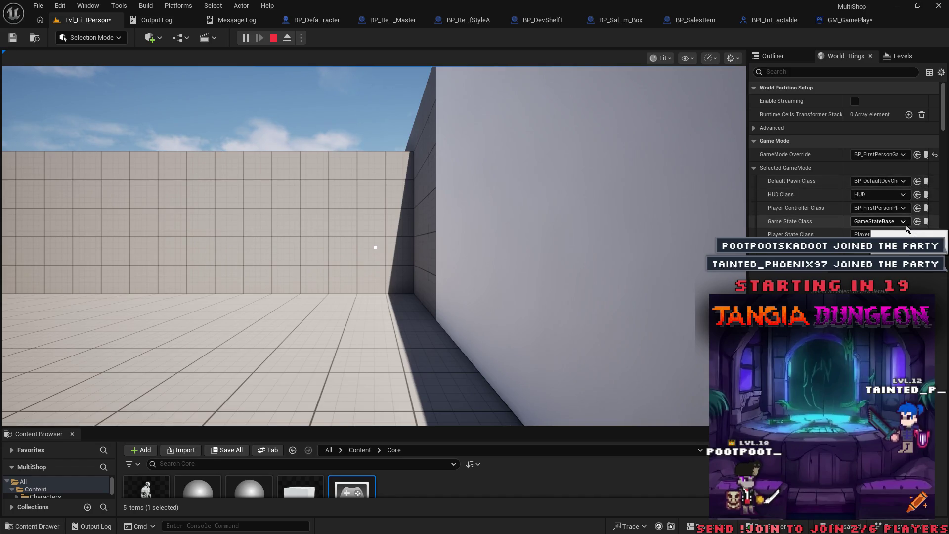
Step: Set GameMode Override to GM_GamePlay with BP_FirstPersonPlayerController as player controller
click(895, 158)
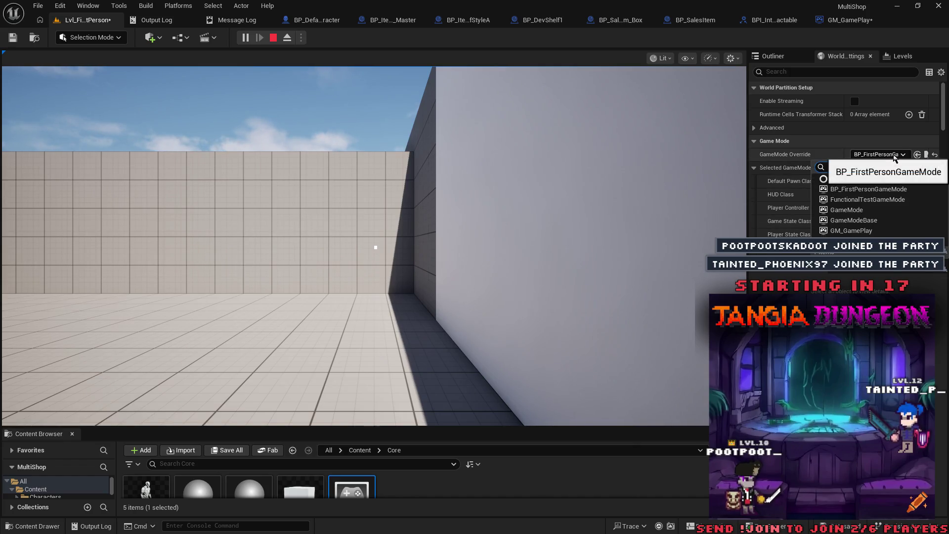
click(880, 231)
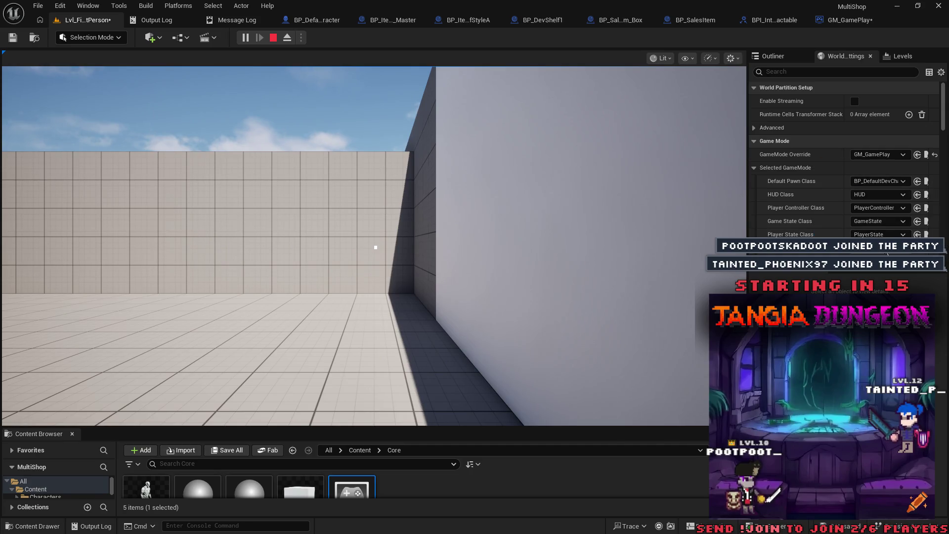
click(890, 207)
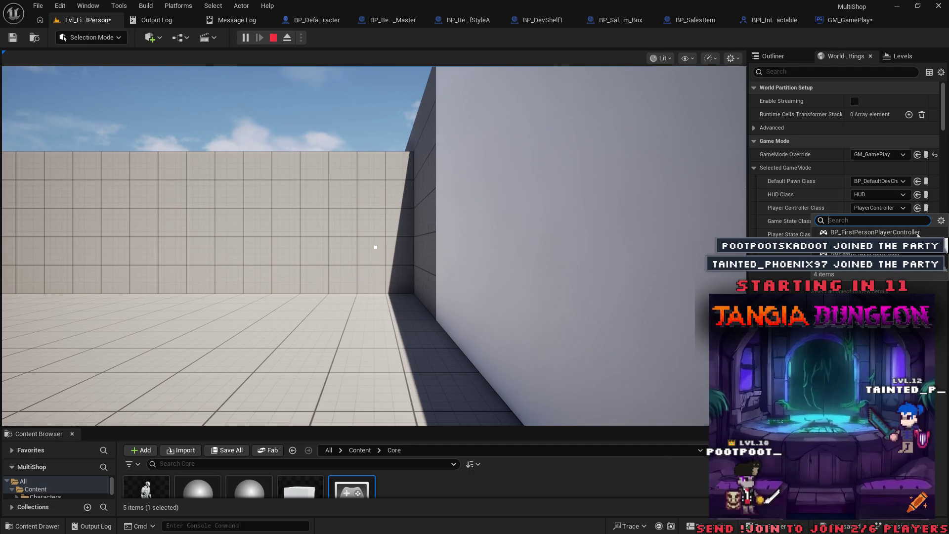
click(885, 232)
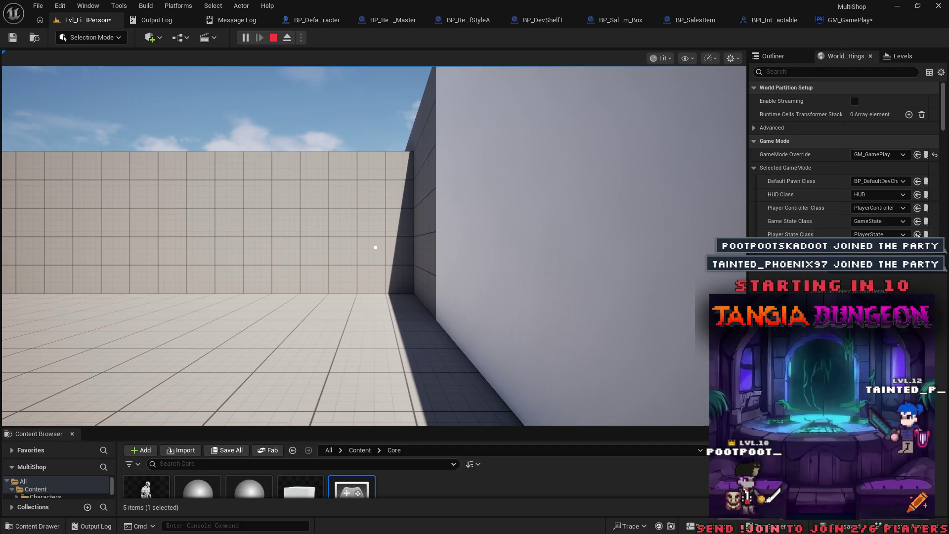
Step: Save the level and restart the playtest, taking control in the game view
click(12, 38)
key(Escape)
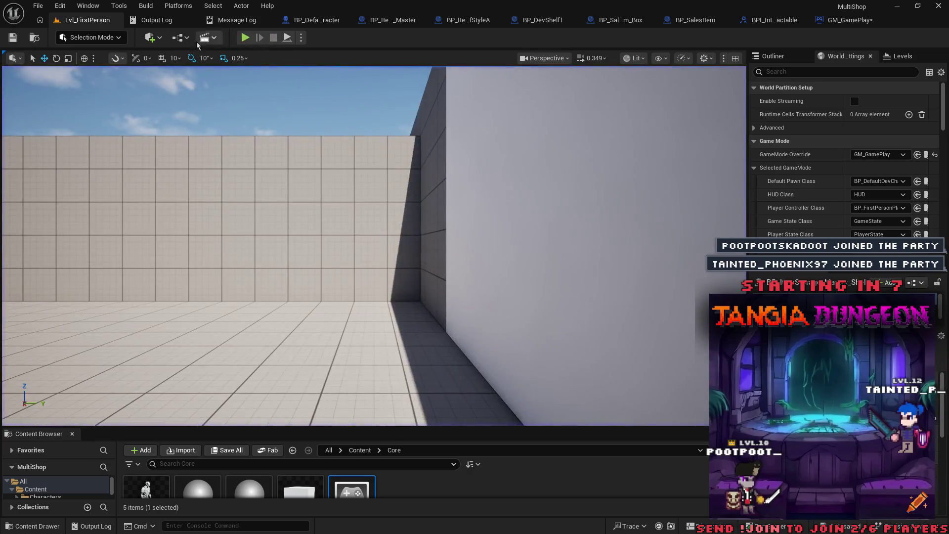
click(245, 38)
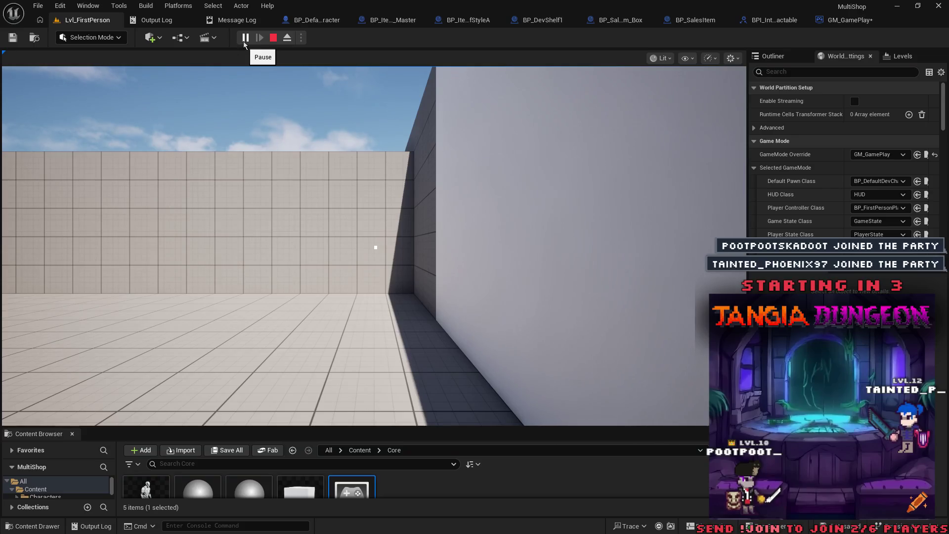
click(445, 153)
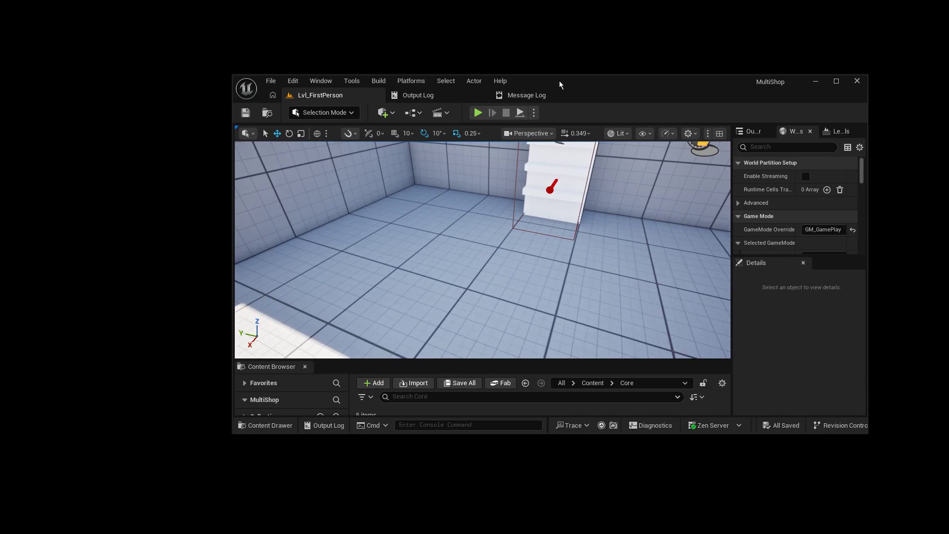
Step: Maximize the editor, run a brief playtest, then open the Default Pawn Class choices
double_click(559, 81)
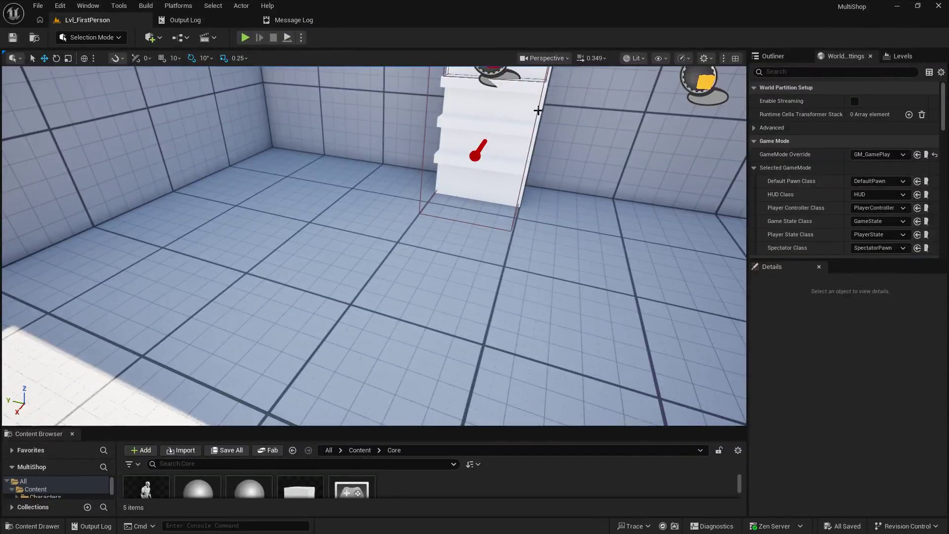
drag(573, 141, 470, 158)
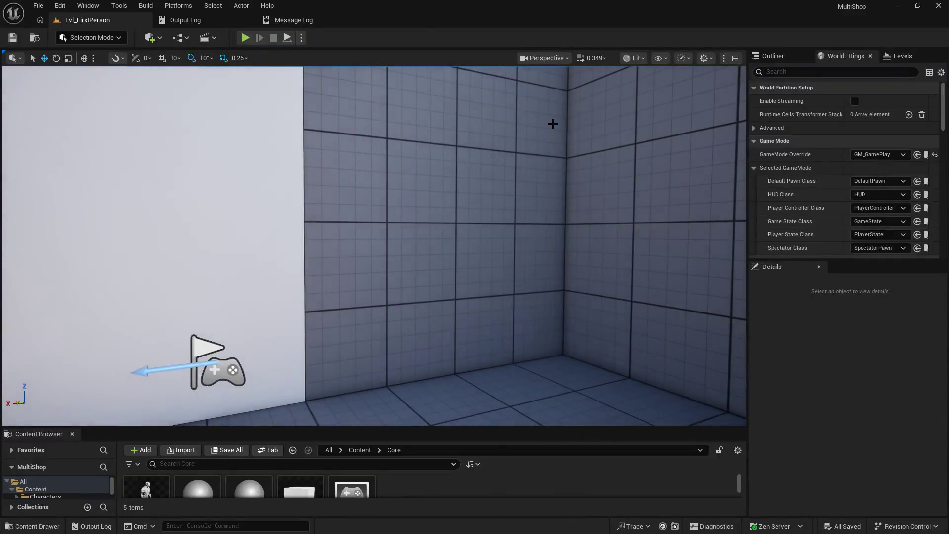
click(245, 38)
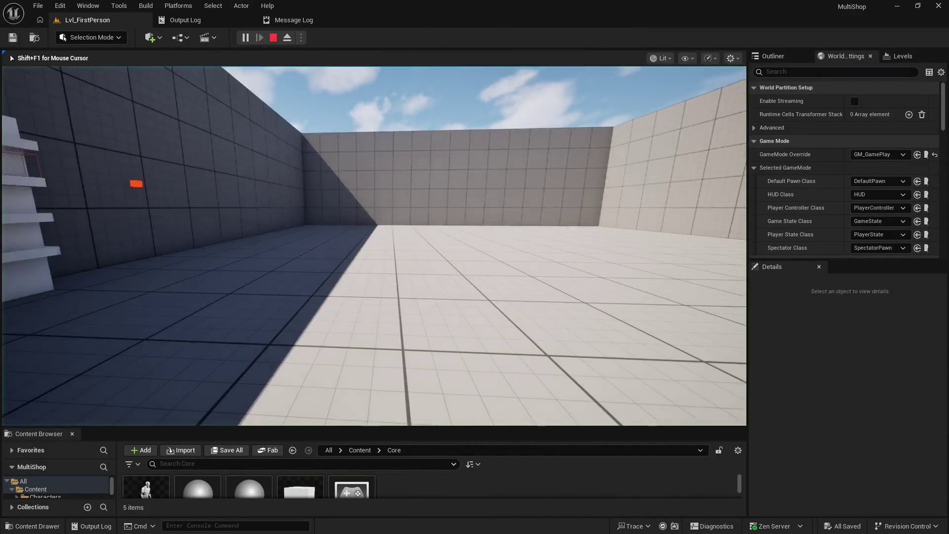
key(Escape)
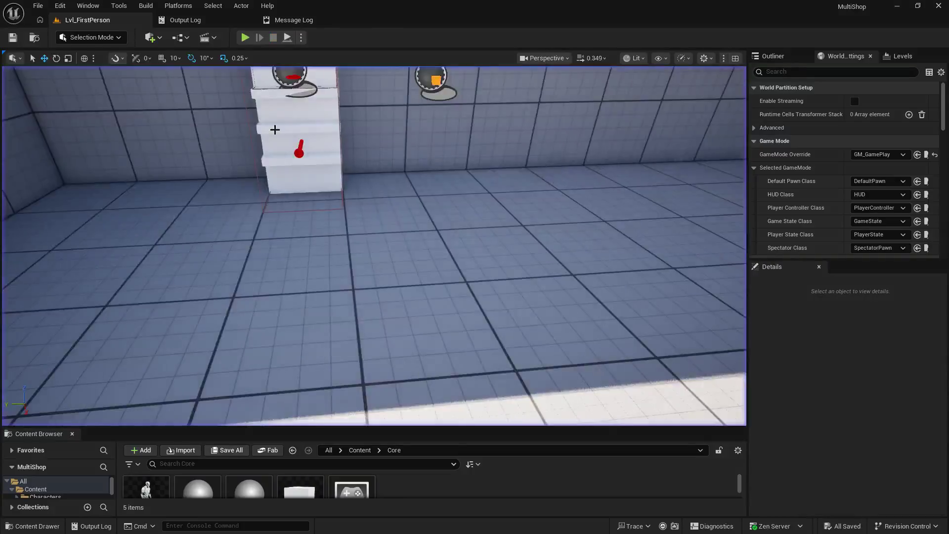
click(883, 181)
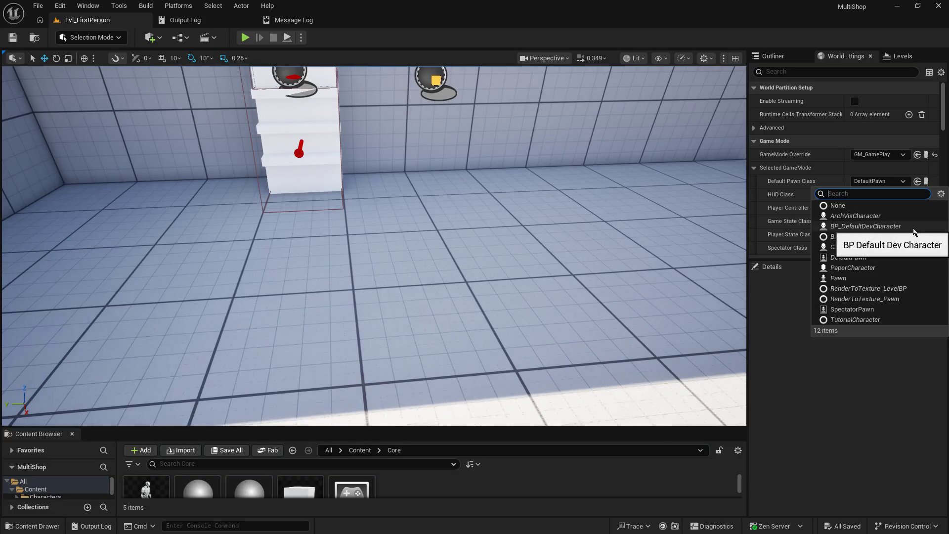
Step: Make BP_DefaultDevCharacter GM_GamePlay's default pawn, Save All, and run a brief playtest
click(913, 228)
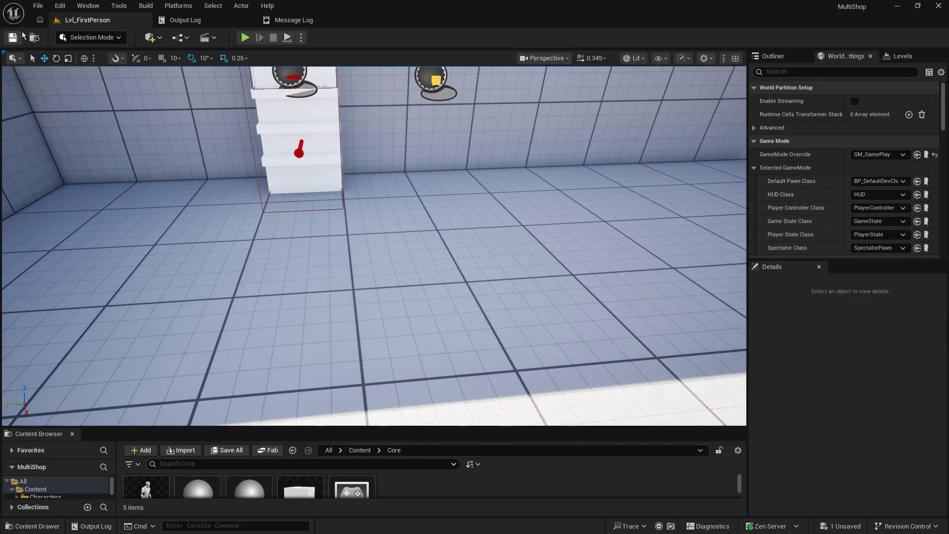
click(36, 6)
click(65, 148)
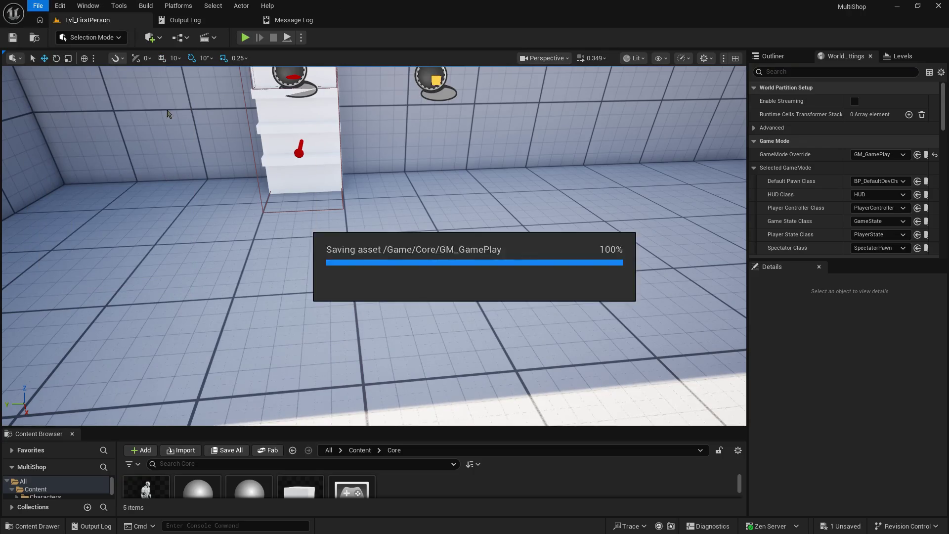
key(alt+p)
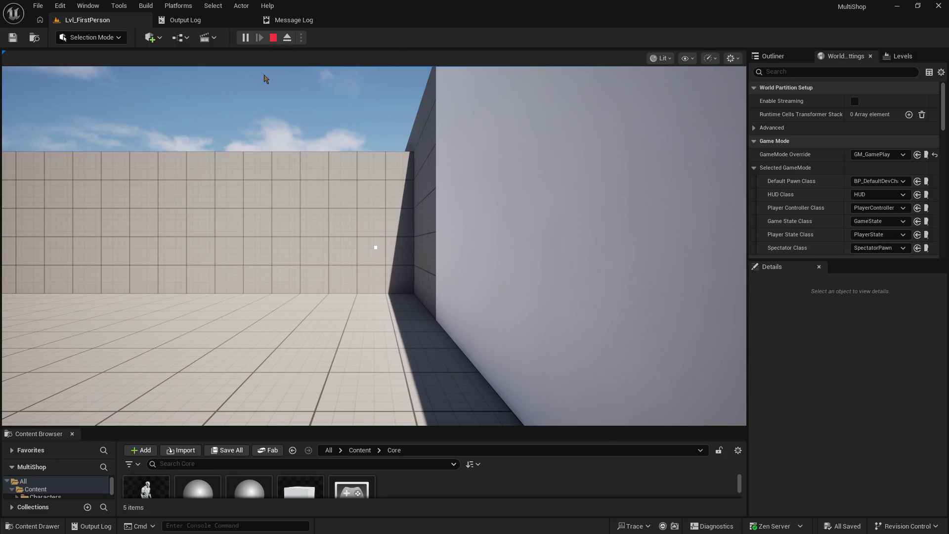
key(Escape)
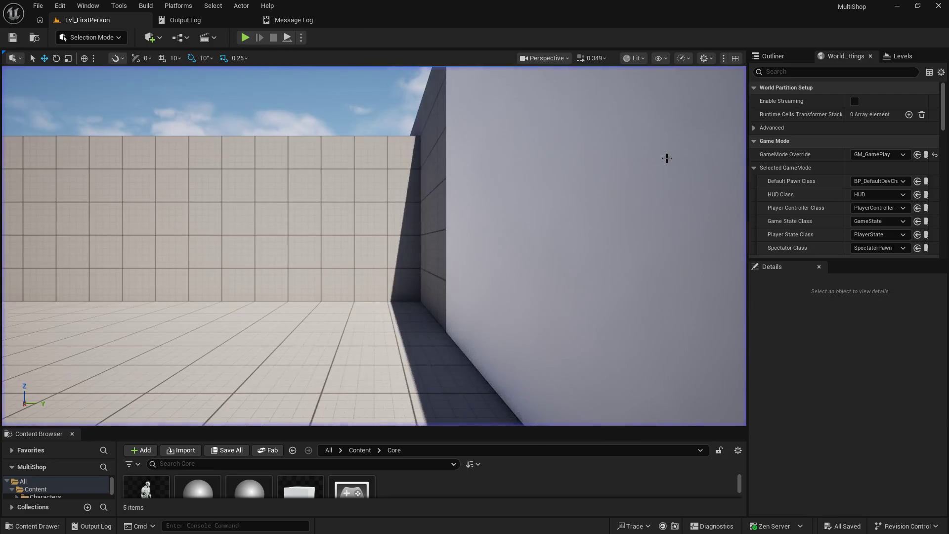
click(873, 210)
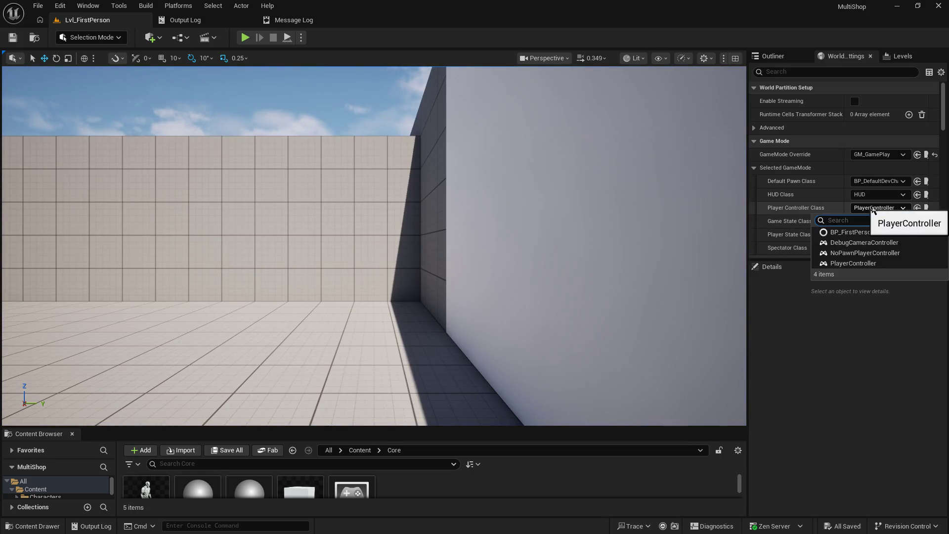
Step: Set Player Controller Class to BP_FirstPersonPlayerController and Save All
click(856, 228)
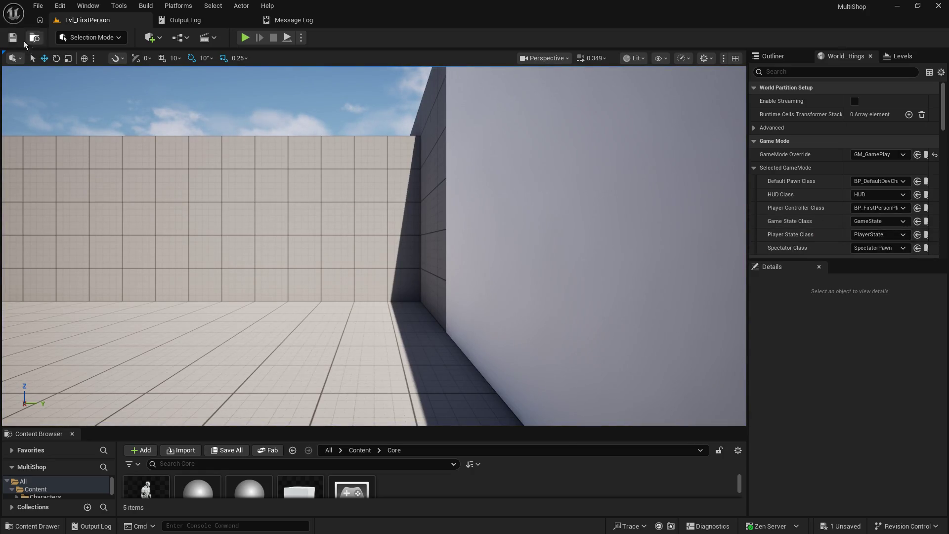
click(38, 7)
click(80, 143)
Step: Playtest picking up the orange cube and walking to the shelf, then stop
click(245, 38)
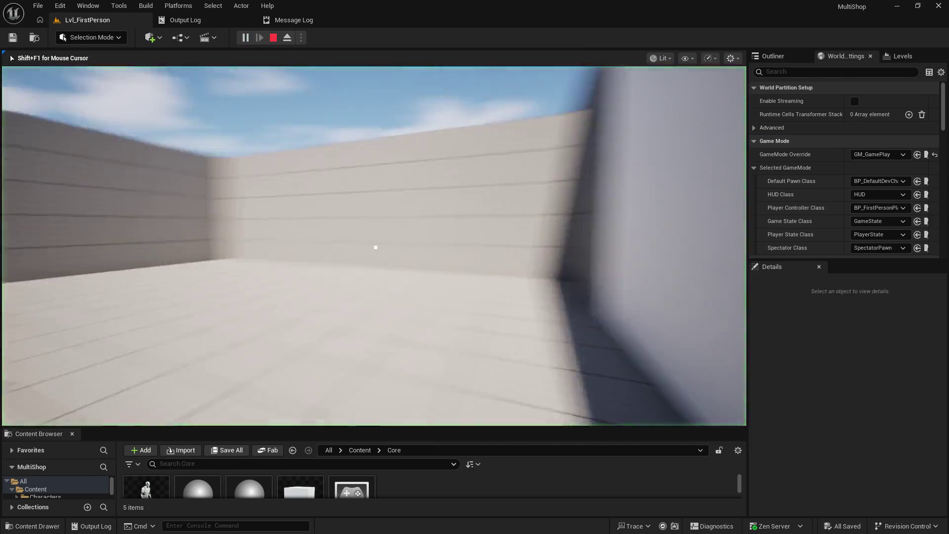
key(w)
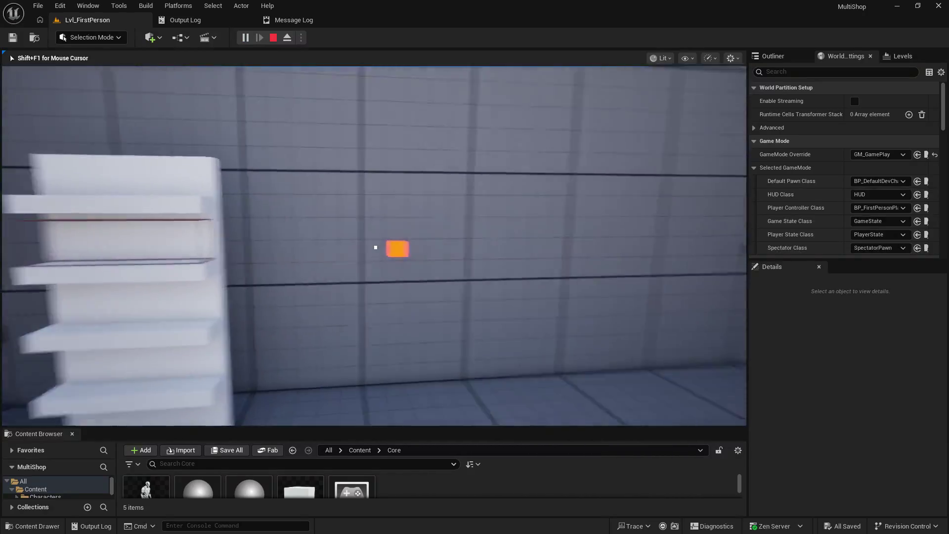
click(376, 247)
key(s)
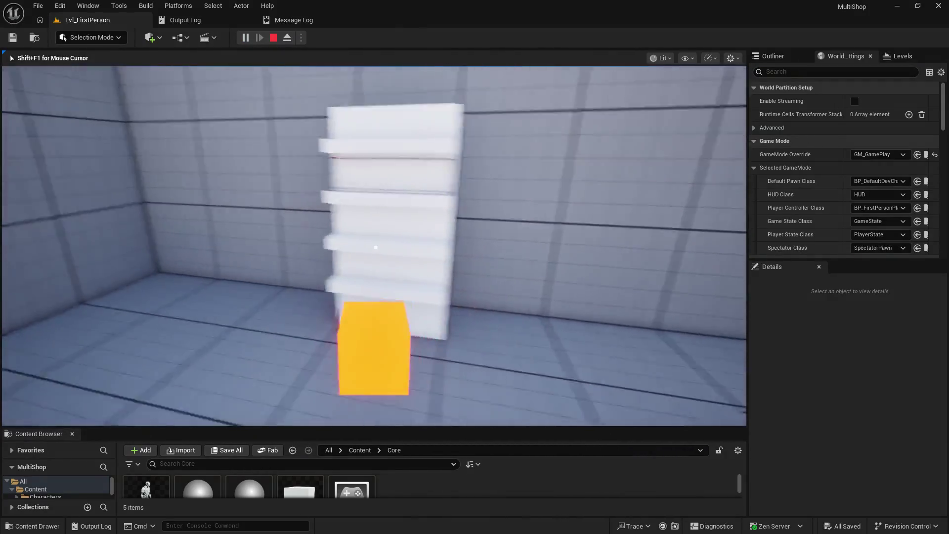
key(w)
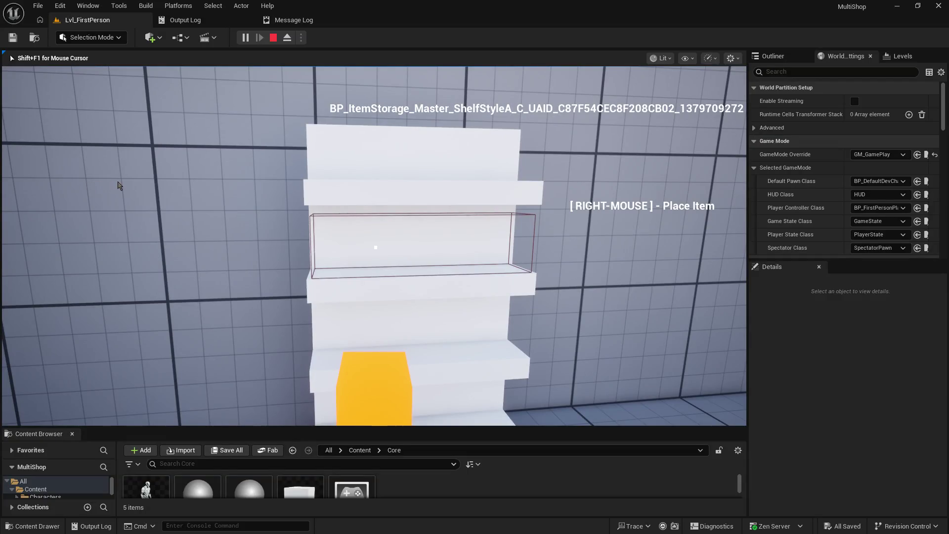
key(Pause)
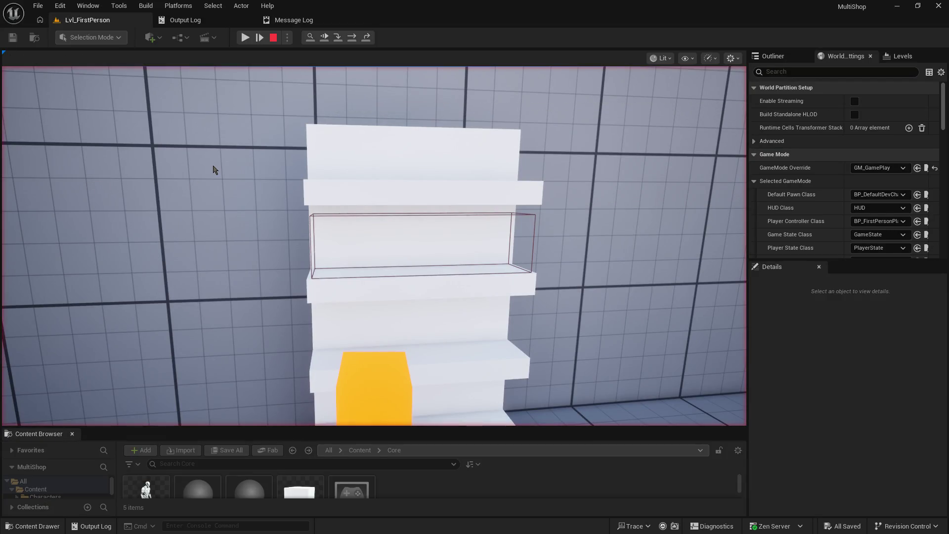
click(214, 169)
key(Escape)
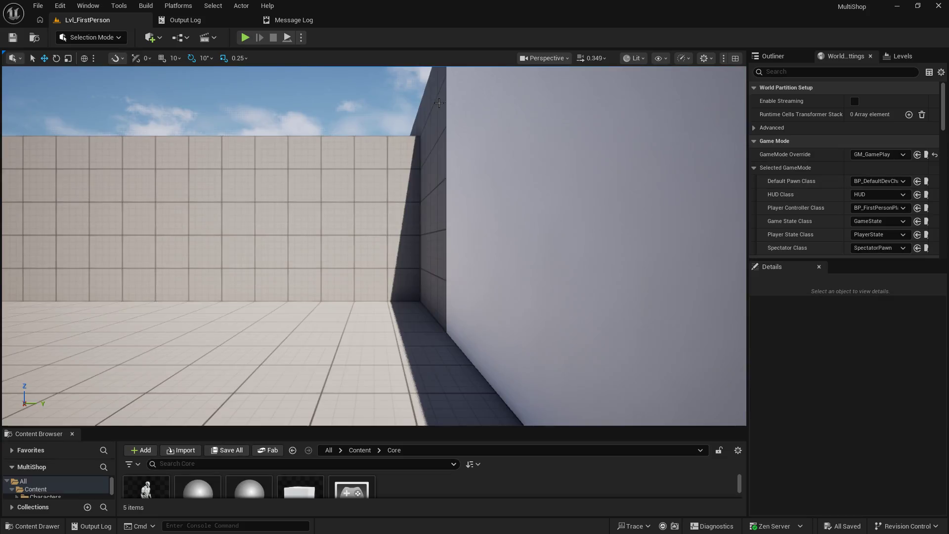
mouse_move(332, 86)
mouse_down()
mouse_move(346, 129)
mouse_move(385, 149)
mouse_move(417, 81)
mouse_up()
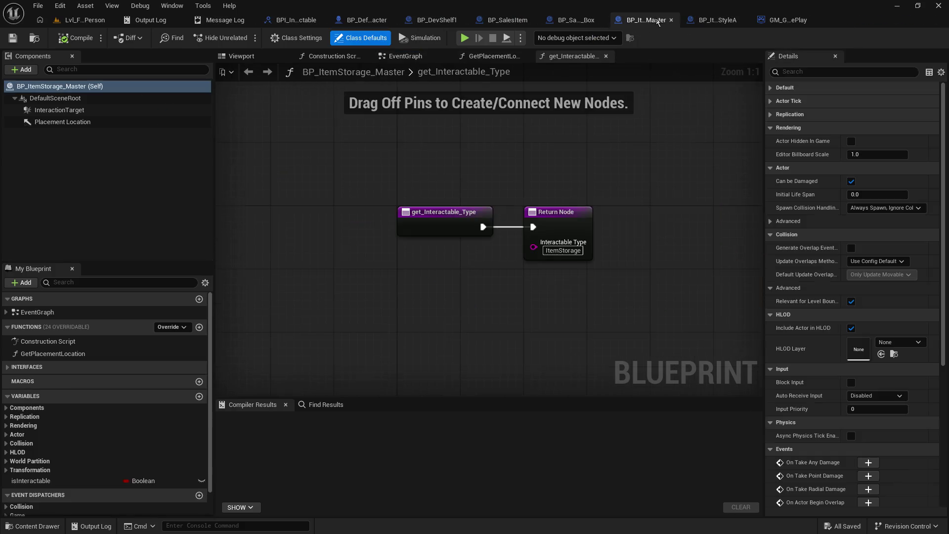
Step: Check BPI_Interactable, then frame the Switch on String and Do Interact nodes
click(335, 20)
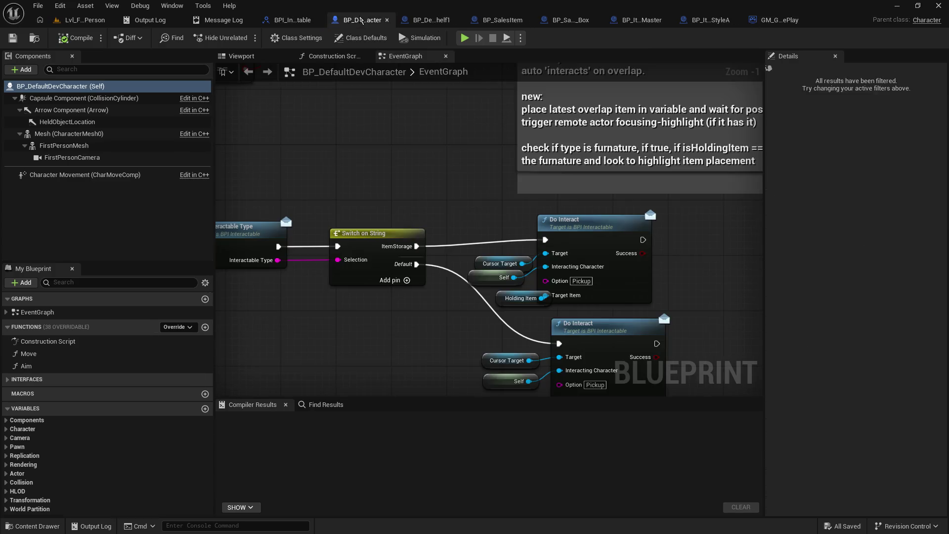
click(284, 22)
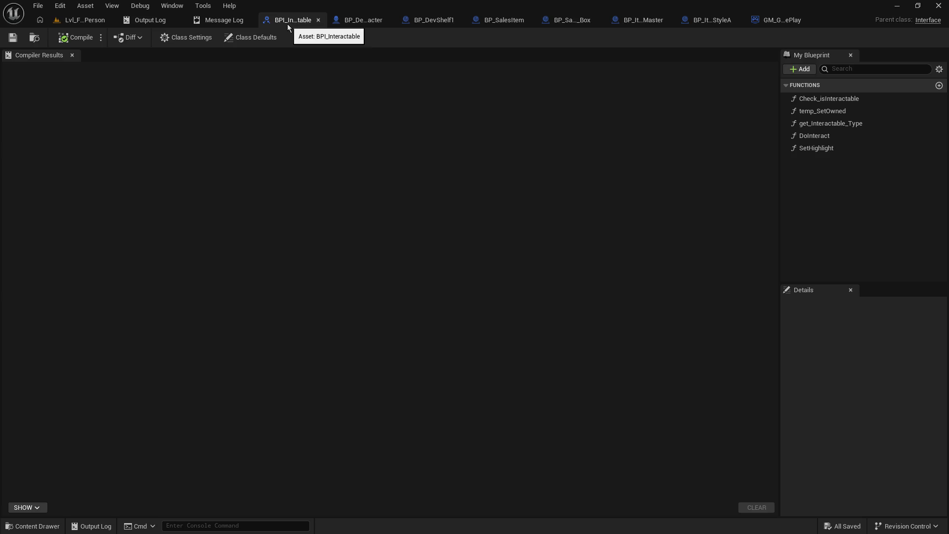
click(318, 21)
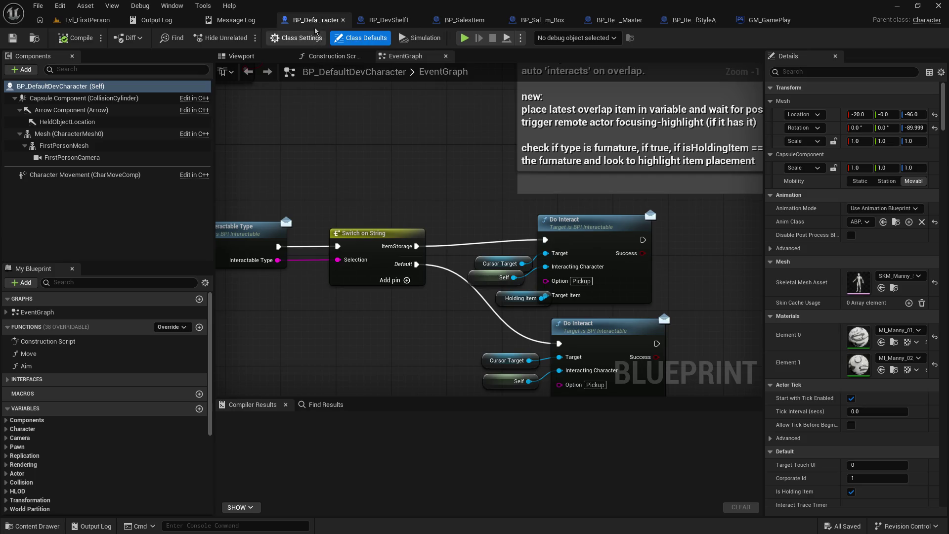
scroll(631, 256, down, 4)
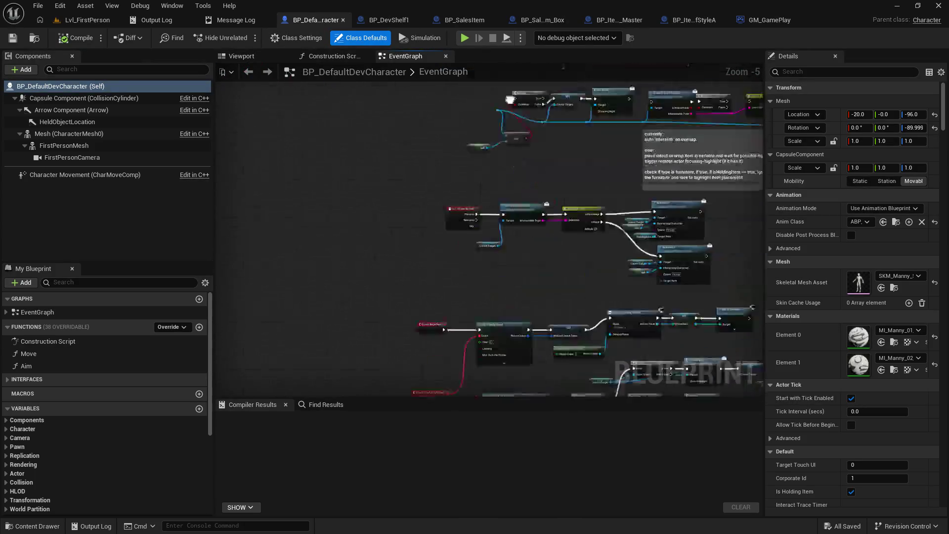
scroll(460, 225, up, 5)
mouse_move(711, 224)
mouse_down()
mouse_move(457, 252)
mouse_move(259, 307)
mouse_move(271, 295)
mouse_up()
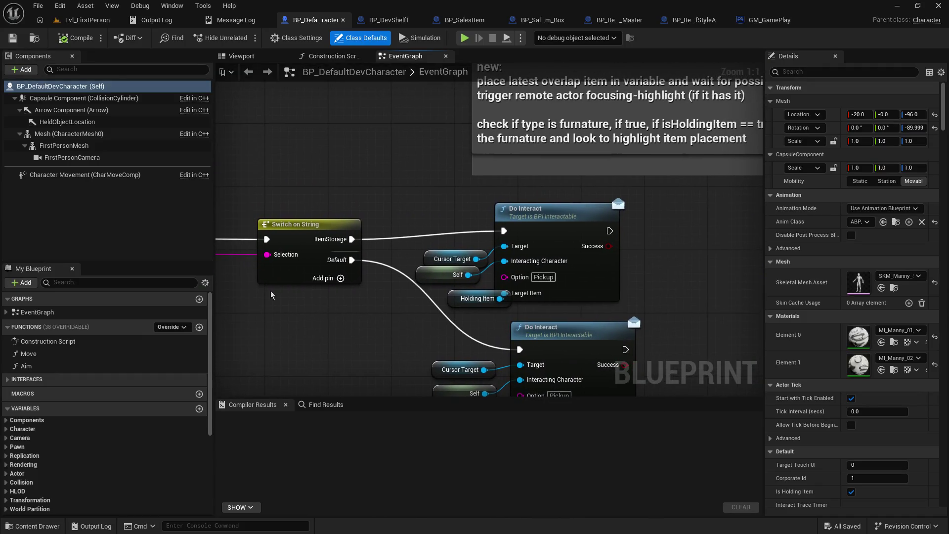
drag(704, 307, 719, 216)
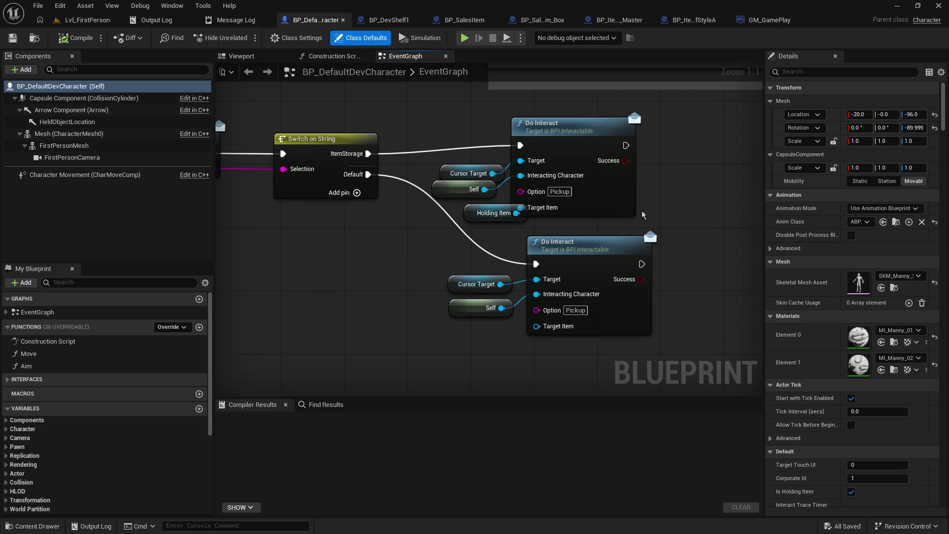
drag(420, 236, 520, 229)
Step: Move the Holding Item node and lower Do Interact group left, then show BP_DevShelf1
drag(569, 211, 468, 226)
mouse_move(383, 234)
mouse_down()
mouse_move(590, 247)
mouse_move(378, 232)
mouse_up()
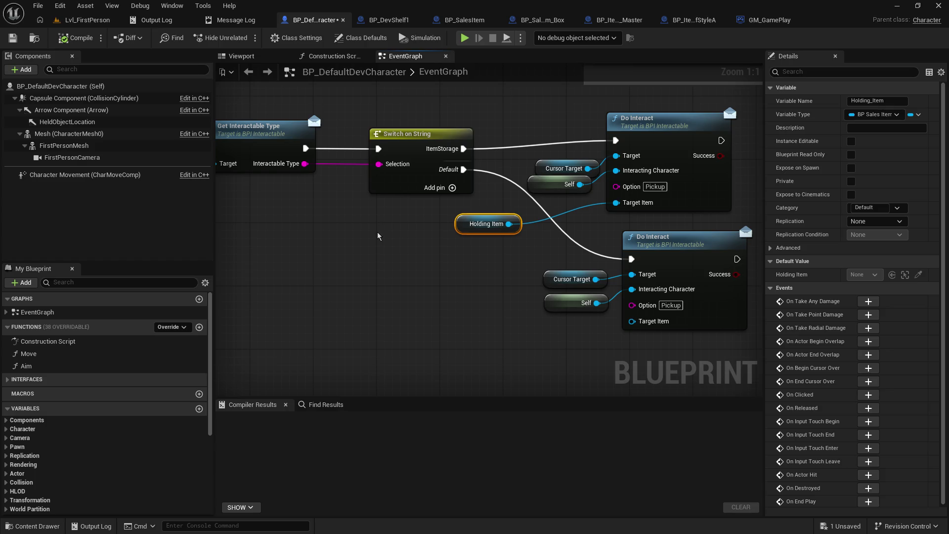
drag(556, 231, 749, 337)
drag(697, 249, 650, 257)
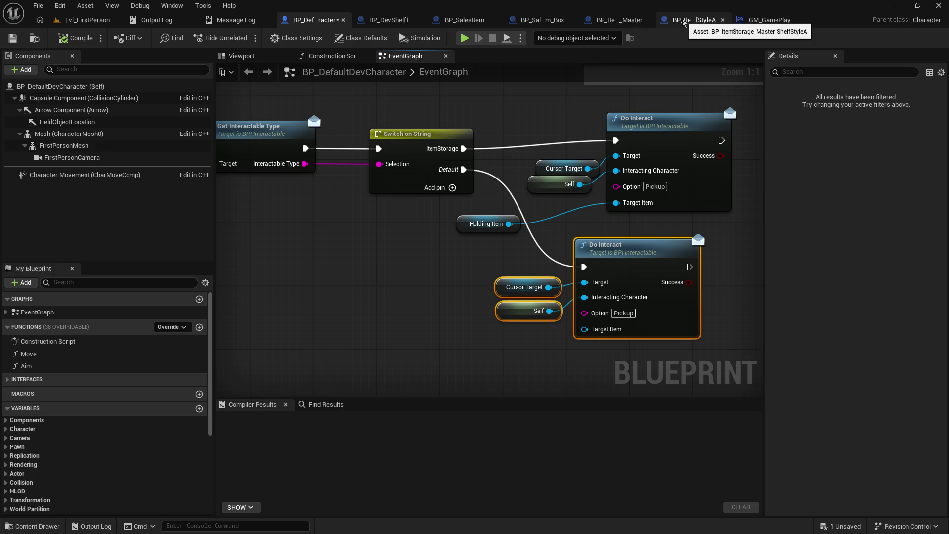
drag(401, 24, 624, 20)
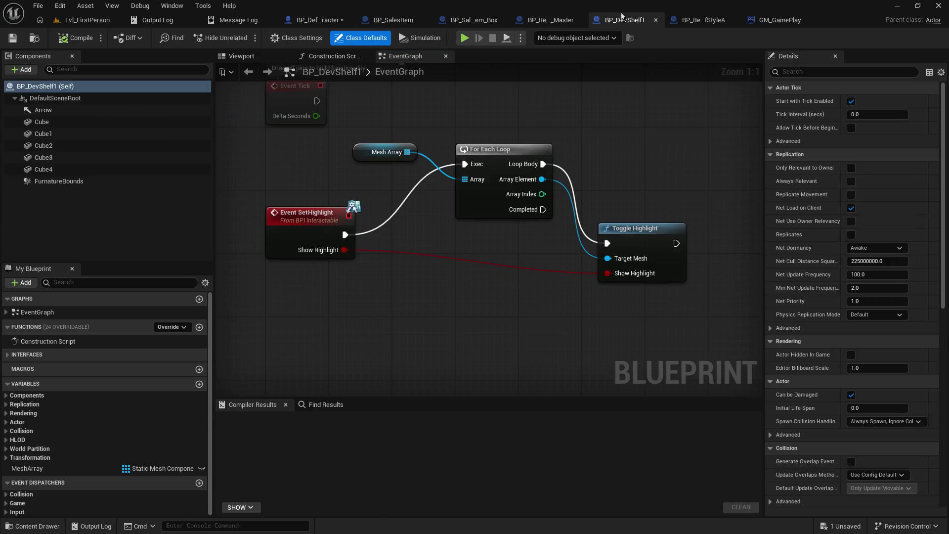
Step: Close BP_DevShelf1 and review BP_SalesItem's Check_isInteractable function
click(655, 19)
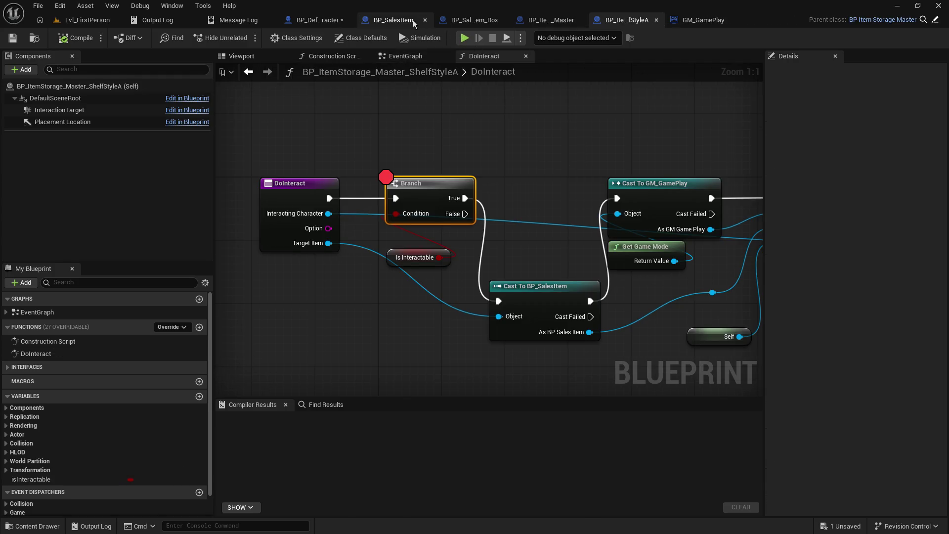
drag(414, 24, 752, 26)
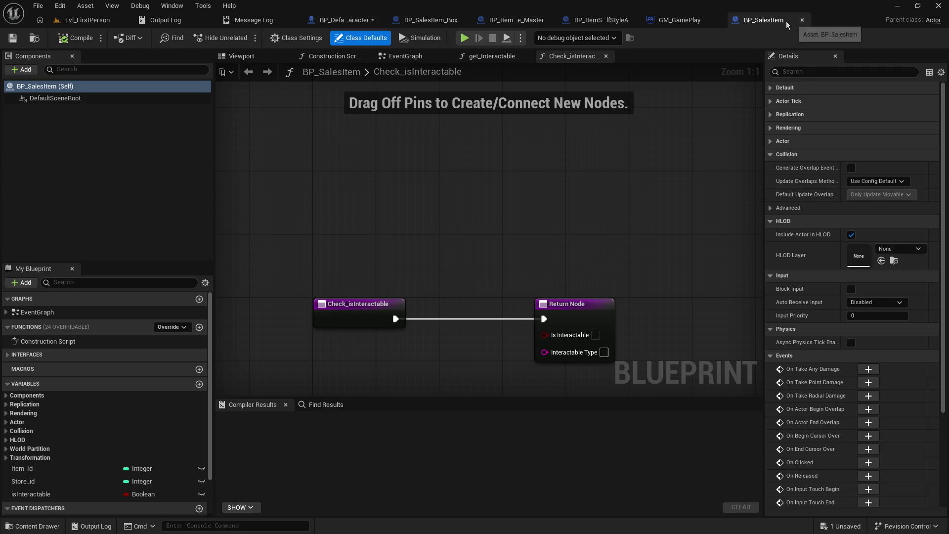
click(367, 19)
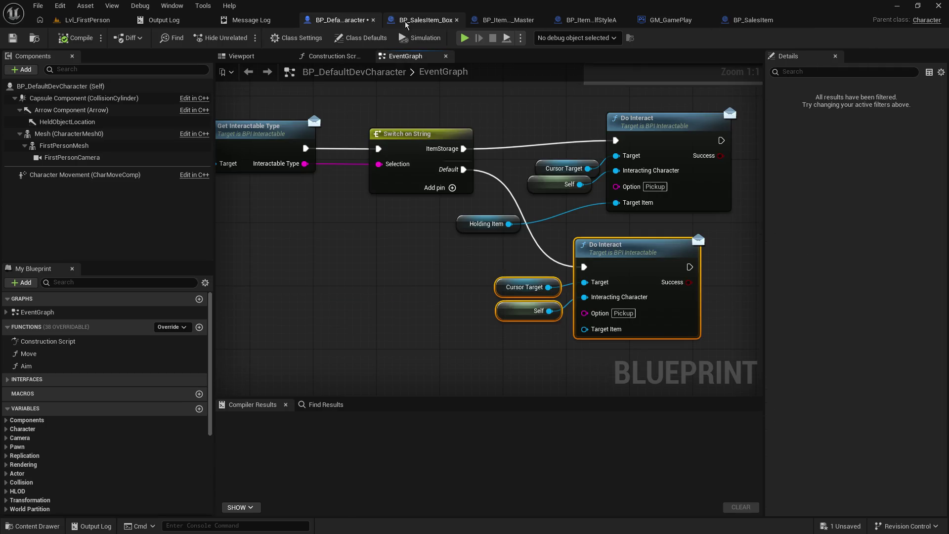
click(447, 22)
click(474, 22)
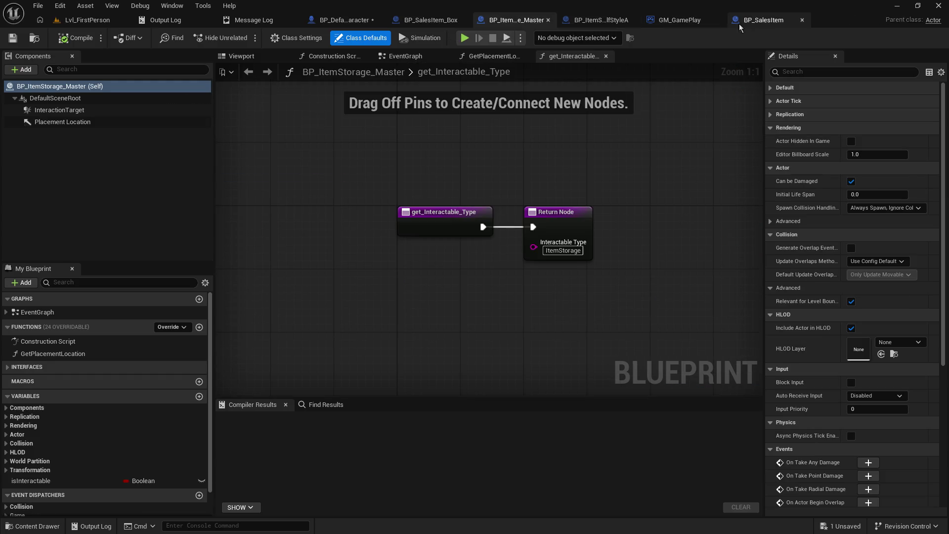
click(737, 22)
drag(458, 189, 438, 159)
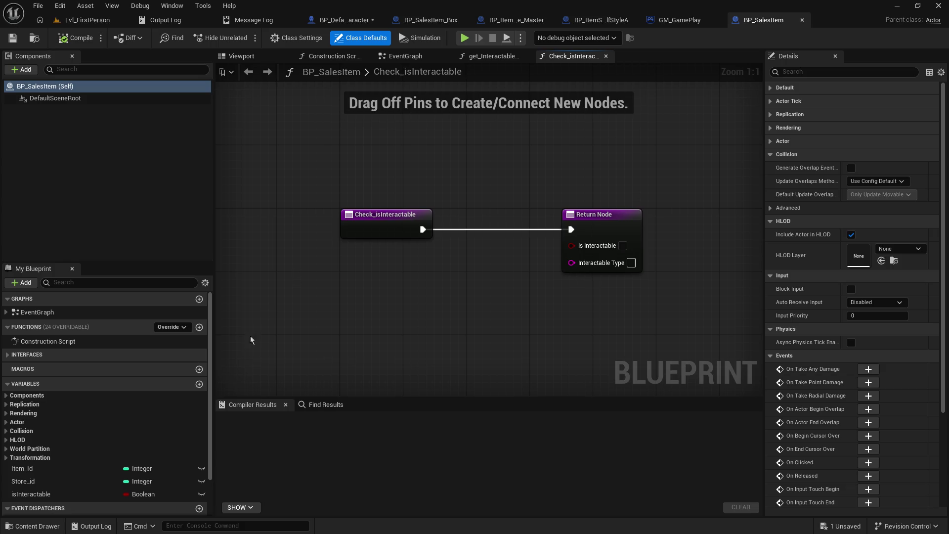
Step: Inspect the BP_SalesItem and BP_SalesItem_Box DoInteract graphs, then view get_Interactable_Type
click(8, 355)
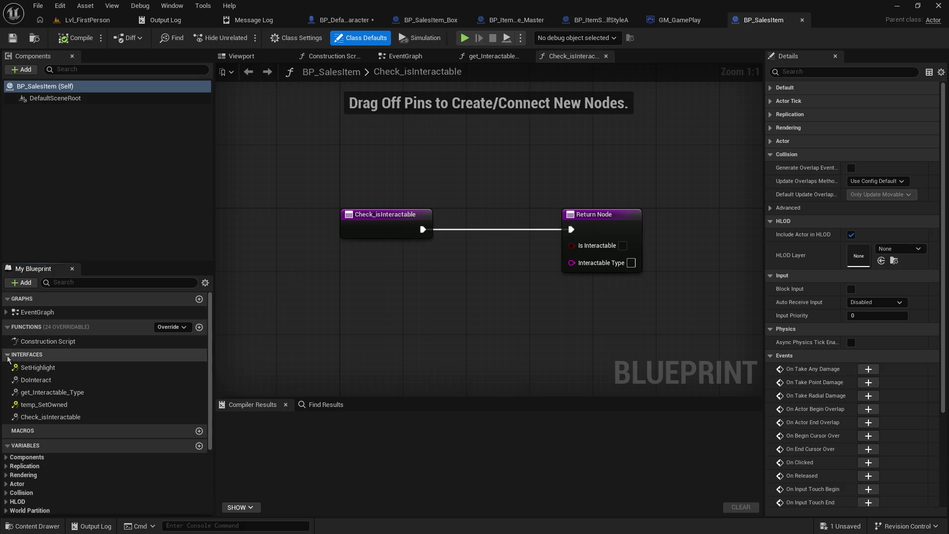
double_click(68, 381)
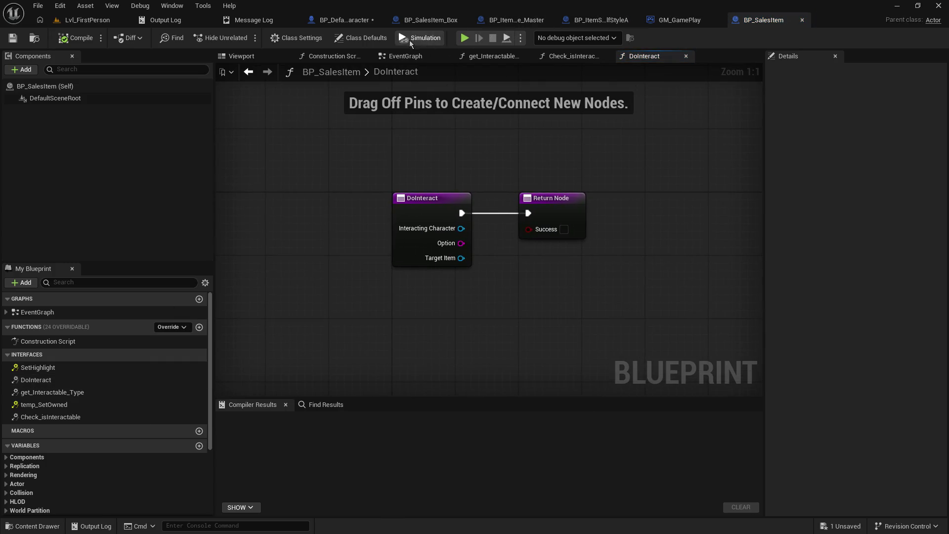
click(437, 21)
mouse_move(440, 148)
mouse_down()
mouse_move(544, 158)
mouse_move(346, 148)
mouse_move(494, 158)
mouse_move(434, 148)
mouse_up()
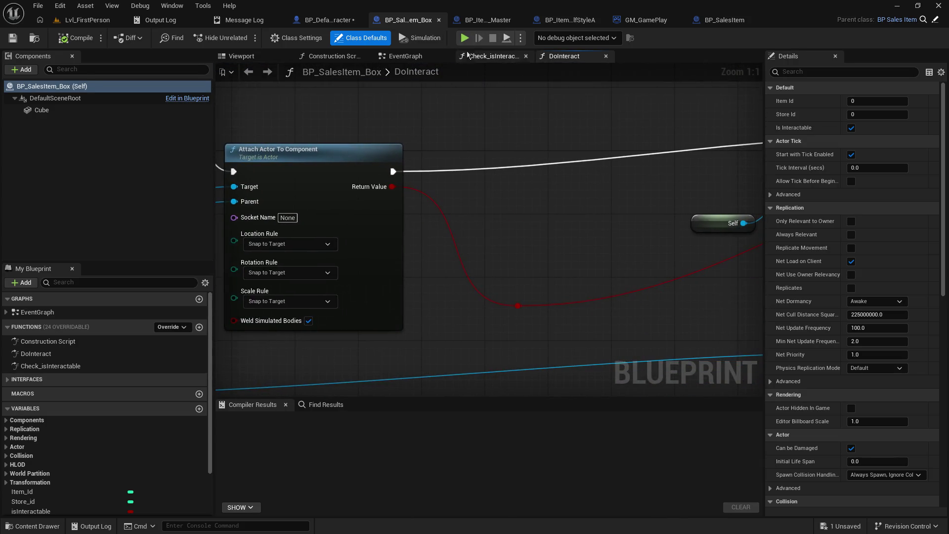
click(475, 20)
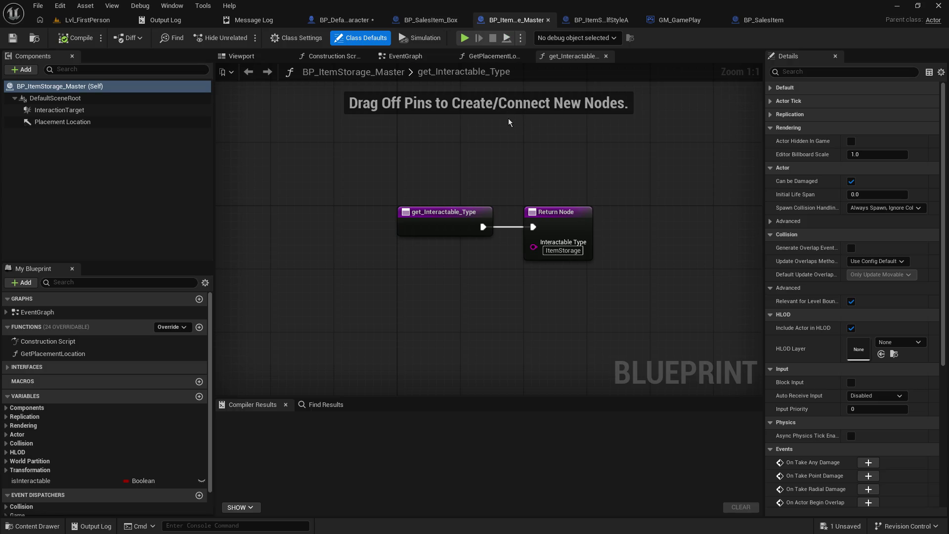
Step: Reorder the open blueprint tabs and bring up ShelfStyleA's DoInteract graph
drag(515, 20, 702, 22)
click(515, 21)
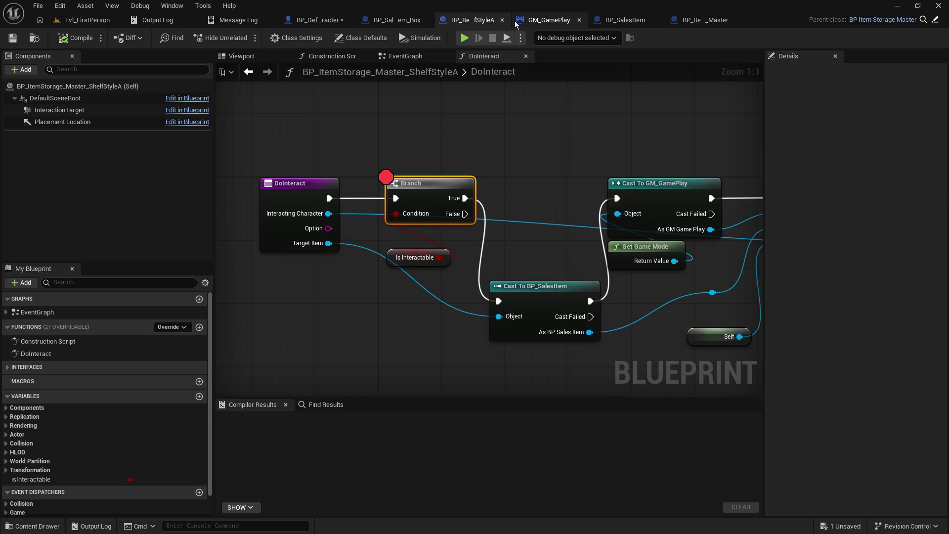
drag(515, 24, 432, 22)
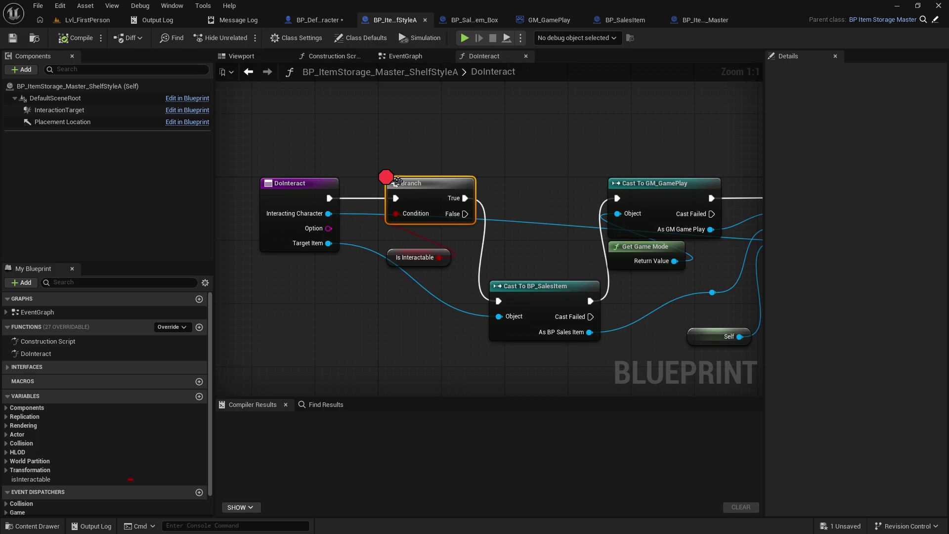
Step: Move the Is Interactable getter under the Branch, save, and go back to BP_DefaultDevCharacter
drag(438, 147, 515, 145)
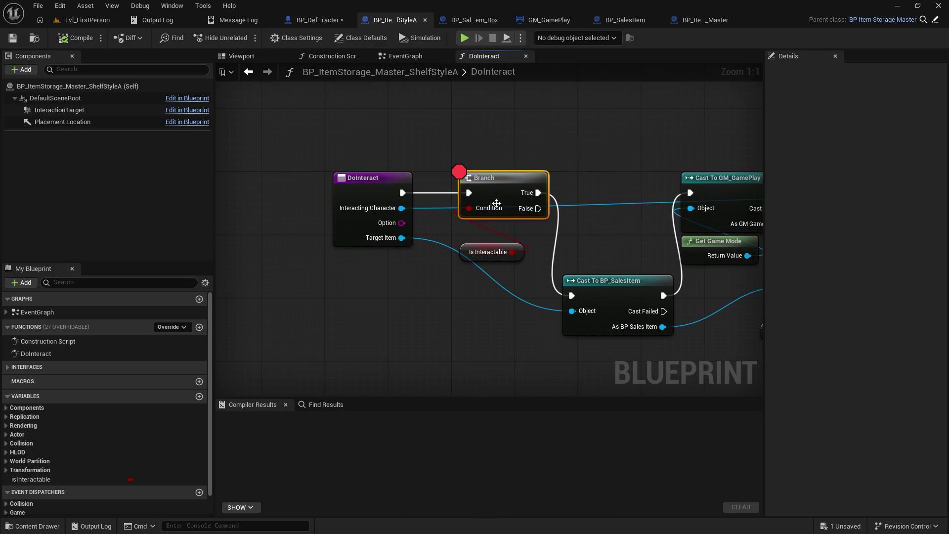
drag(462, 249, 460, 232)
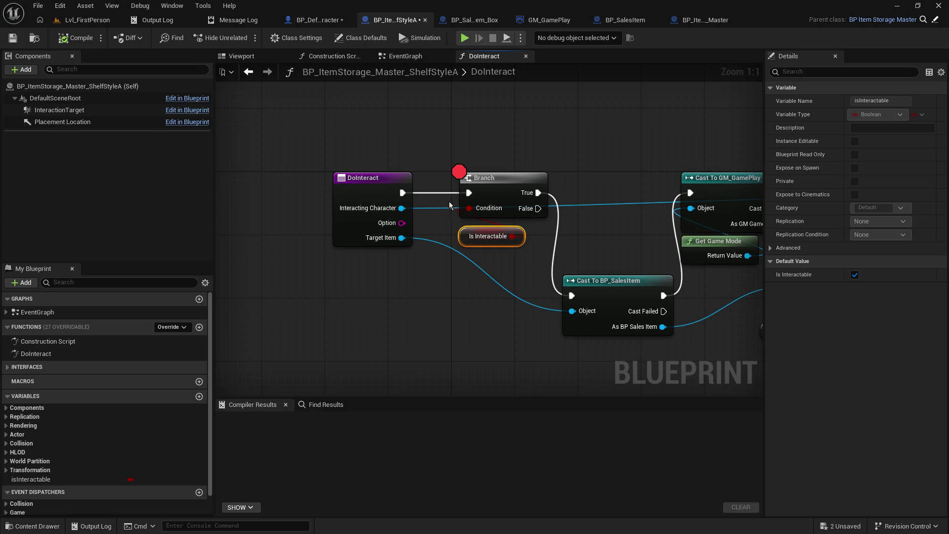
click(12, 38)
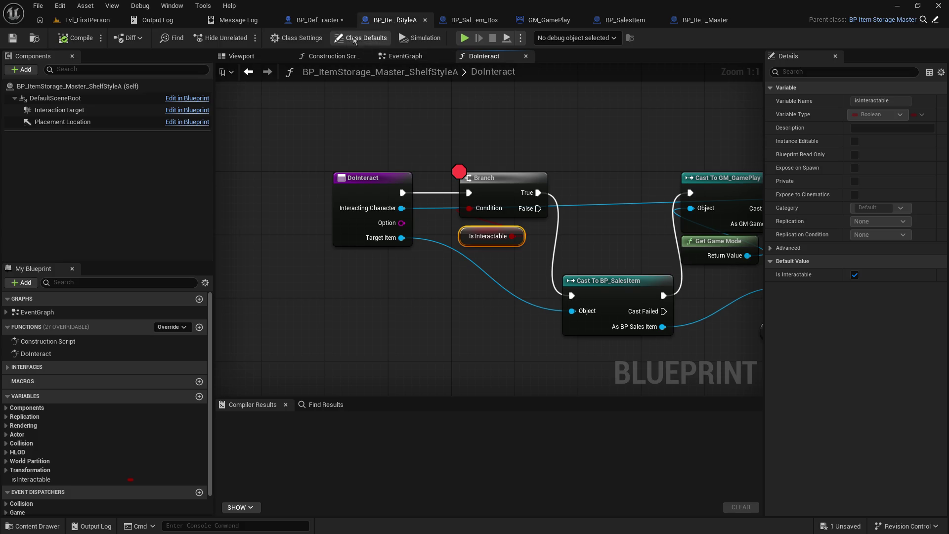
click(325, 22)
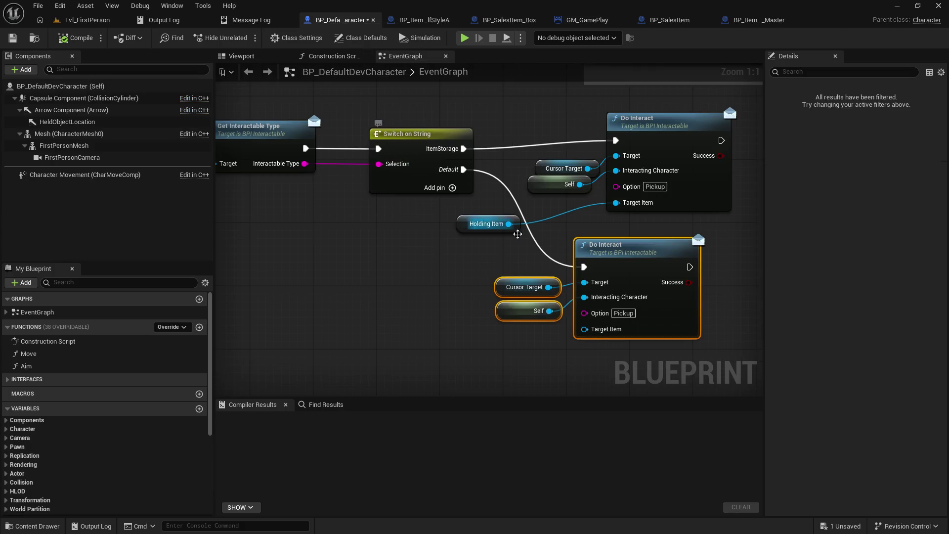
Step: Add a breakpoint on the upper Do Interact call and save the character blueprint
click(648, 128)
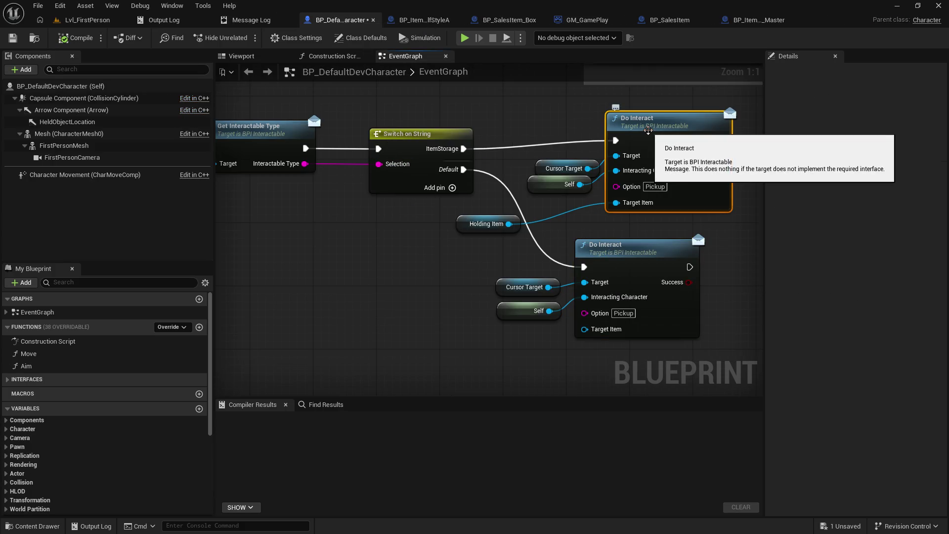
key(F9)
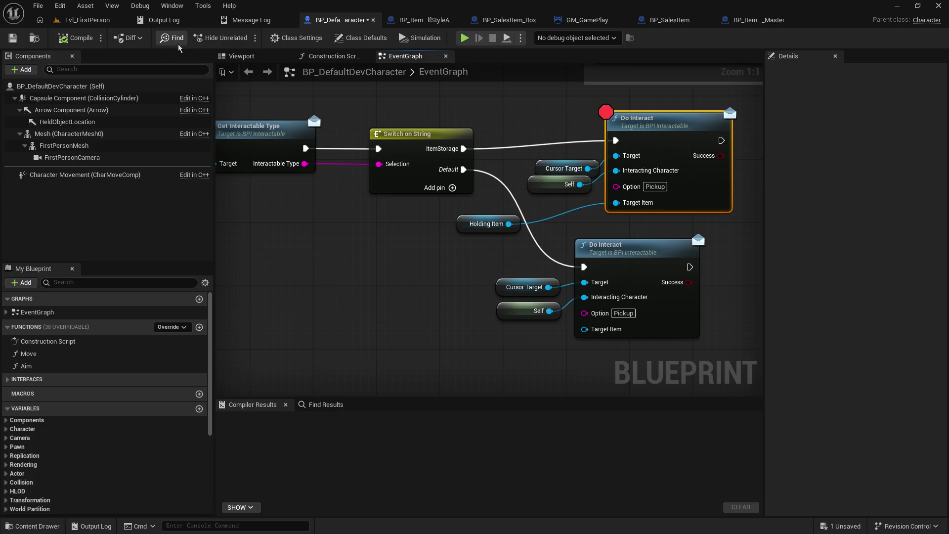
click(13, 38)
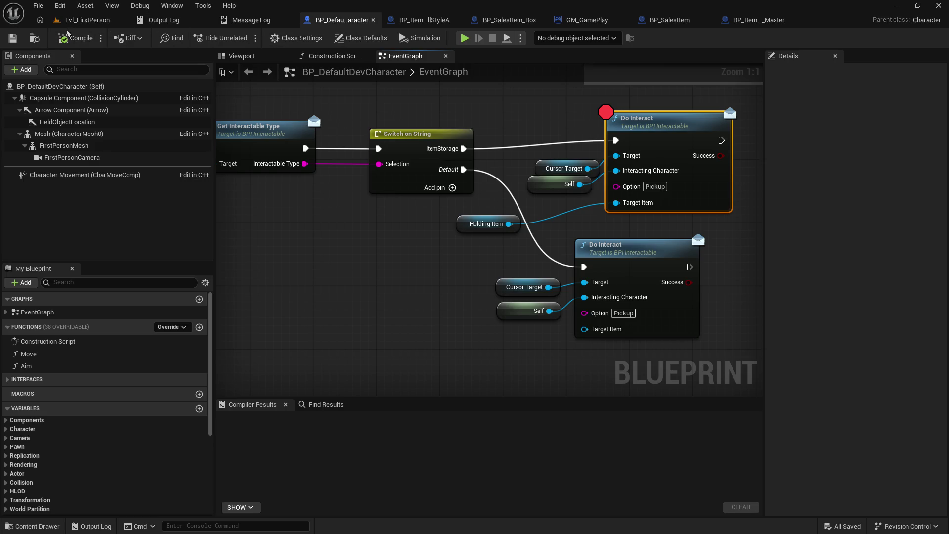
Step: Playtest Lvl_FirstPerson, pick up the glowing box and target the shelf to hit the breakpoint
click(79, 20)
click(244, 38)
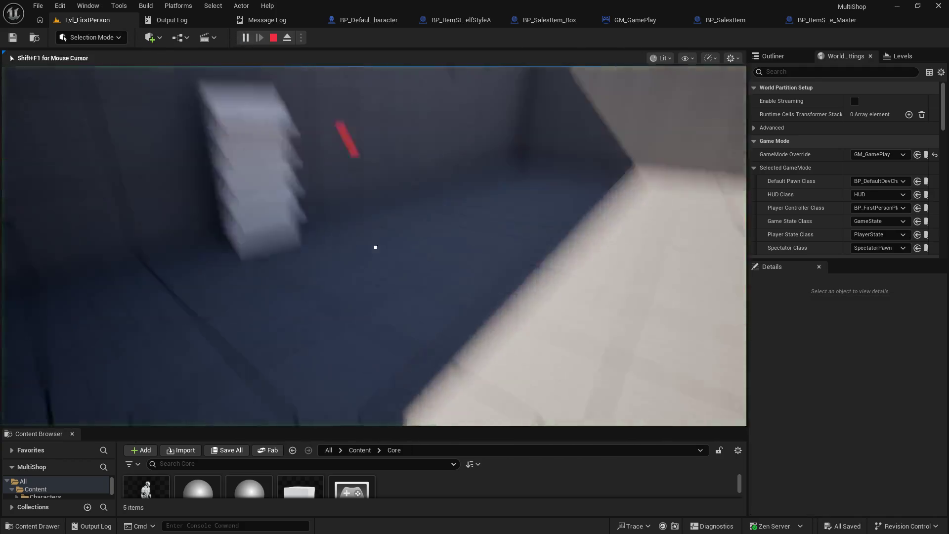
key(w)
key(s)
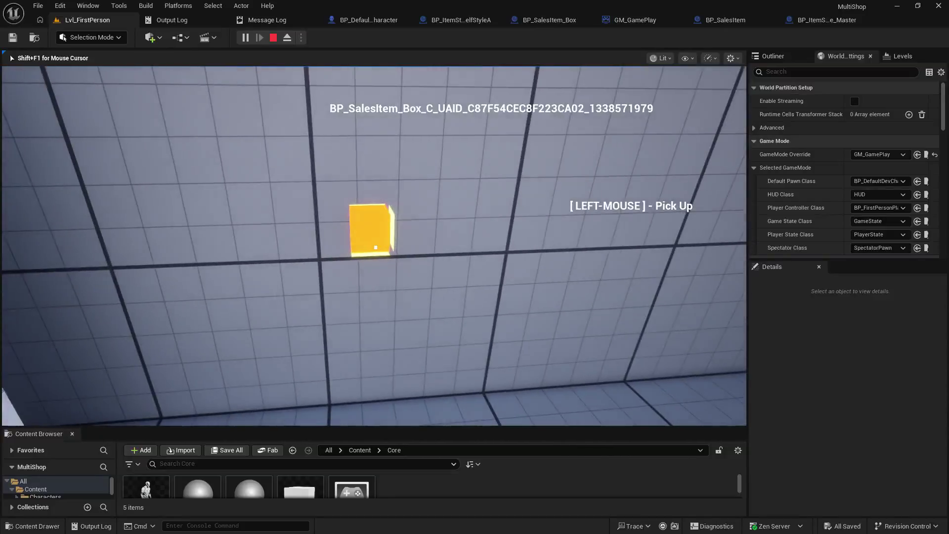
click(376, 248)
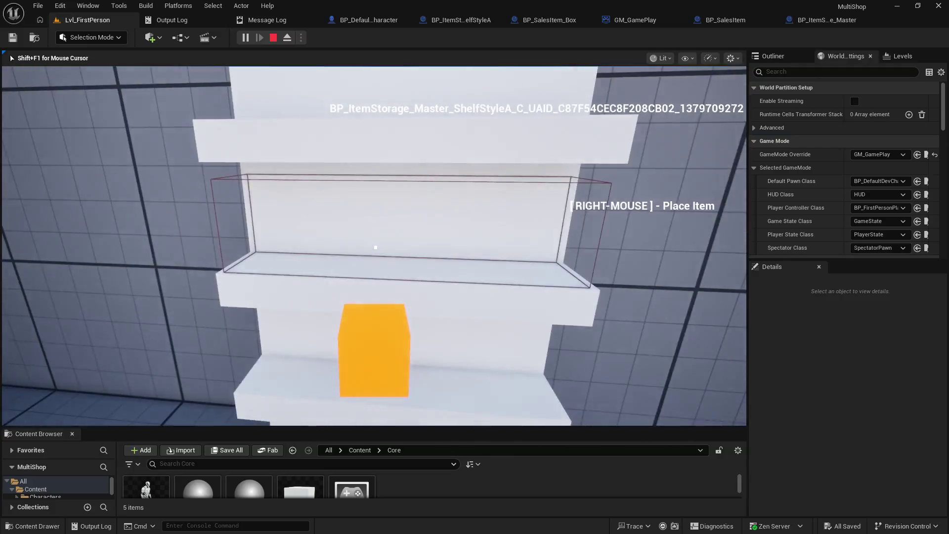
right_click(376, 247)
mouse_move(409, 244)
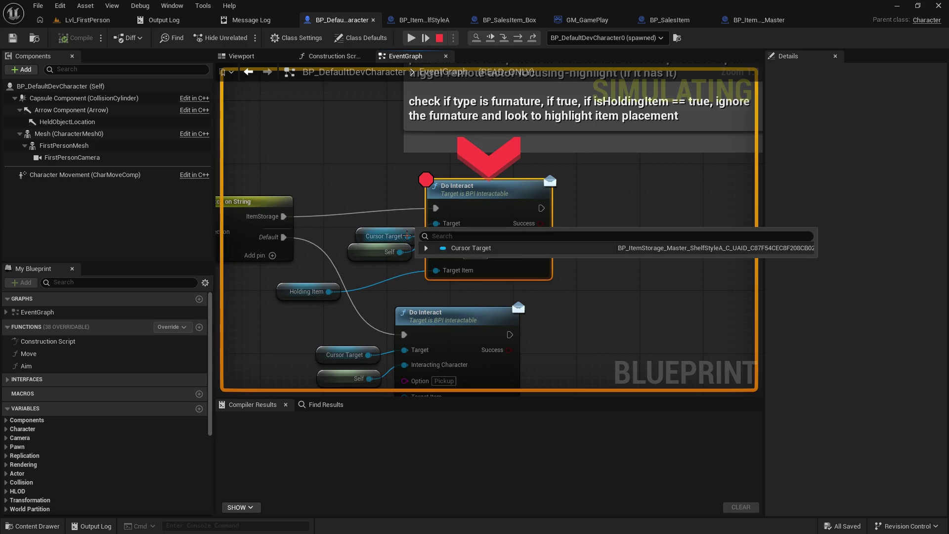
Step: Step through DoInteract's Branch, Cast To BP_SalesItem and Cast To GM_GamePlay to Move Inventory Item, then resume
mouse_move(397, 259)
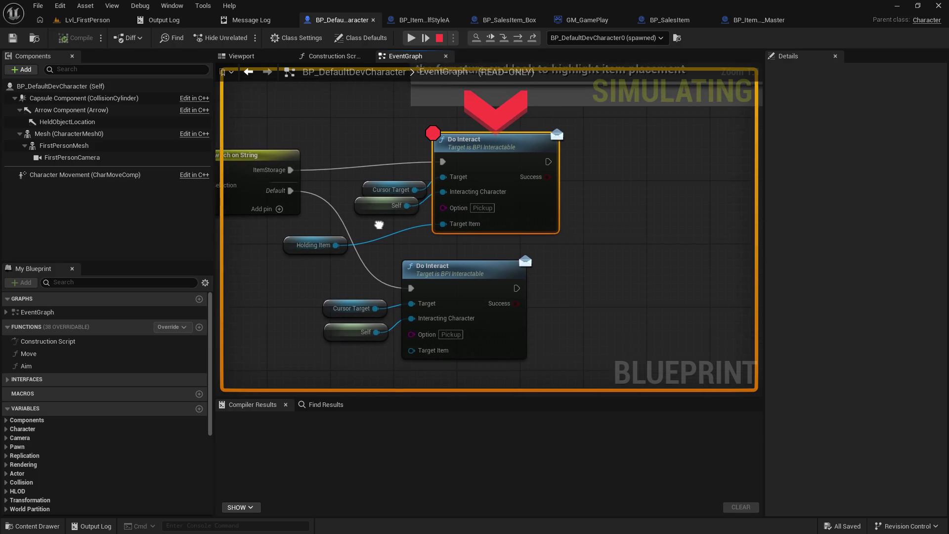
mouse_move(352, 242)
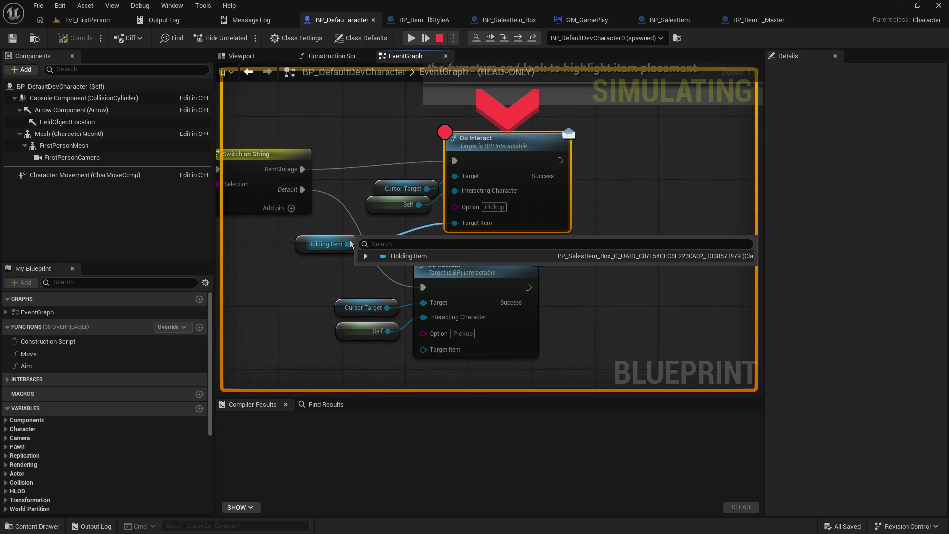
click(501, 42)
click(501, 44)
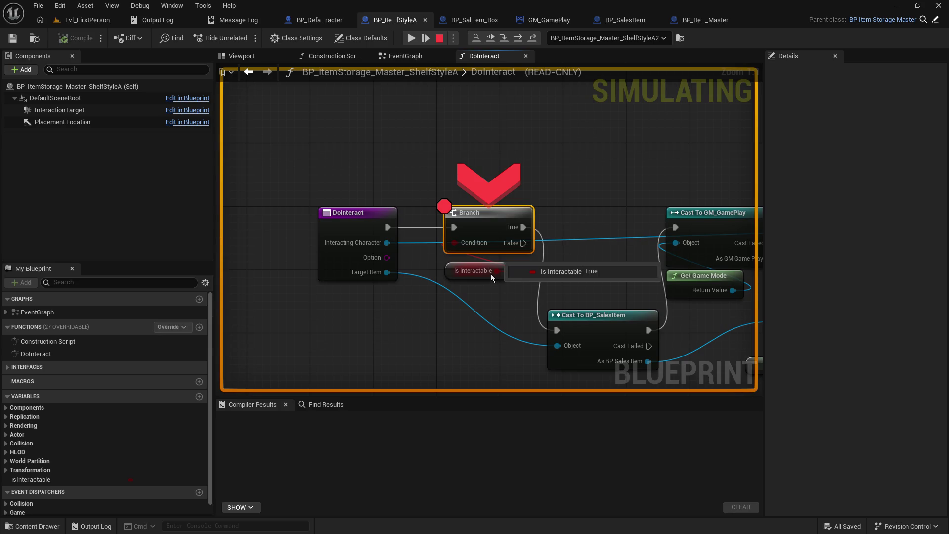
click(503, 41)
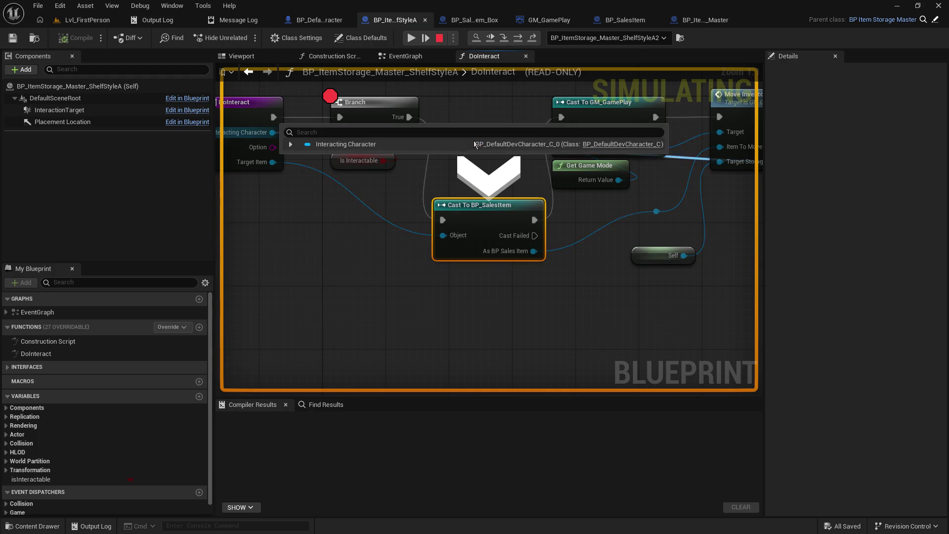
mouse_move(267, 164)
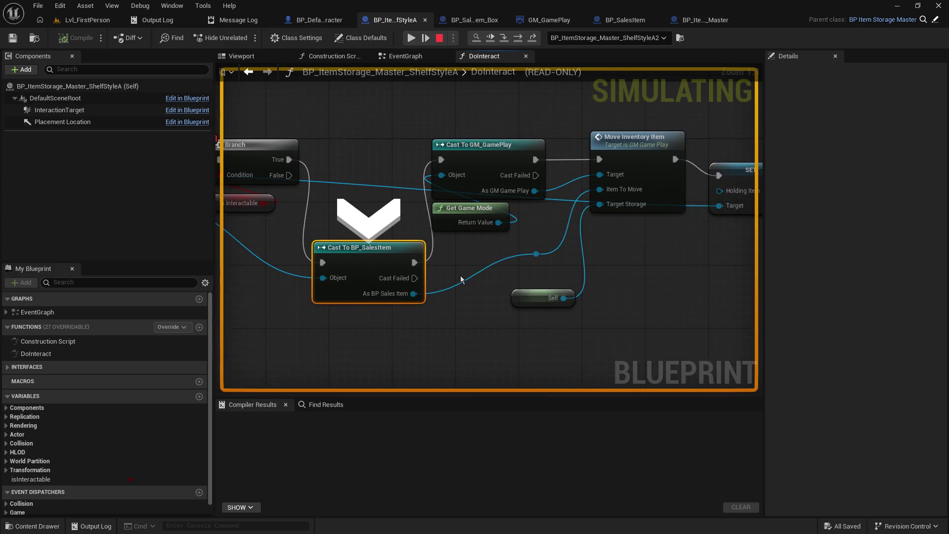
click(504, 38)
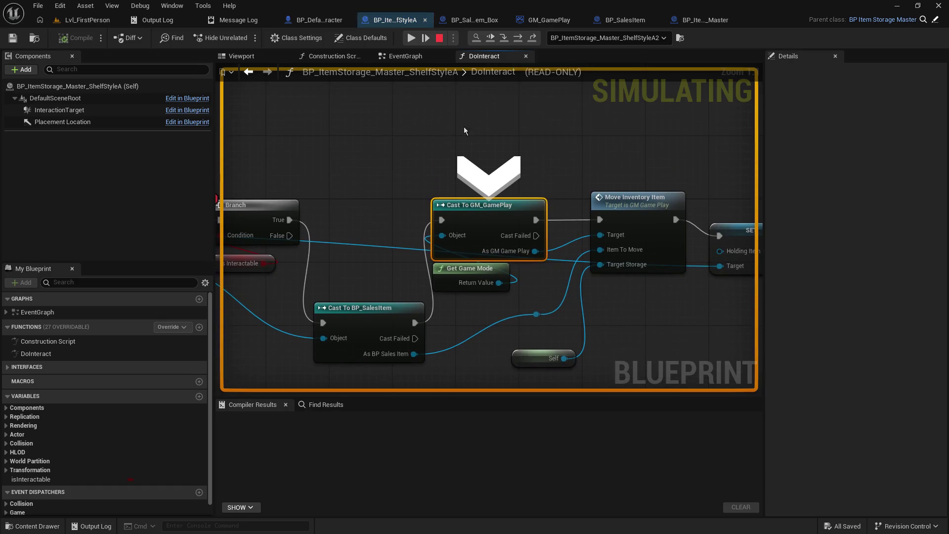
mouse_move(466, 263)
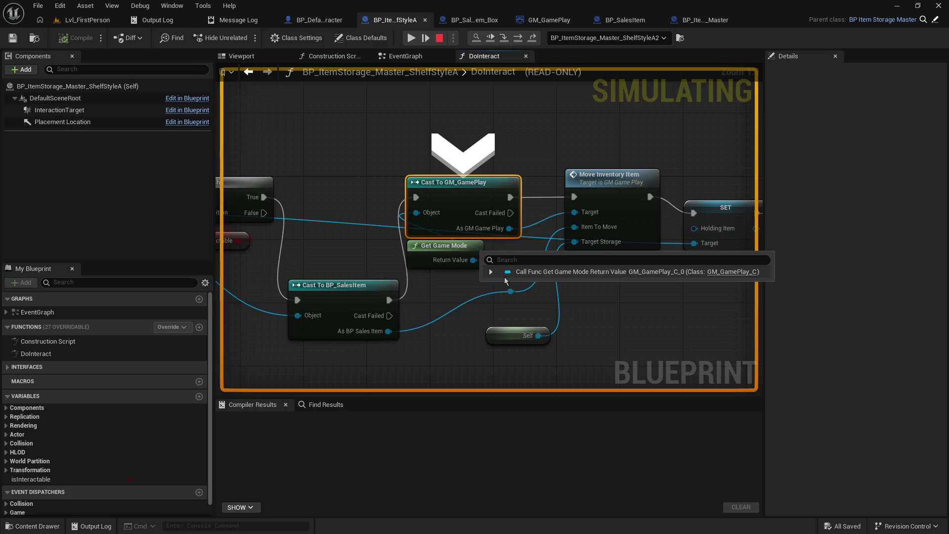
click(503, 39)
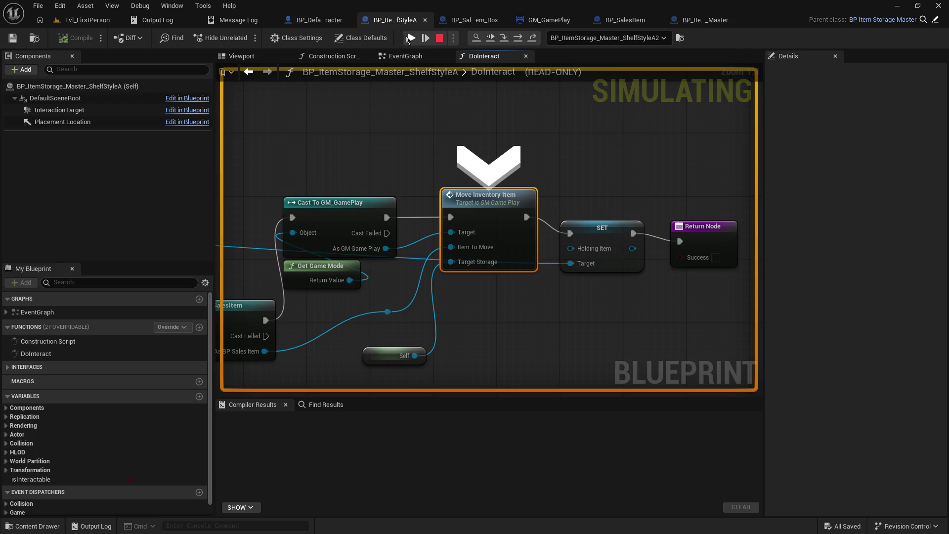
click(410, 38)
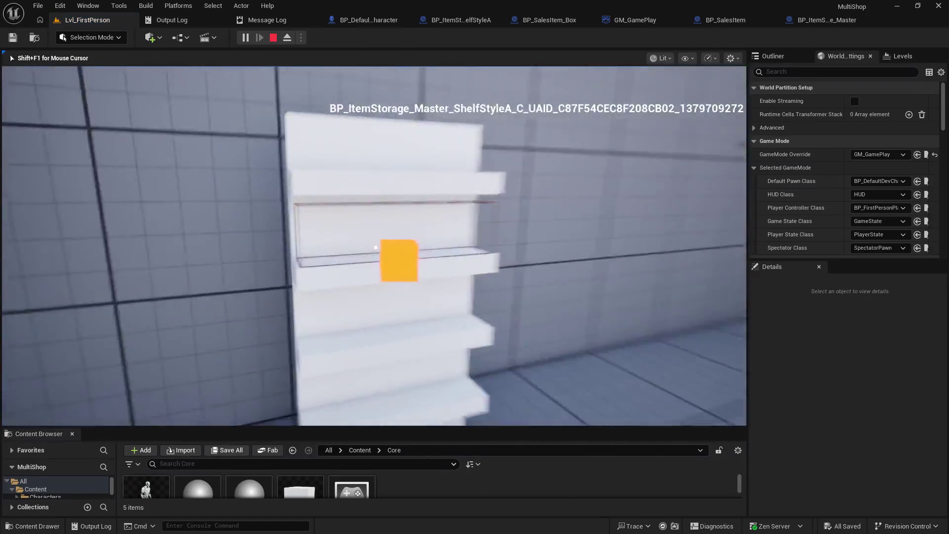
Step: Target the shelf again, step into DoInteract and remove the Branch breakpoint
right_click(376, 247)
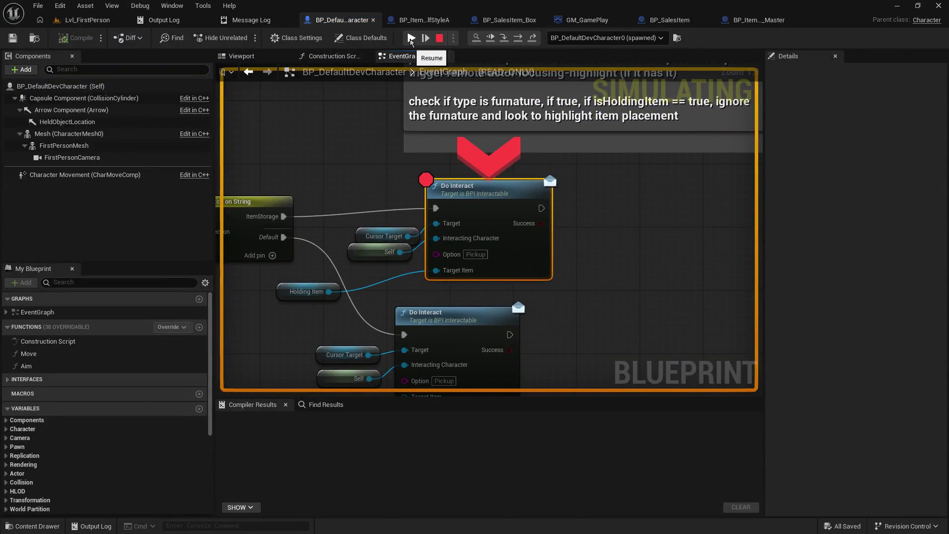
click(425, 38)
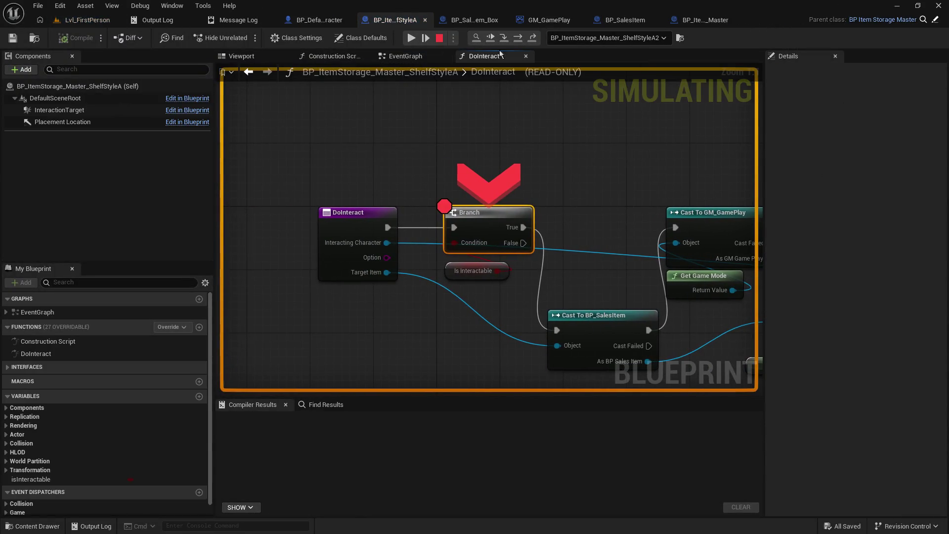
key(F9)
Step: Add a breakpoint on Cast To GM_GamePlay, resume the game, then stop the play session
click(302, 179)
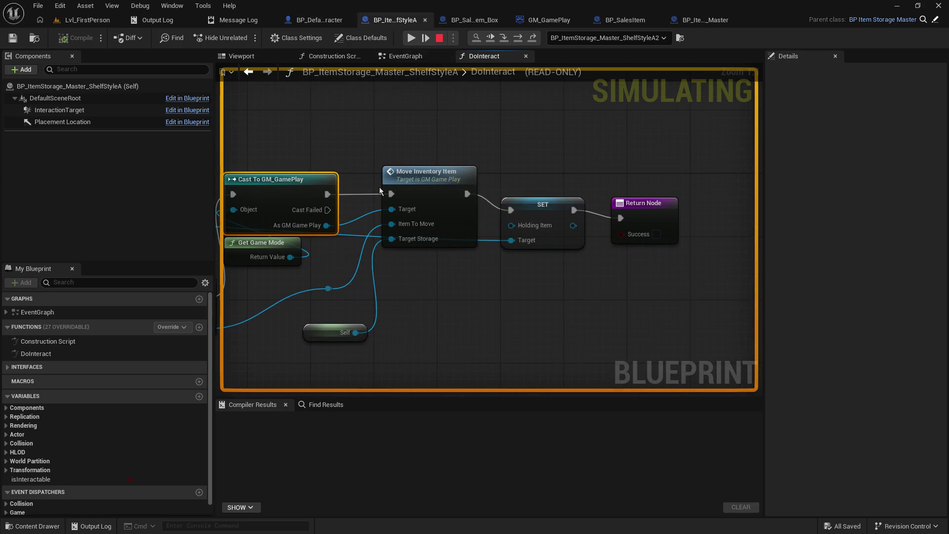
key(F9)
drag(357, 151, 450, 99)
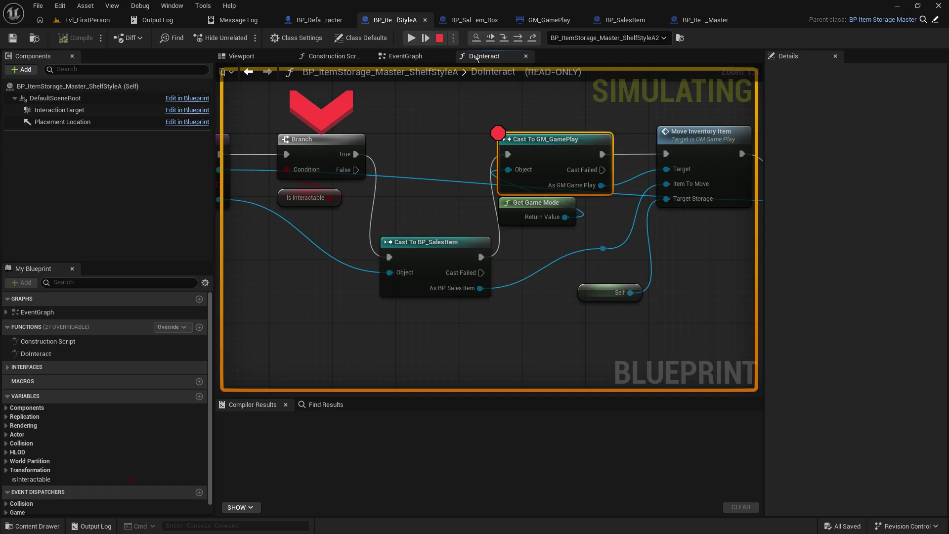
click(503, 42)
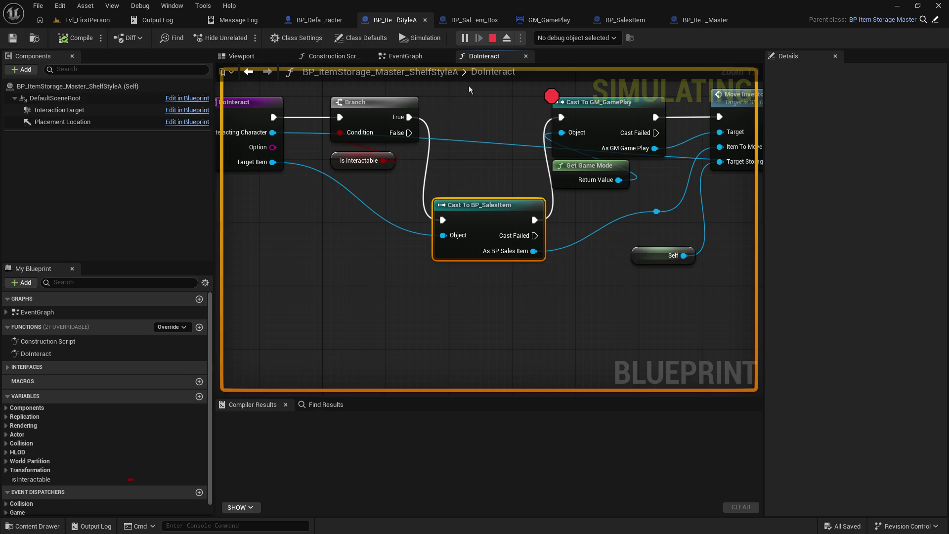
click(489, 42)
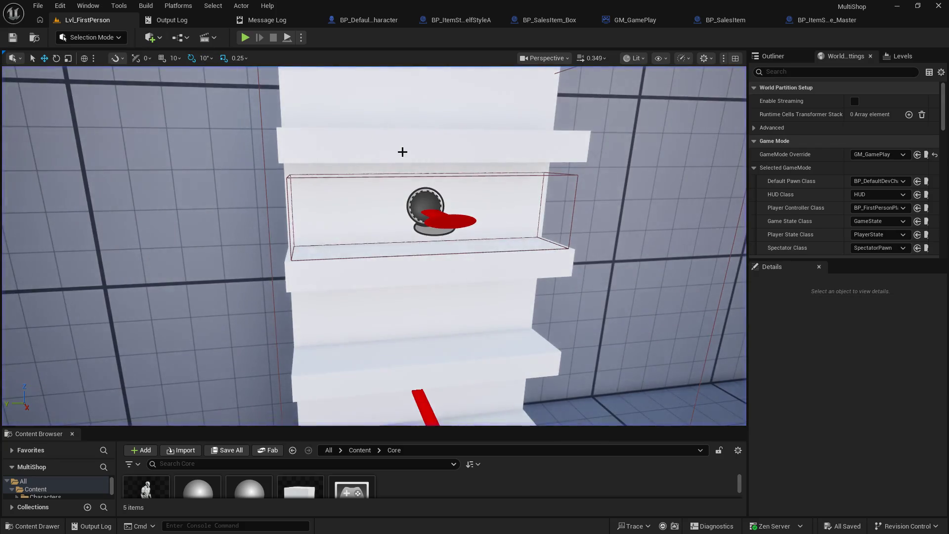
Step: Start a new playtest, pick up the orange box and try placing it on the shelf
key(alt+p)
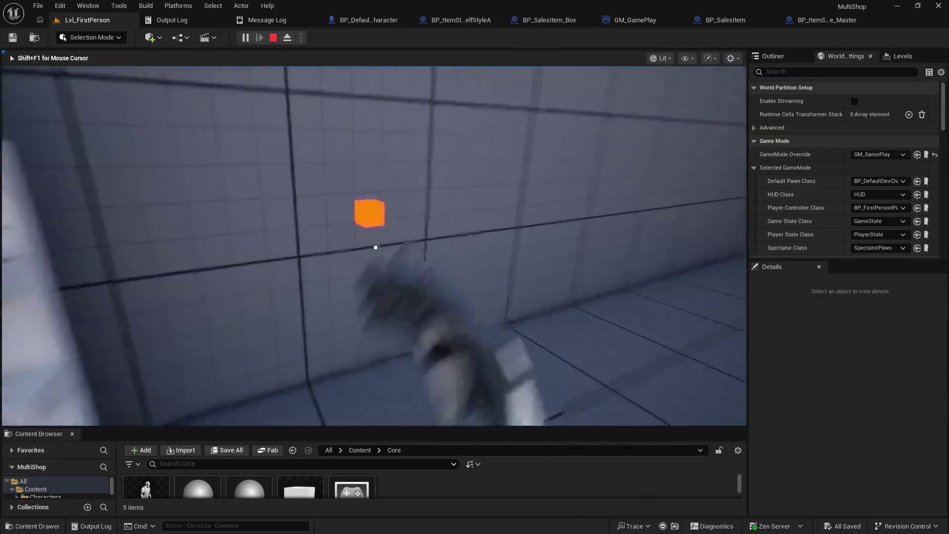
click(376, 247)
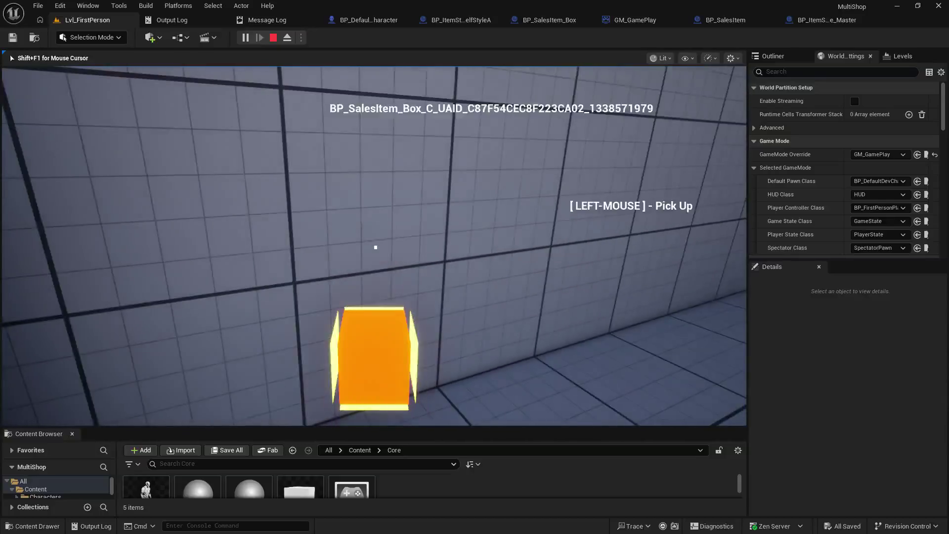
right_click(376, 247)
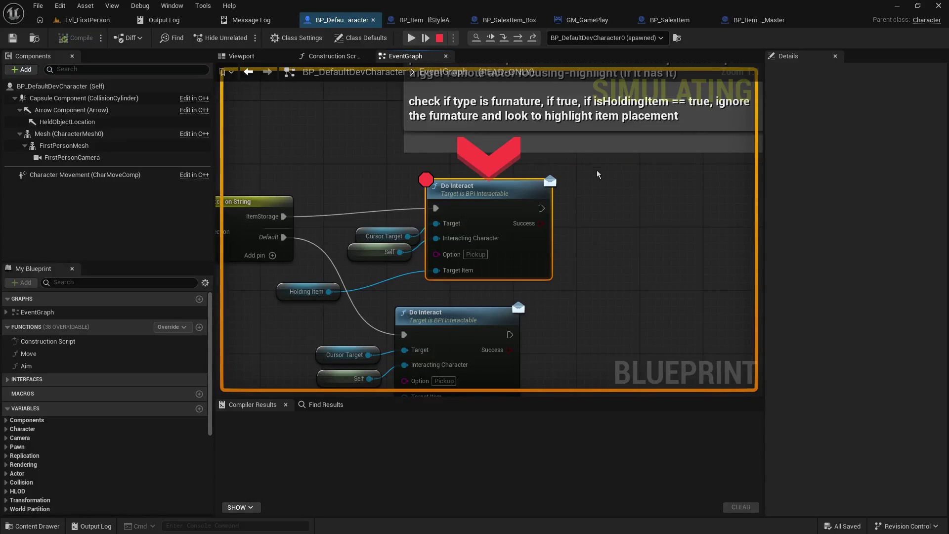
Step: Continue to the Cast To GM_GamePlay breakpoint and advance execution to Move Inventory Item
click(411, 38)
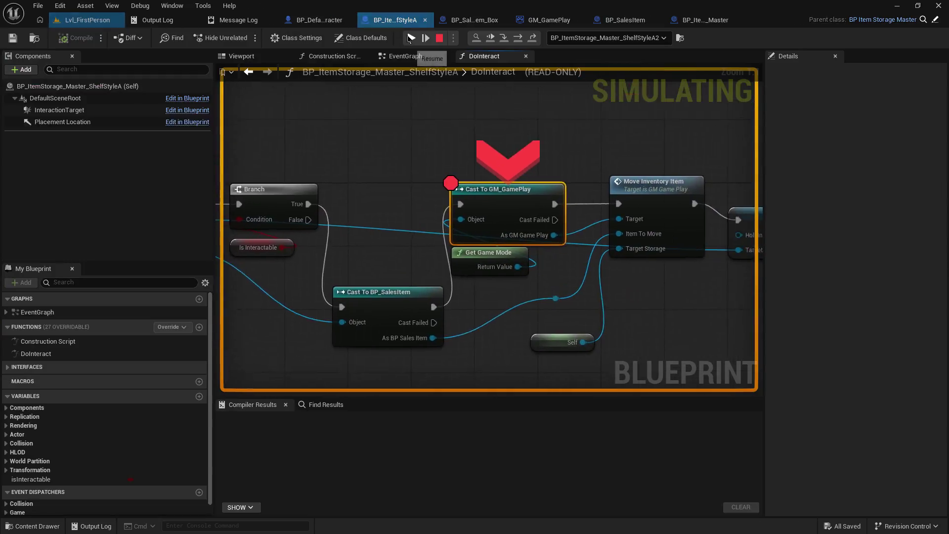
drag(592, 164, 508, 148)
click(504, 41)
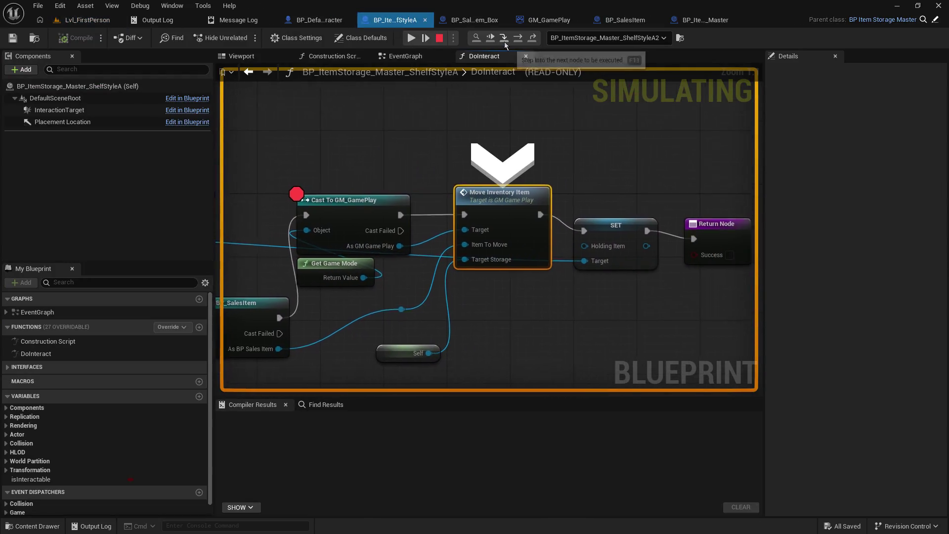
mouse_move(455, 233)
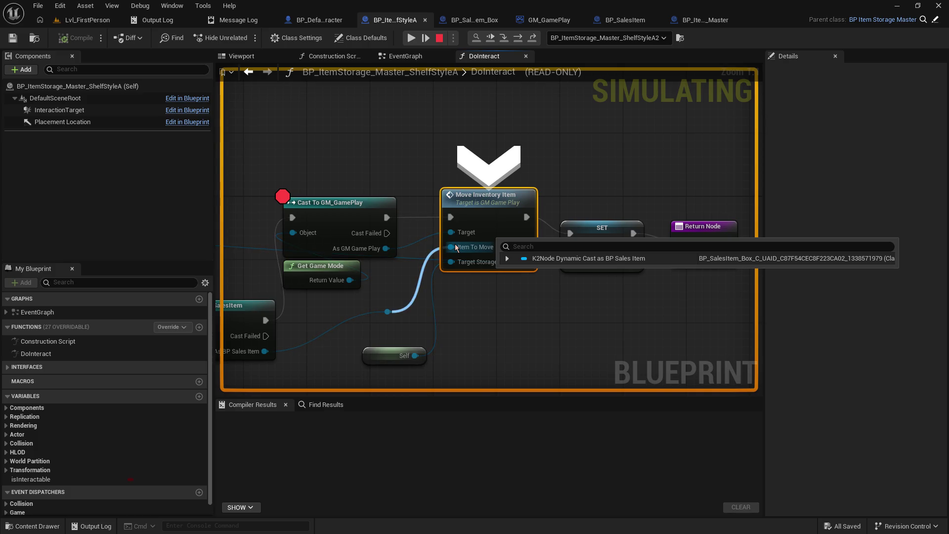
mouse_move(373, 284)
mouse_down()
mouse_move(641, 272)
mouse_move(797, 223)
mouse_move(263, 254)
mouse_move(312, 266)
mouse_up()
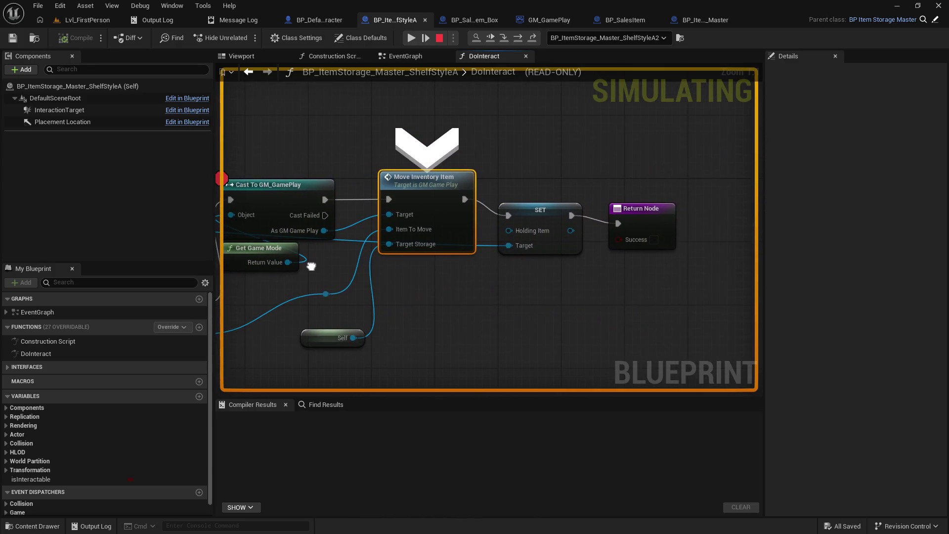
mouse_move(395, 245)
Step: Step into GM_GamePlay's MoveInventoryItem and advance to Get Placement Location, checking Set Actor Location's inputs
click(504, 38)
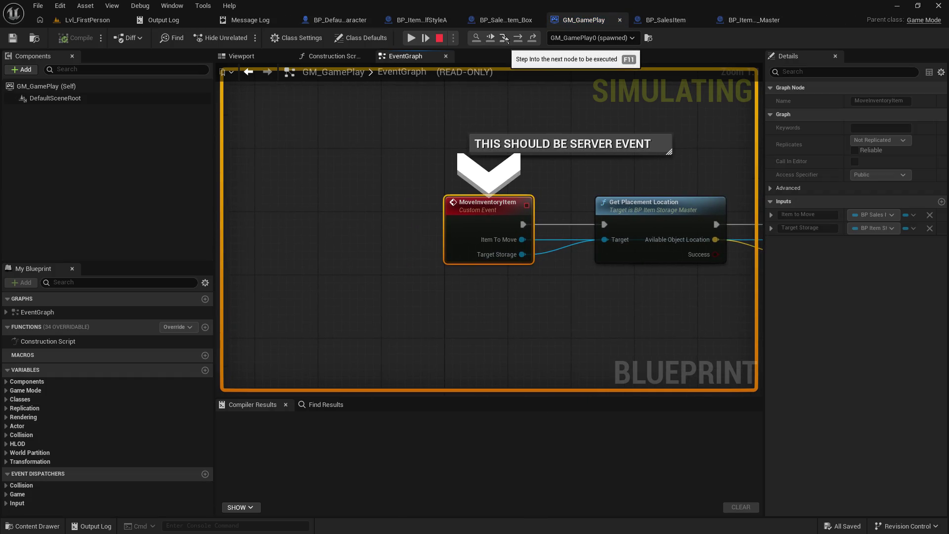
click(504, 38)
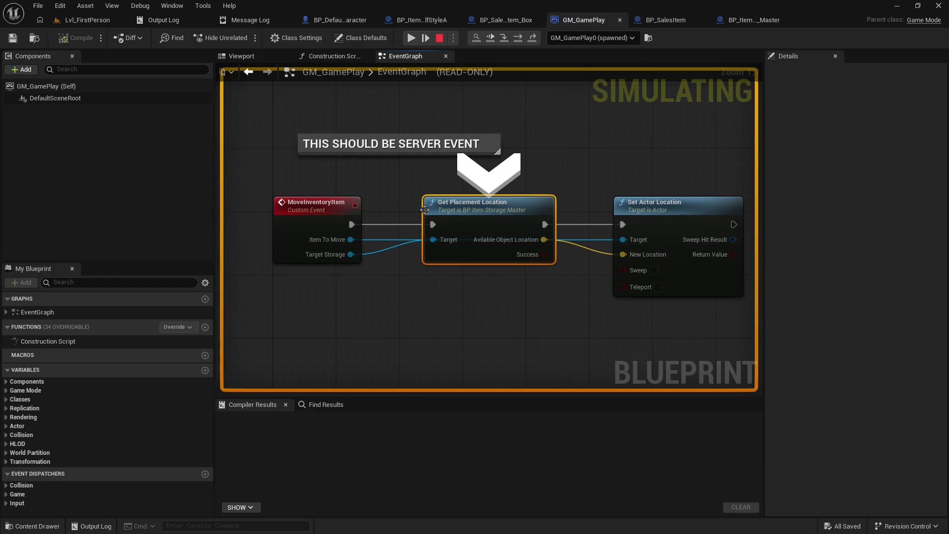
mouse_move(349, 245)
mouse_move(549, 240)
mouse_move(582, 149)
mouse_down()
mouse_move(419, 151)
mouse_move(479, 140)
mouse_up()
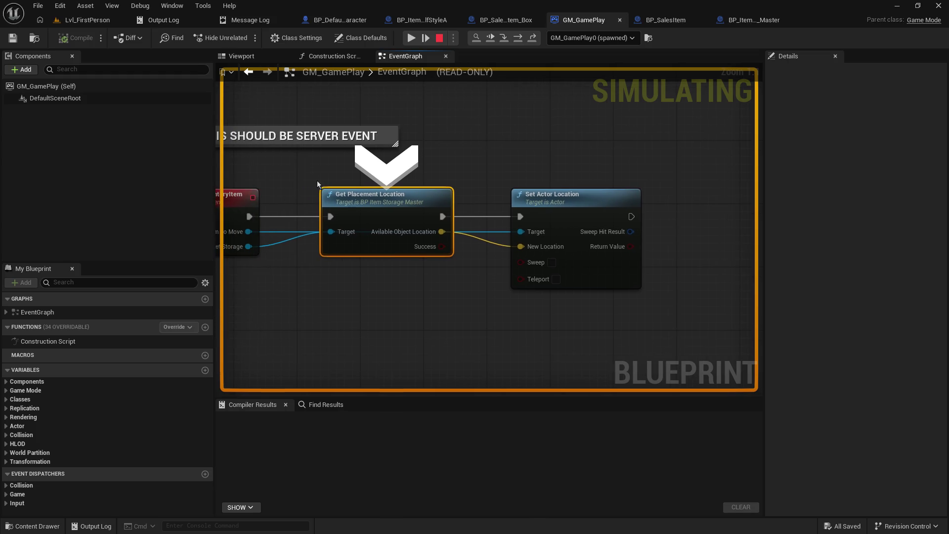
drag(318, 184, 355, 173)
mouse_move(292, 240)
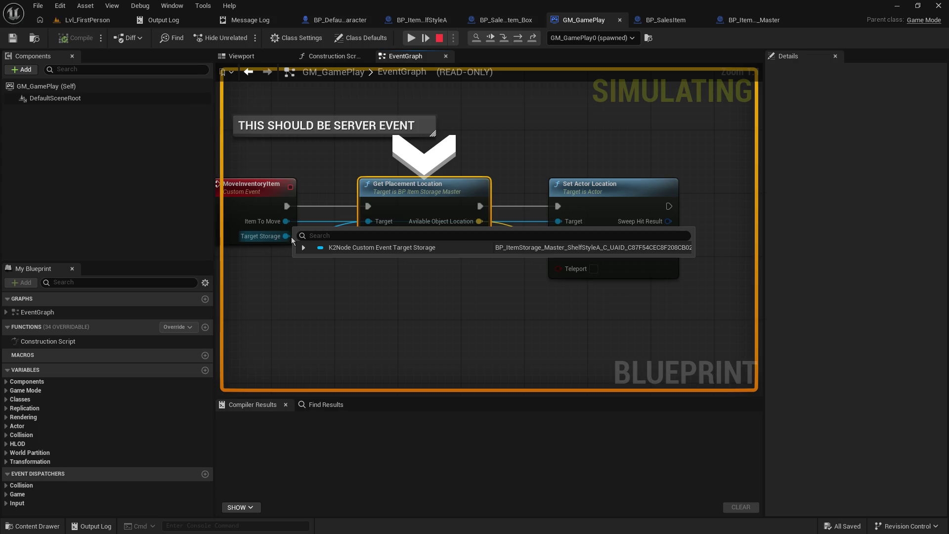
Step: Step through GetPlacementLocation's return, back to Set Actor Location, then out to DoInteract's SET Holding Item
click(500, 42)
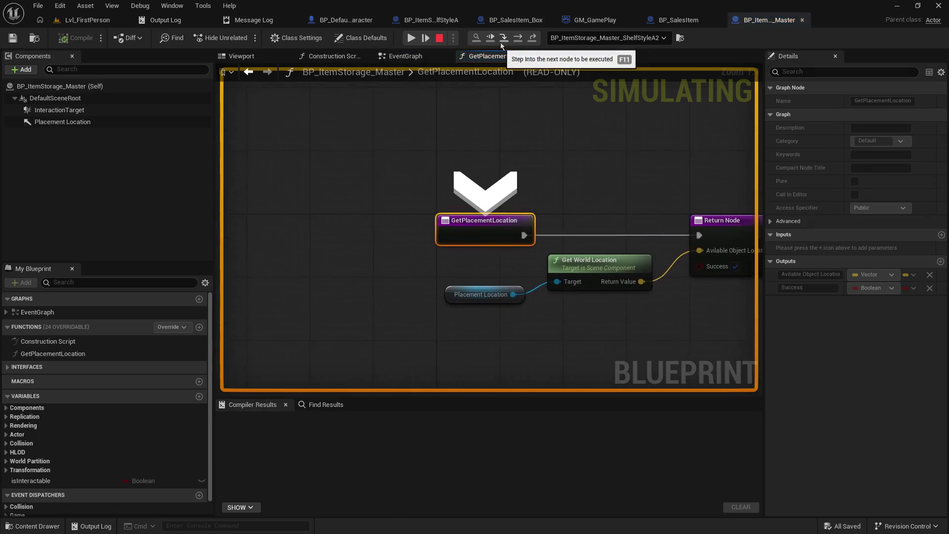
click(500, 43)
mouse_move(388, 273)
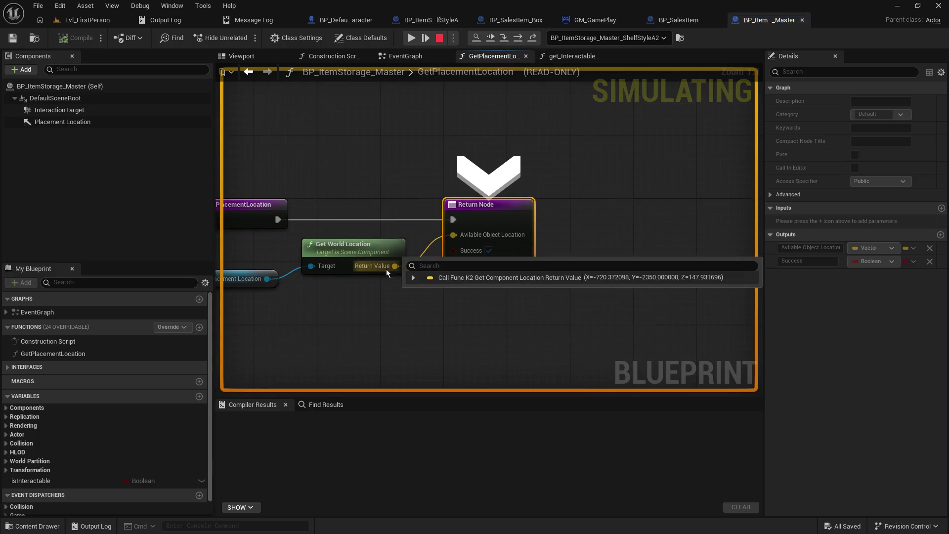
click(501, 43)
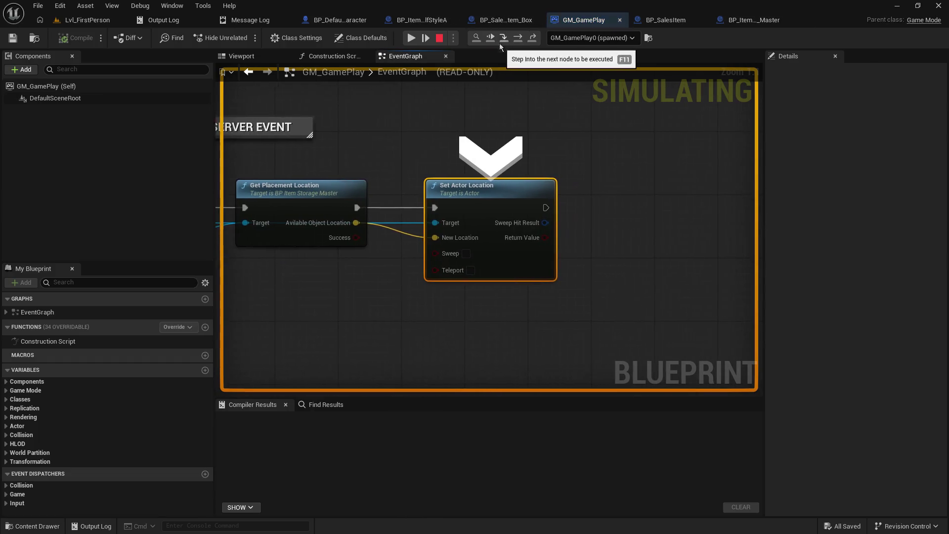
mouse_move(390, 124)
mouse_down()
mouse_move(451, 121)
mouse_move(554, 153)
mouse_up()
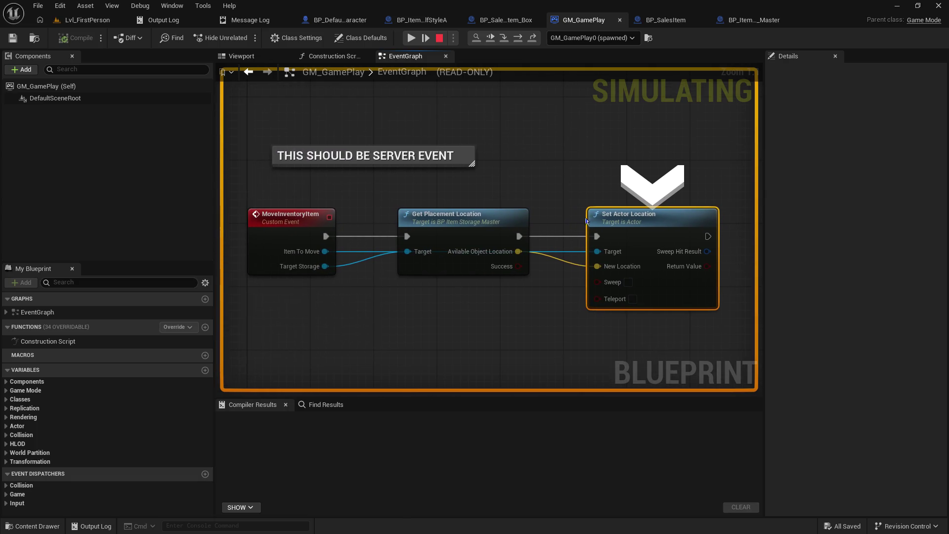
mouse_move(598, 252)
drag(551, 277, 494, 280)
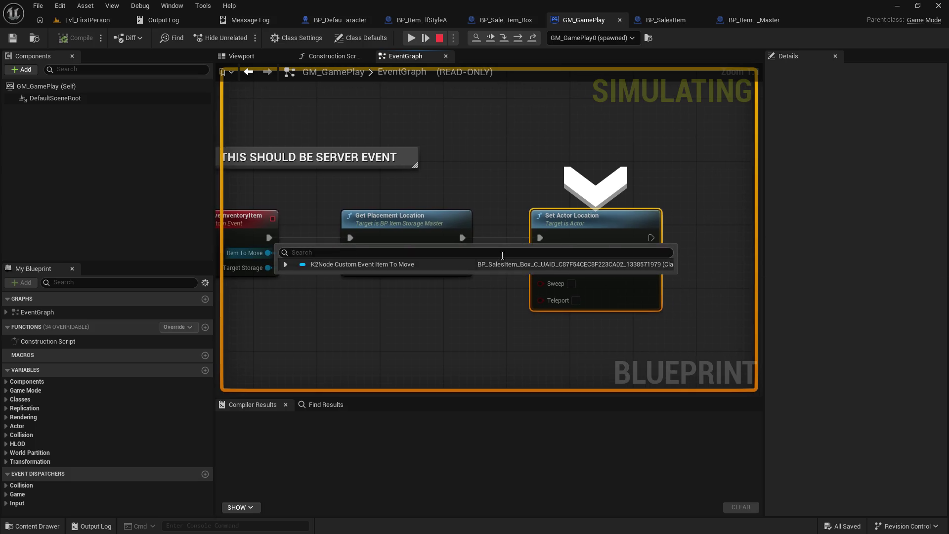
mouse_move(541, 268)
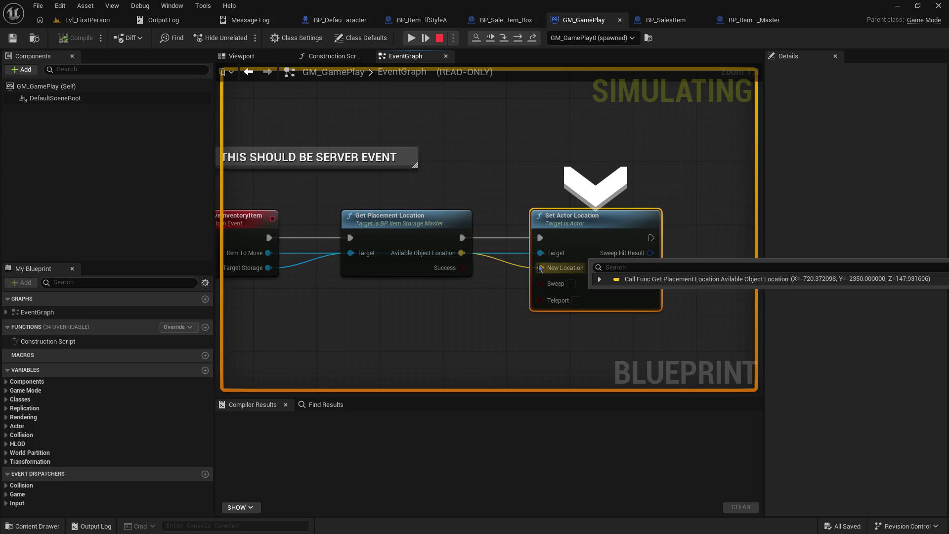
click(504, 39)
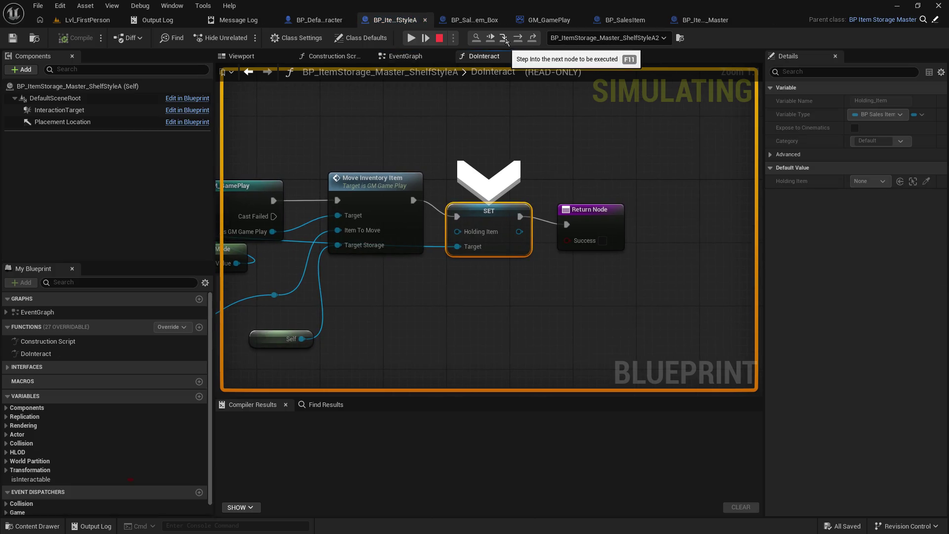
Step: Resume the game, walk up to the shelf, and end the playtest
drag(444, 146, 524, 149)
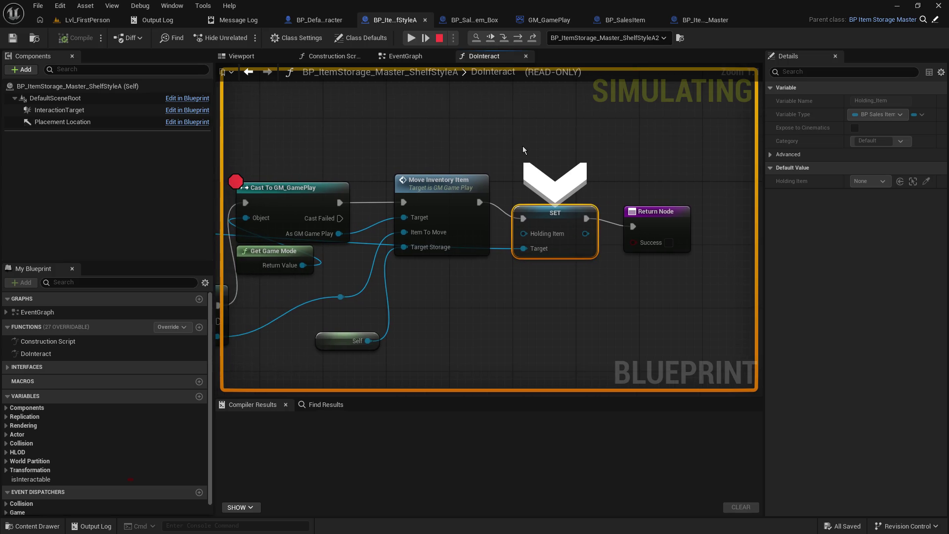
click(411, 38)
click(466, 210)
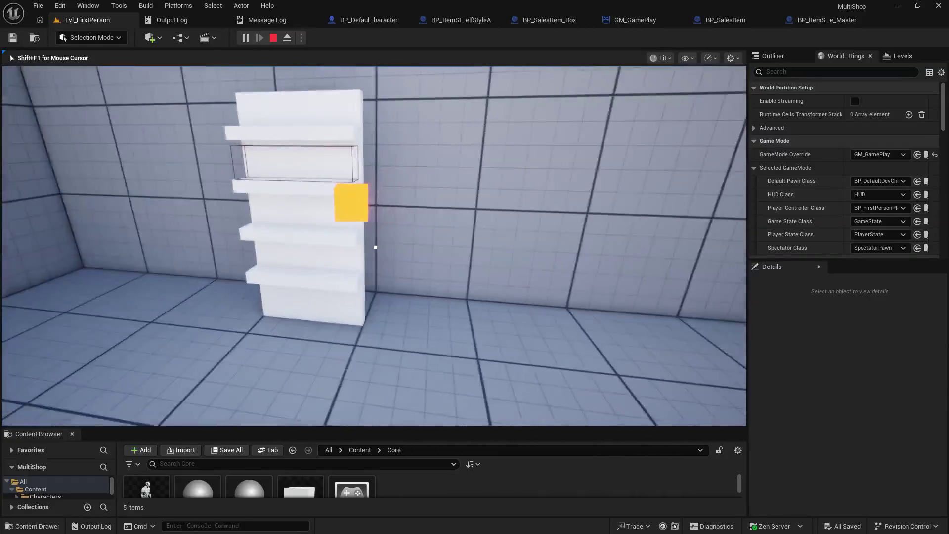
key(w)
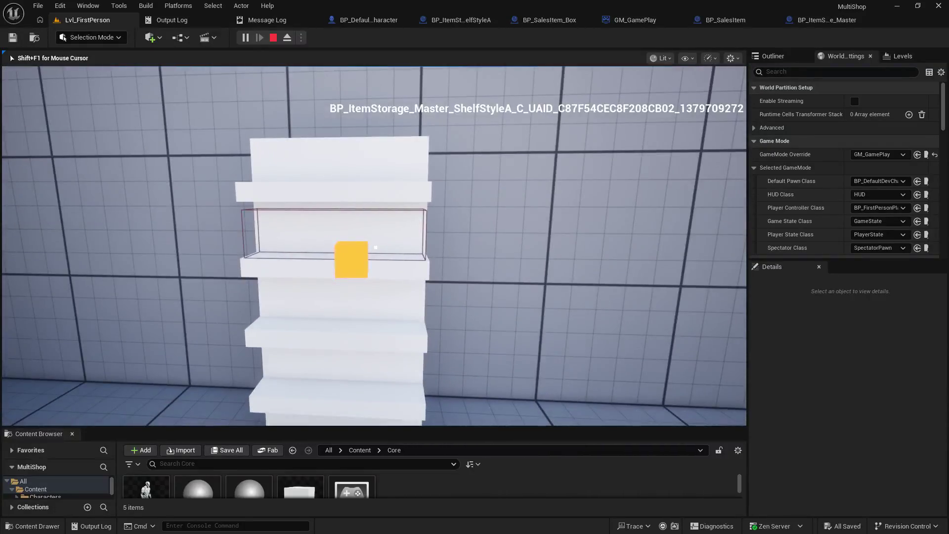
key(Escape)
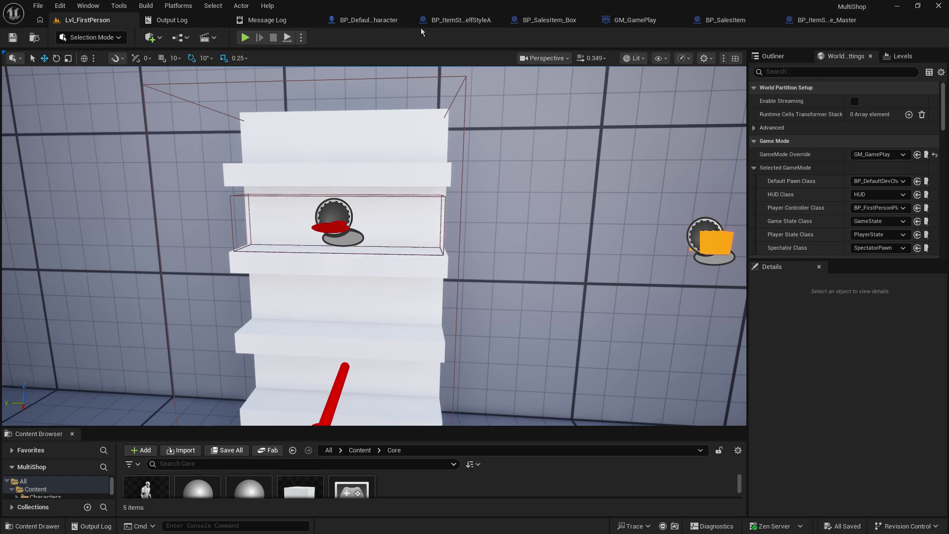
Step: Show BP_SalesItem_Box's DoInteract graph centred on the Attach Actor To Component node
click(440, 23)
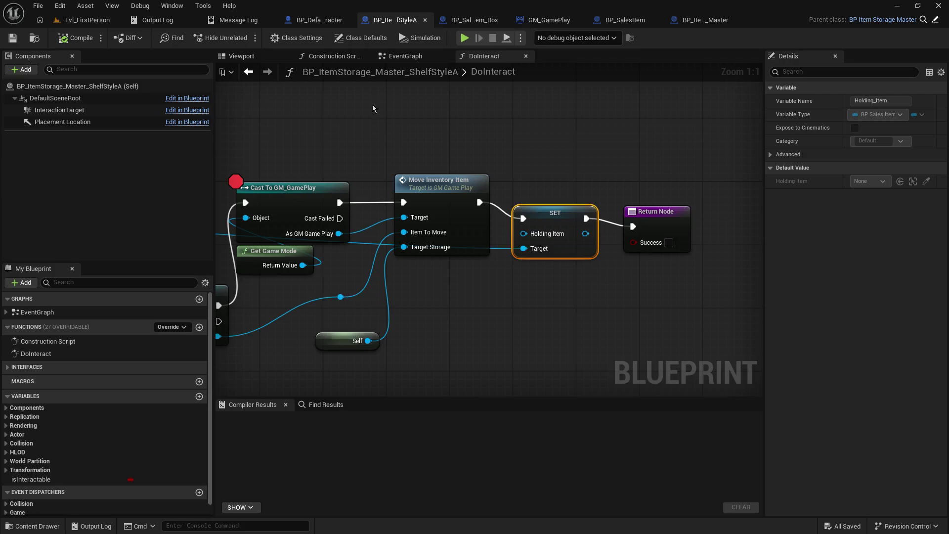
click(483, 22)
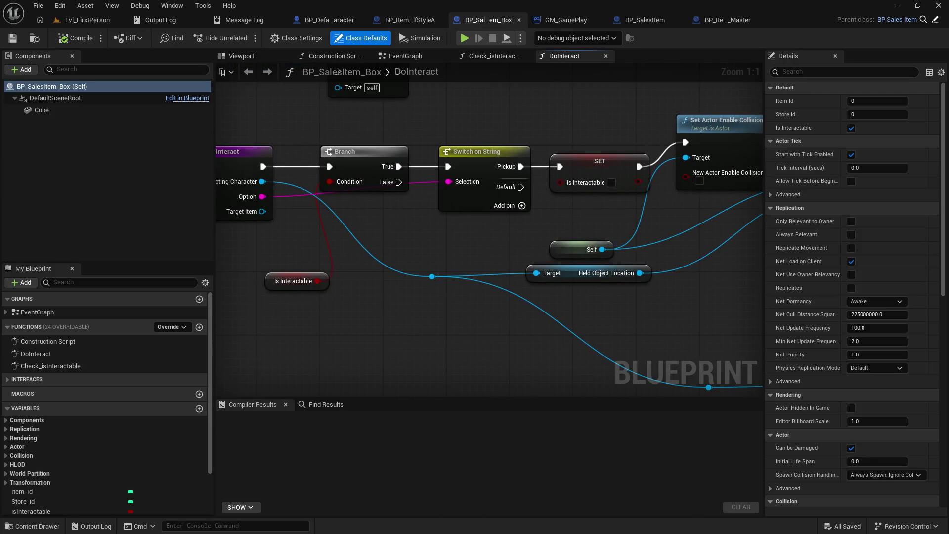
drag(541, 100, 207, 86)
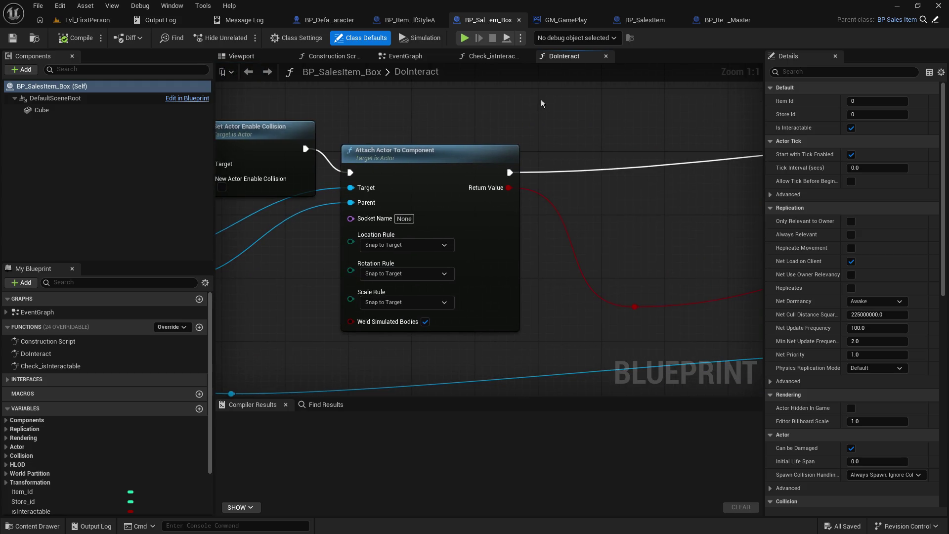
Step: Review Attach Actor To Component, GM_GamePlay's event graph and BP_SalesItem, then return to ShelfStyleA's DoInteract
click(454, 153)
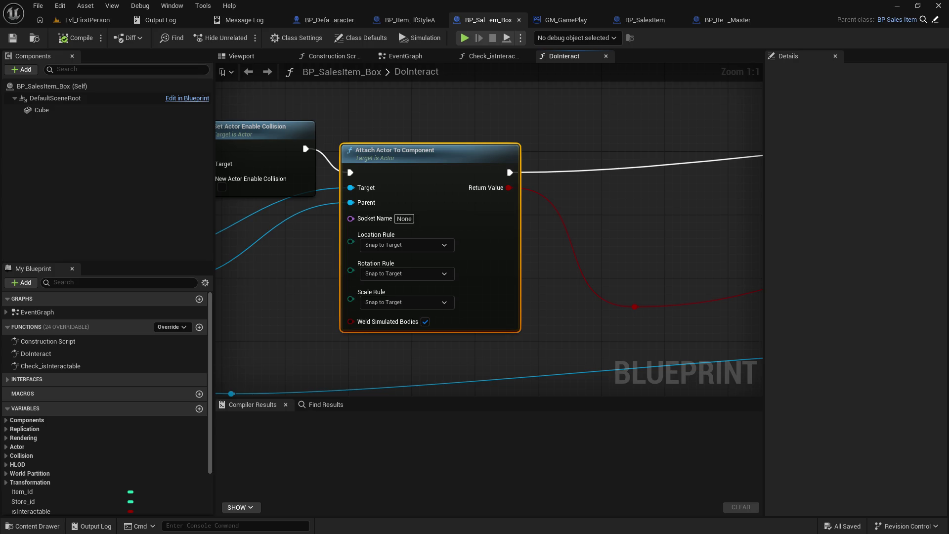
click(564, 23)
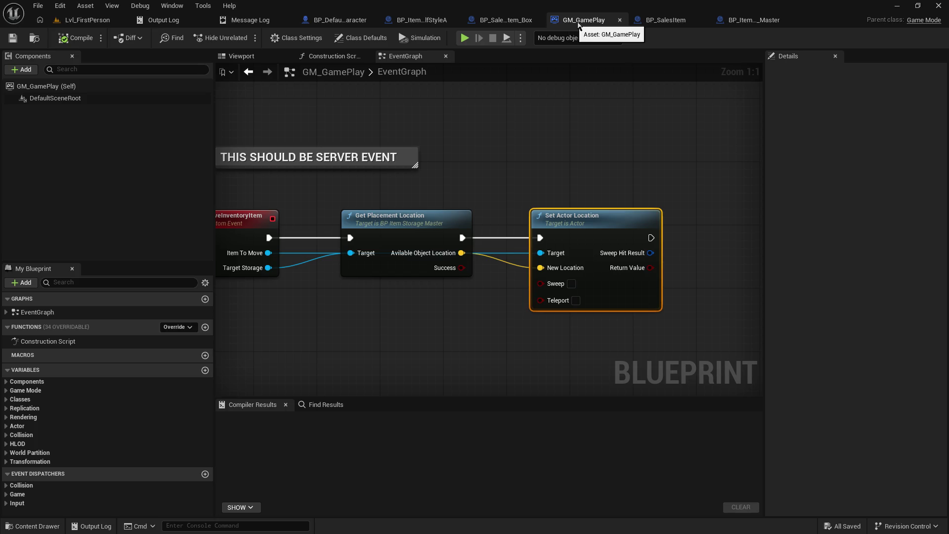
click(665, 21)
click(431, 21)
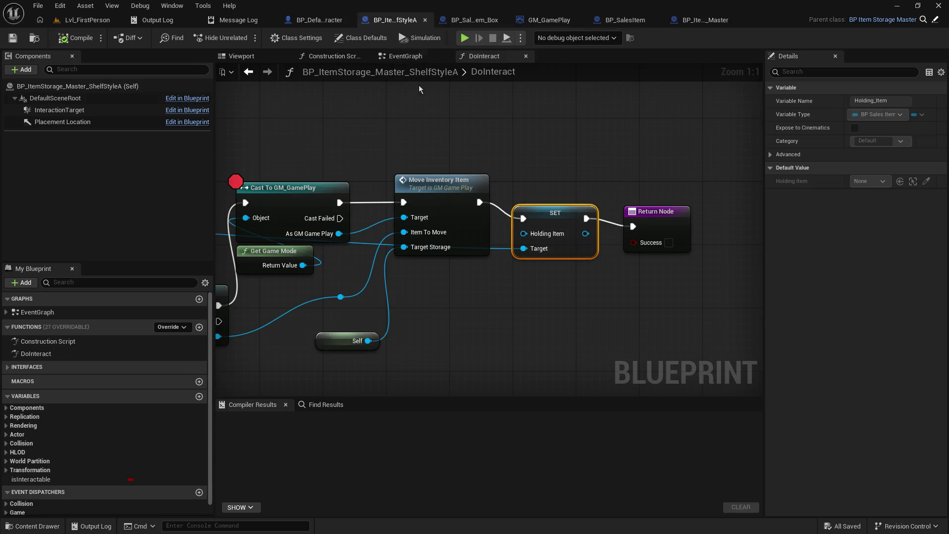
Step: Shift the Move Inventory Item, SET, Return and Self nodes right to make room
drag(539, 104, 429, 78)
mouse_move(369, 115)
mouse_down()
mouse_move(512, 269)
mouse_move(668, 315)
mouse_up()
drag(460, 134, 562, 135)
Step: Insert a Detach From Actor node after Cast To GM_GamePlay, targeting the sales item reference
drag(347, 156, 414, 113)
text(detatc)
key(BackSpace)
key(BackSpace)
text(ch fr)
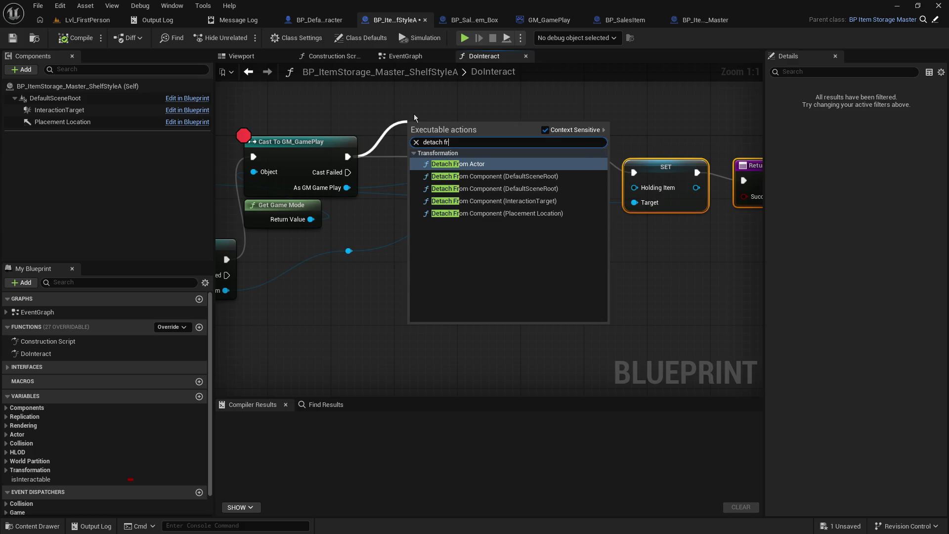
key(Return)
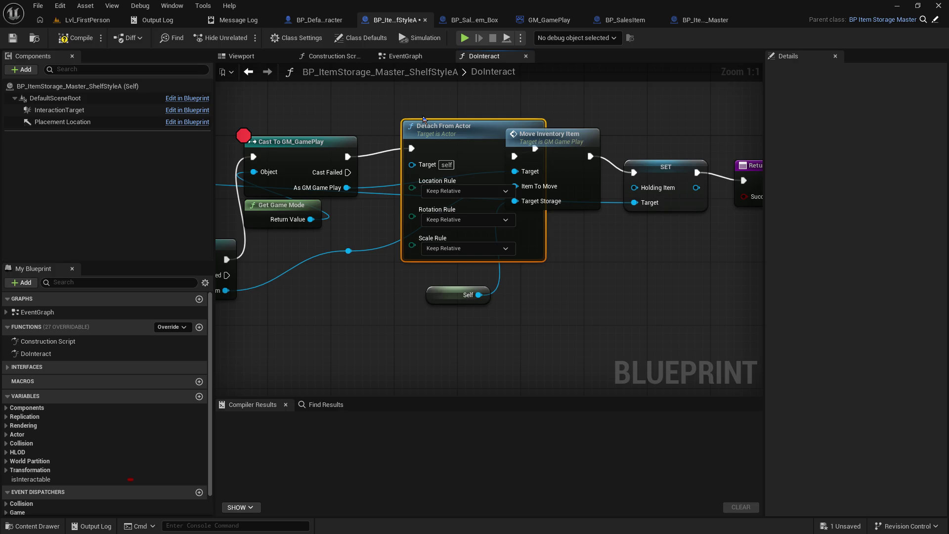
mouse_move(462, 130)
mouse_down()
mouse_move(439, 61)
mouse_move(435, 115)
mouse_up()
drag(418, 272, 419, 220)
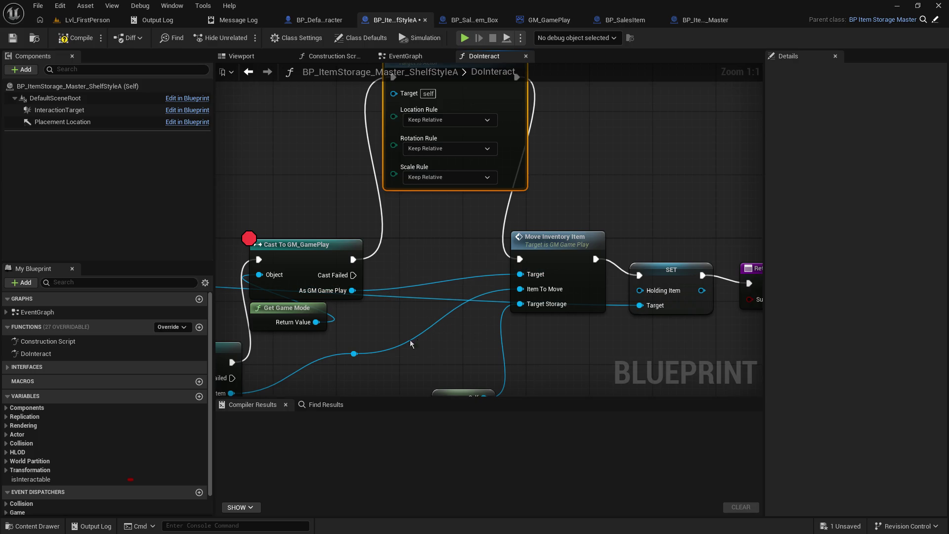
drag(354, 353, 393, 92)
Step: Compile and save the ShelfStyleA blueprint, then go back to Lvl_FirstPerson
click(13, 38)
click(77, 38)
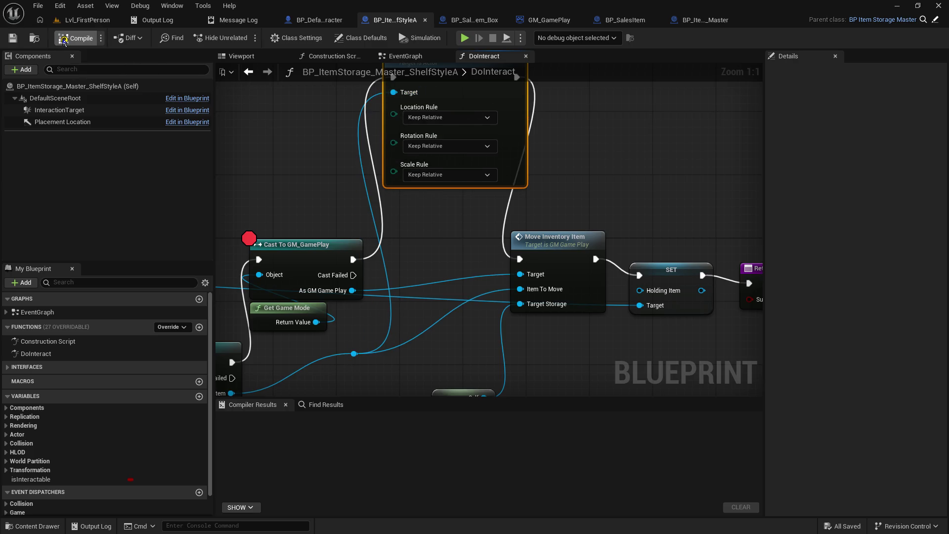
mouse_move(293, 248)
mouse_down()
mouse_move(283, 245)
mouse_move(358, 301)
mouse_move(412, 243)
mouse_up()
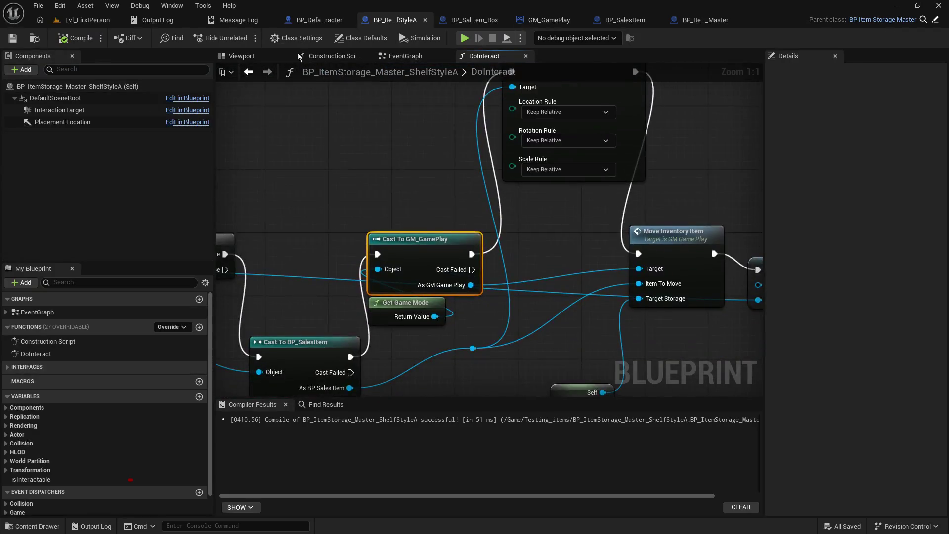
click(72, 23)
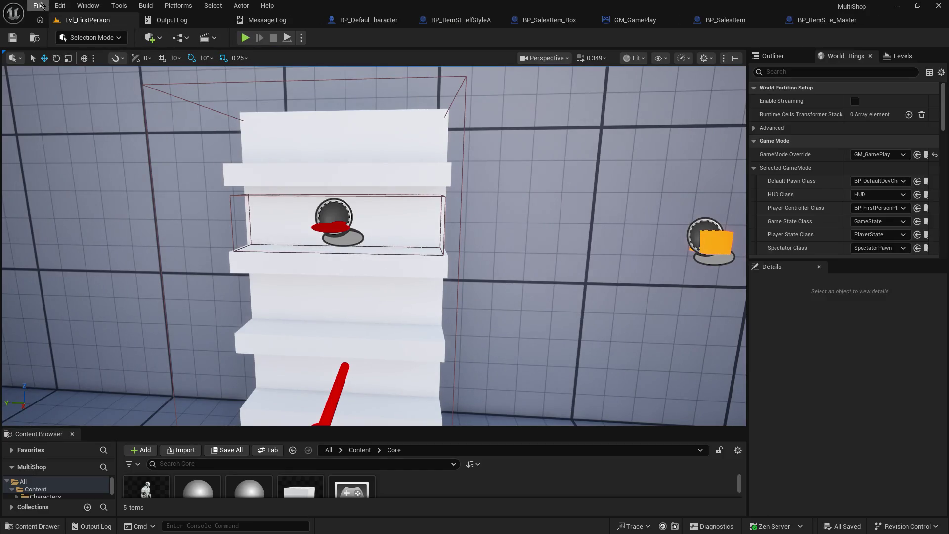
Step: Playtest the level, pick up the orange box, try placing it on the shelf, and resume past the pause
click(38, 6)
key(Escape)
click(245, 37)
key(w)
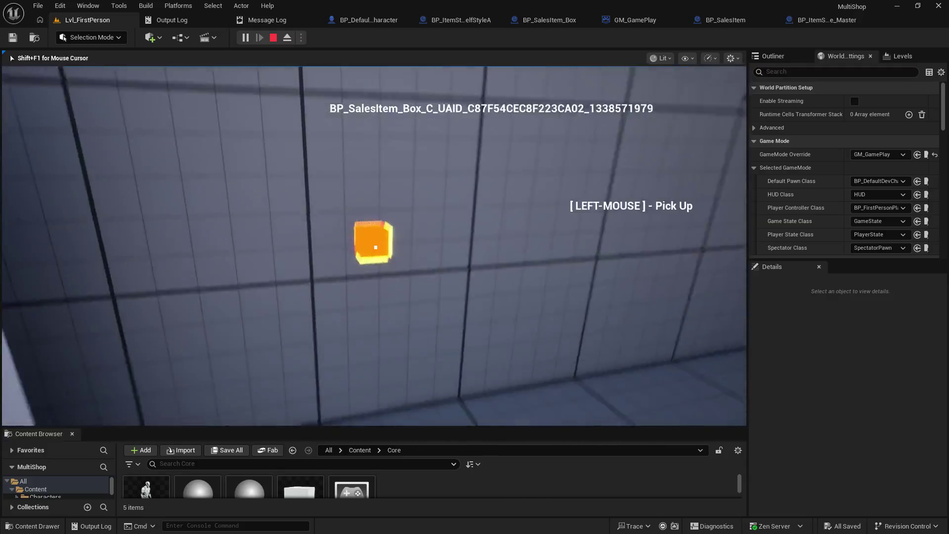
click(376, 247)
right_click(376, 247)
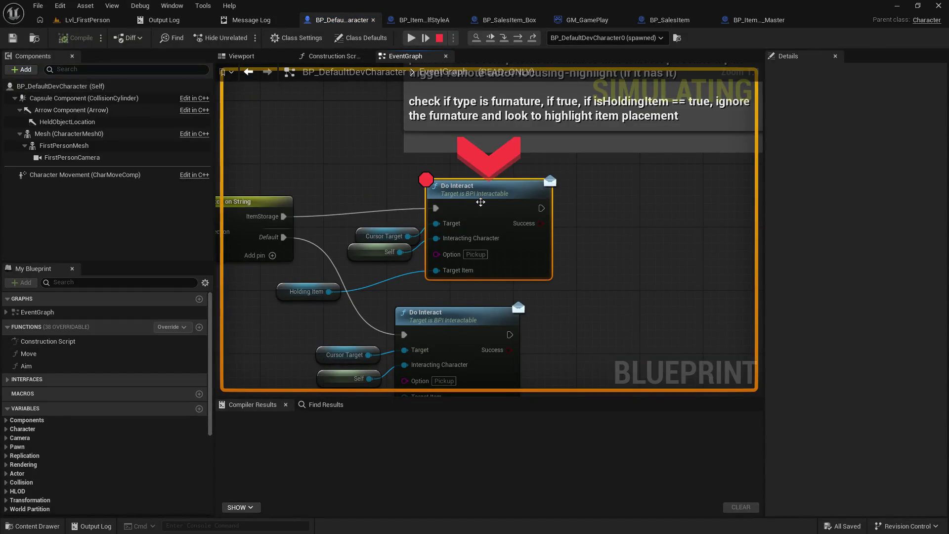
click(411, 38)
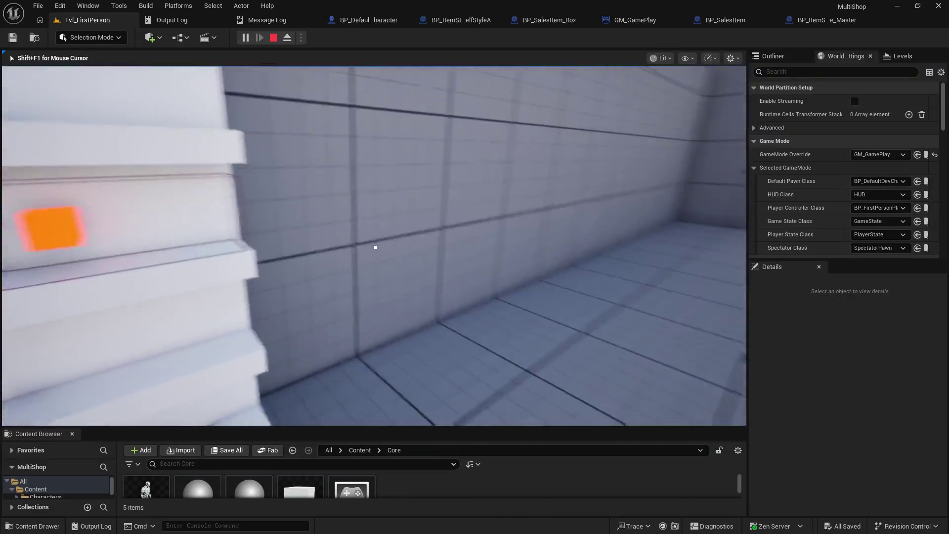
key(Escape)
Step: Run another playtest, placing the orange box on the shelf and walking up to check it
click(246, 38)
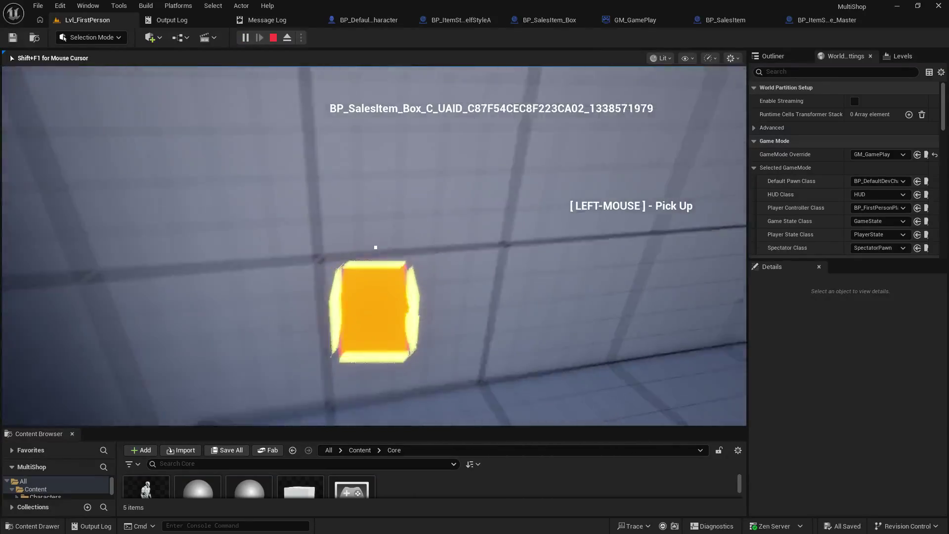
click(376, 247)
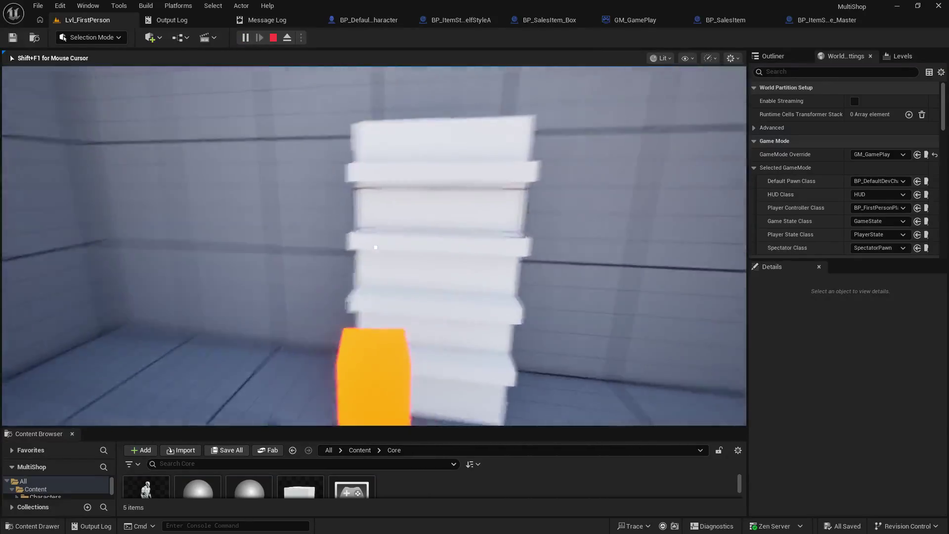
right_click(375, 247)
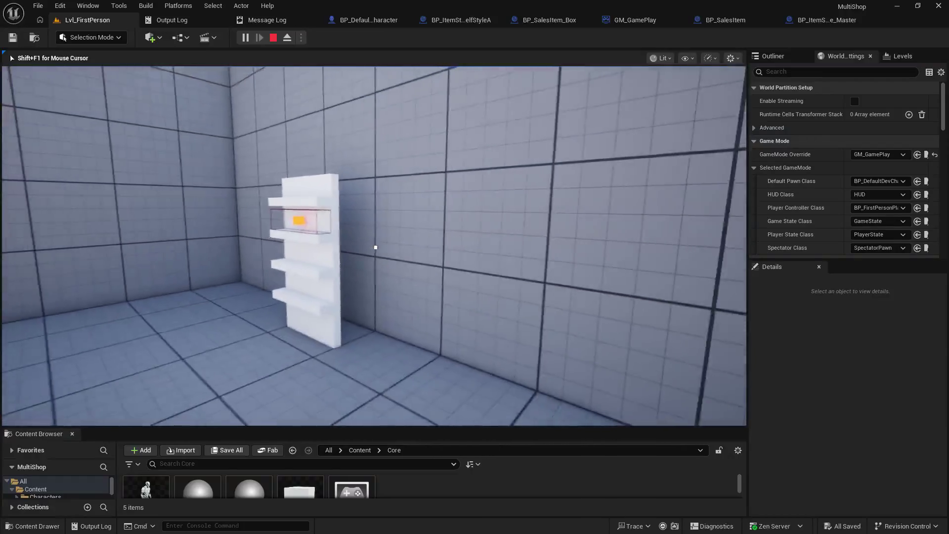
key(w)
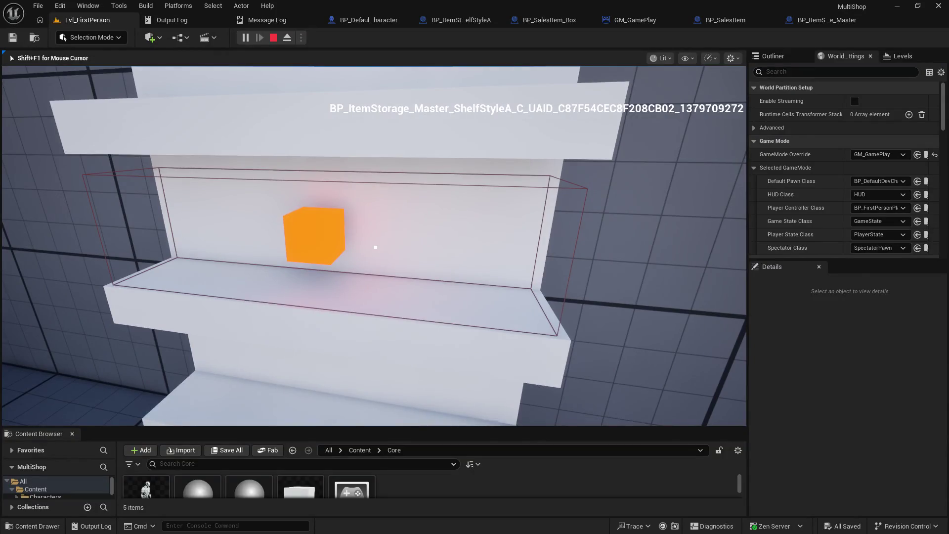
key(Escape)
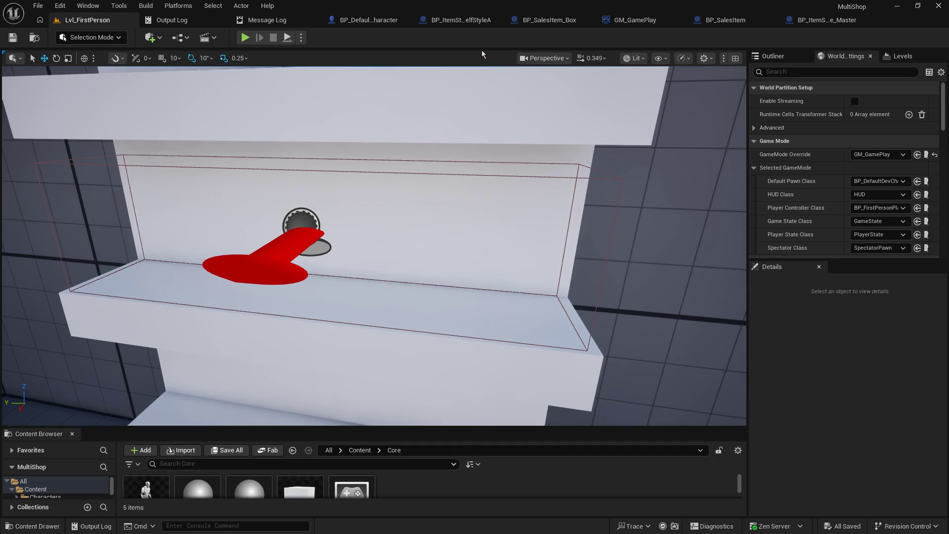
Step: Open BP_DefaultDevCharacter and pan through its graph to find the Do Interact calls
click(383, 27)
mouse_move(467, 314)
mouse_down()
mouse_move(608, 245)
mouse_move(641, 3)
mouse_move(740, 228)
mouse_up()
mouse_move(593, 227)
mouse_down()
mouse_move(710, 287)
mouse_move(591, 296)
mouse_move(542, 257)
mouse_up()
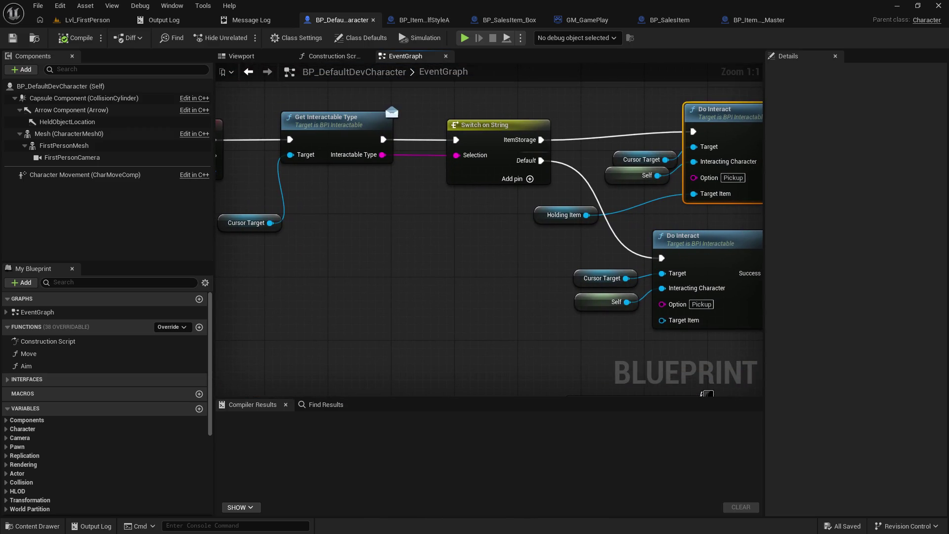
mouse_move(433, 254)
mouse_down()
mouse_move(351, 270)
mouse_move(474, 300)
mouse_up()
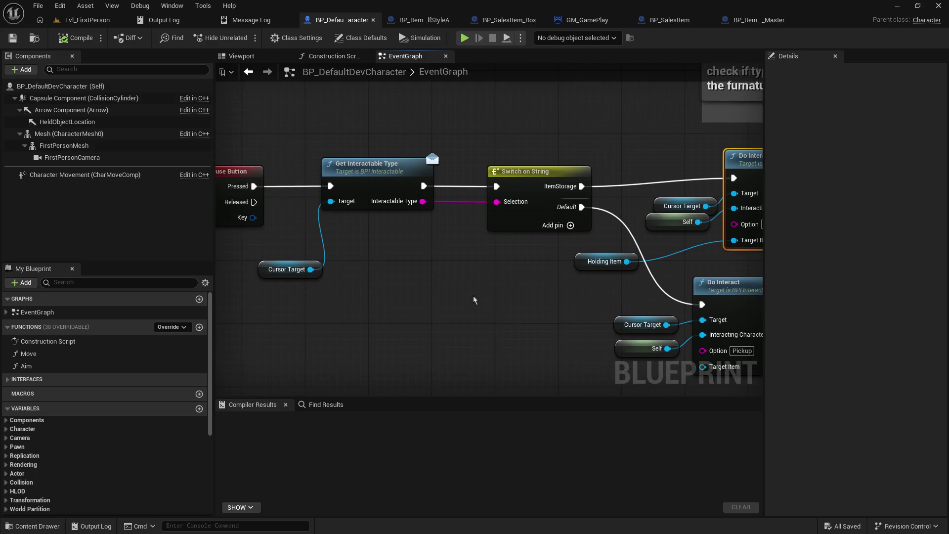
drag(664, 175, 454, 101)
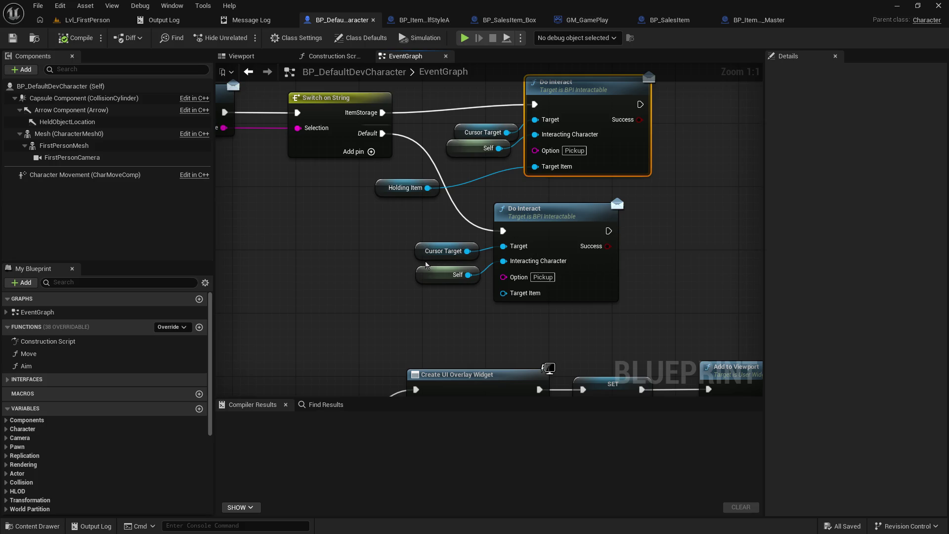
mouse_move(279, 252)
mouse_down()
mouse_move(471, 275)
mouse_move(251, 300)
mouse_up()
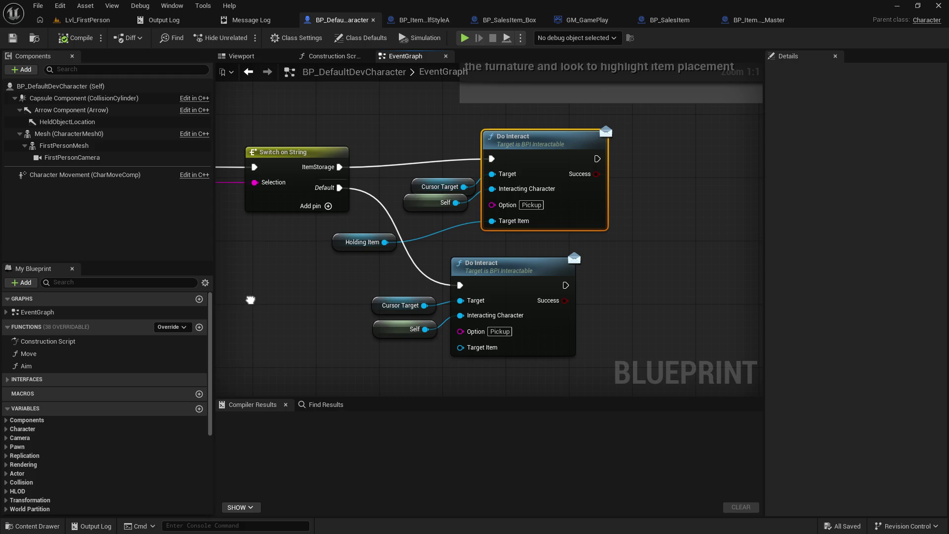
mouse_move(250, 300)
mouse_down()
mouse_move(546, 303)
mouse_move(439, 301)
mouse_move(451, 308)
mouse_up()
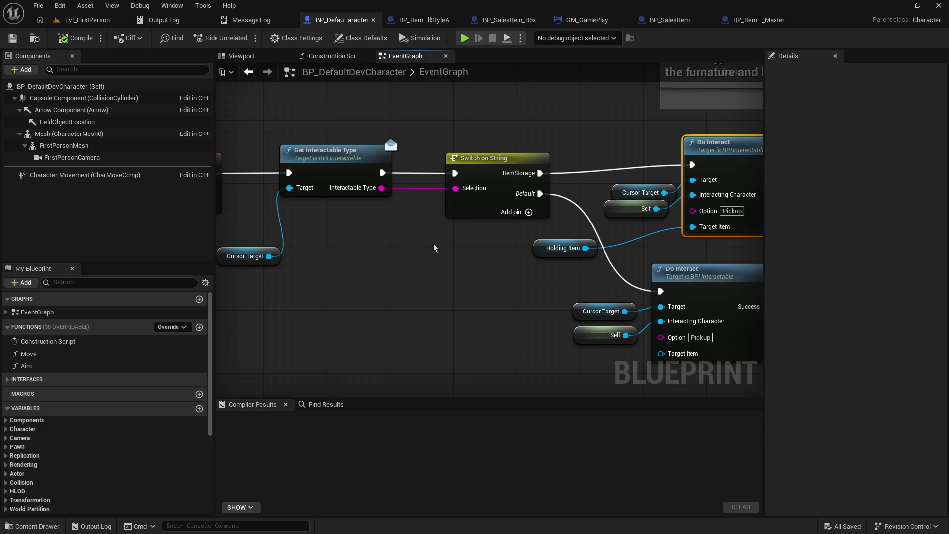
drag(436, 247, 322, 247)
mouse_move(561, 186)
mouse_down()
mouse_move(668, 272)
mouse_move(522, 249)
mouse_up()
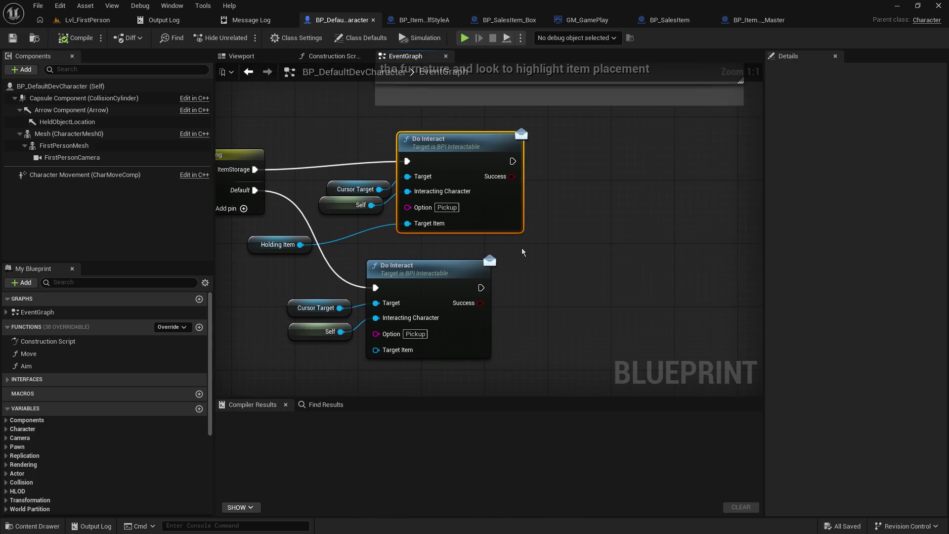
Step: Shift the lower Do Interact group down-left with Holding Item by Target Item, and the top group right
mouse_move(294, 272)
mouse_down()
mouse_move(371, 311)
mouse_move(375, 346)
mouse_up()
mouse_move(417, 271)
mouse_down()
mouse_move(305, 287)
mouse_move(298, 310)
mouse_up()
drag(268, 254, 347, 239)
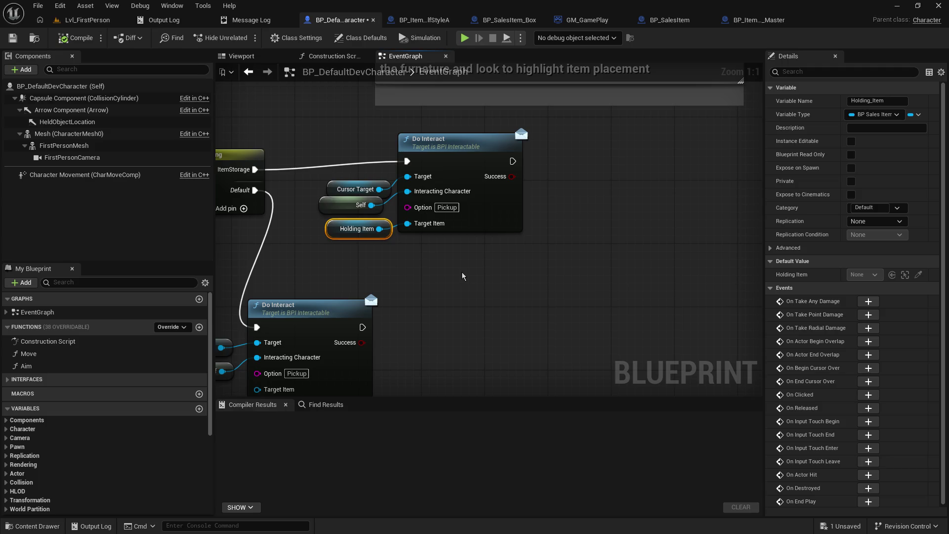
drag(462, 273, 366, 149)
mouse_move(458, 149)
mouse_down()
mouse_move(561, 153)
mouse_move(554, 133)
mouse_up()
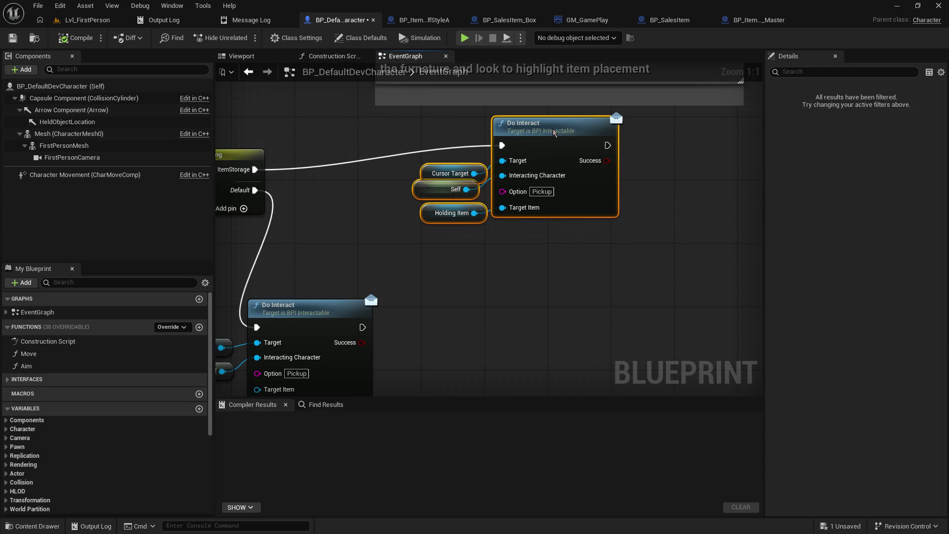
Step: Duplicate the top Do Interact group, then undo the pasted copy
mouse_move(587, 245)
mouse_down()
mouse_move(544, 229)
mouse_move(464, 148)
mouse_up()
key(ctrl+c)
key(ctrl+v)
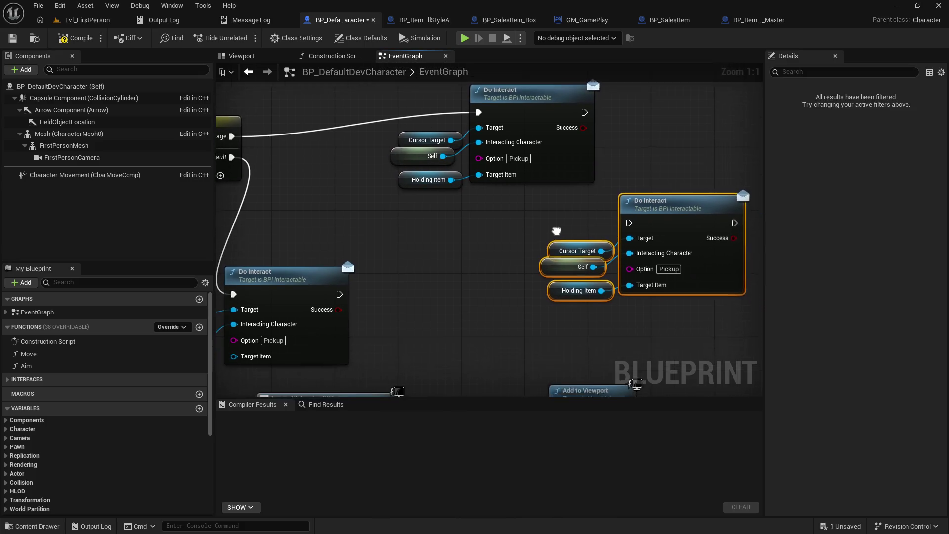
drag(582, 223, 568, 231)
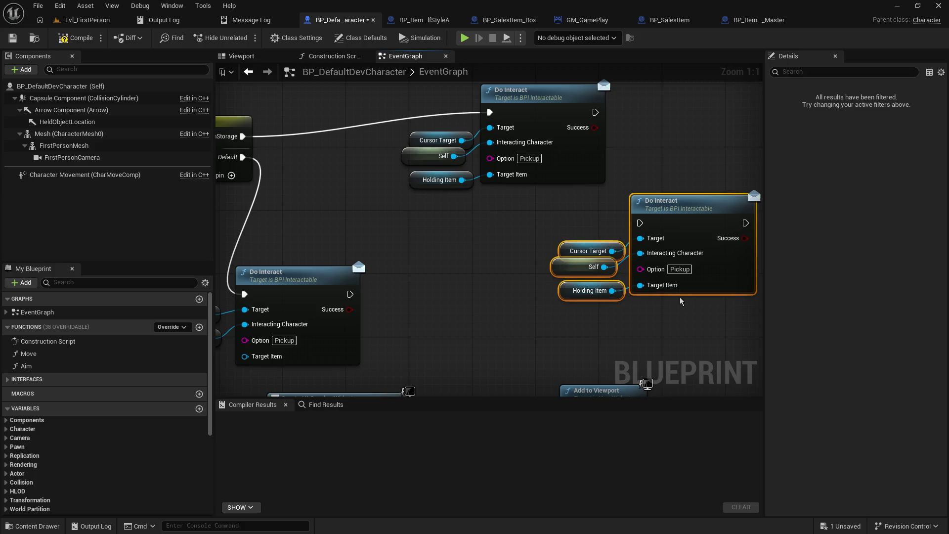
key(ctrl+z)
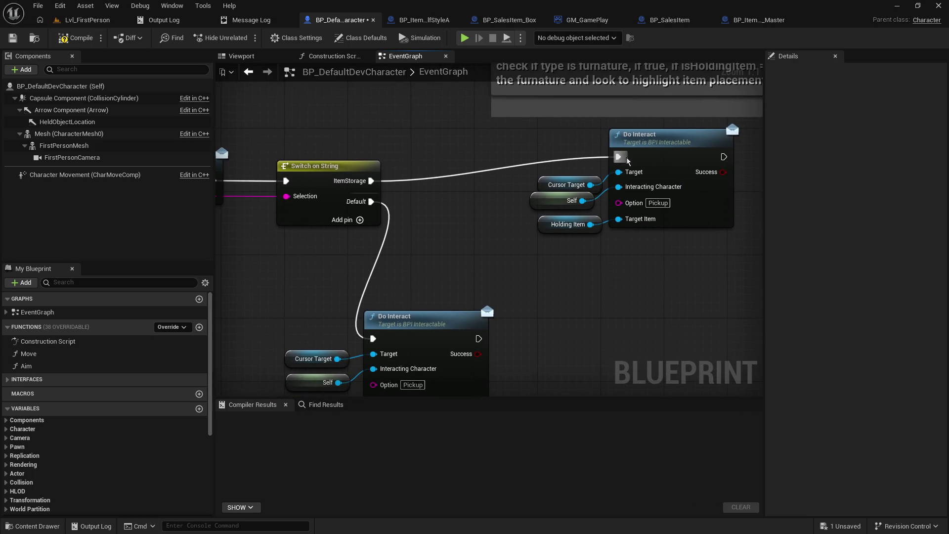
Step: Move the top Do Interact node down-right and place Holding Item beside Target Item, abandoning an IsValid search
click(666, 149)
drag(667, 150, 707, 175)
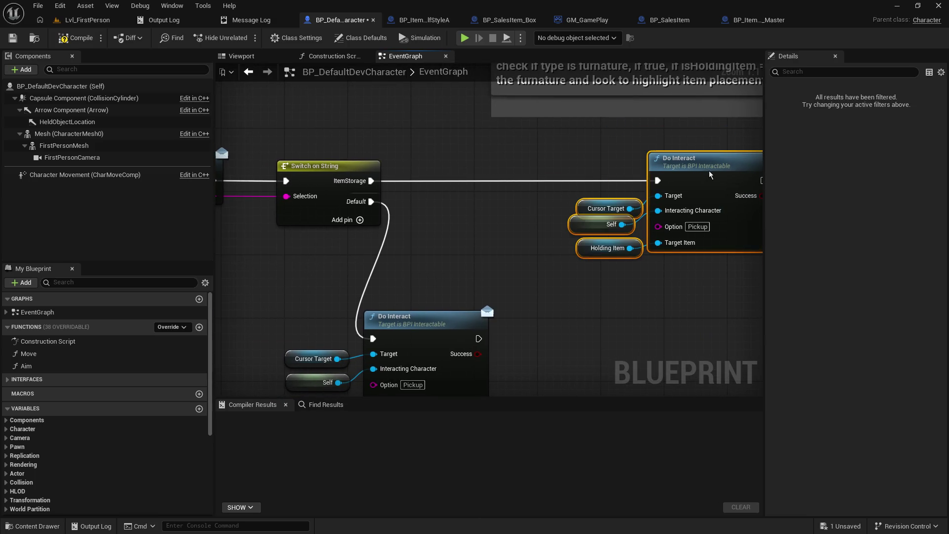
click(554, 161)
drag(554, 161, 496, 160)
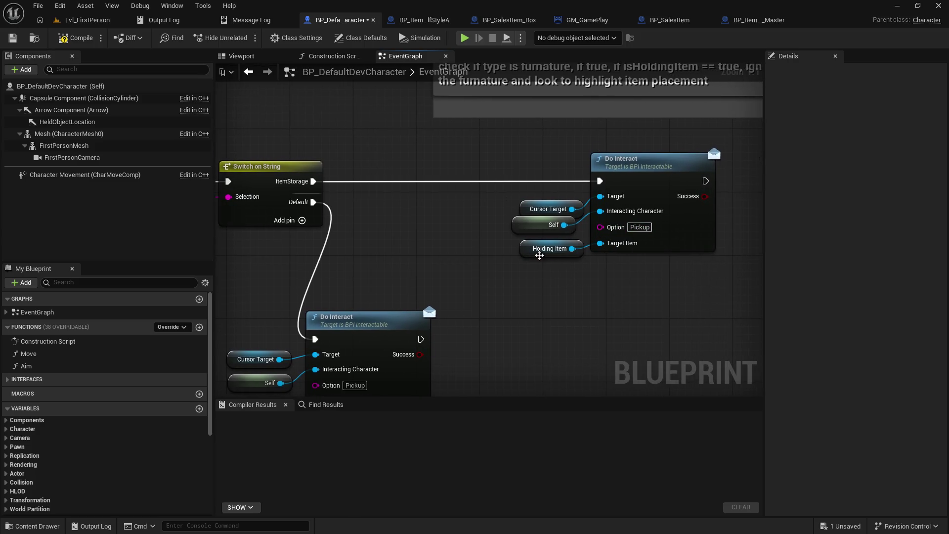
drag(530, 251, 386, 243)
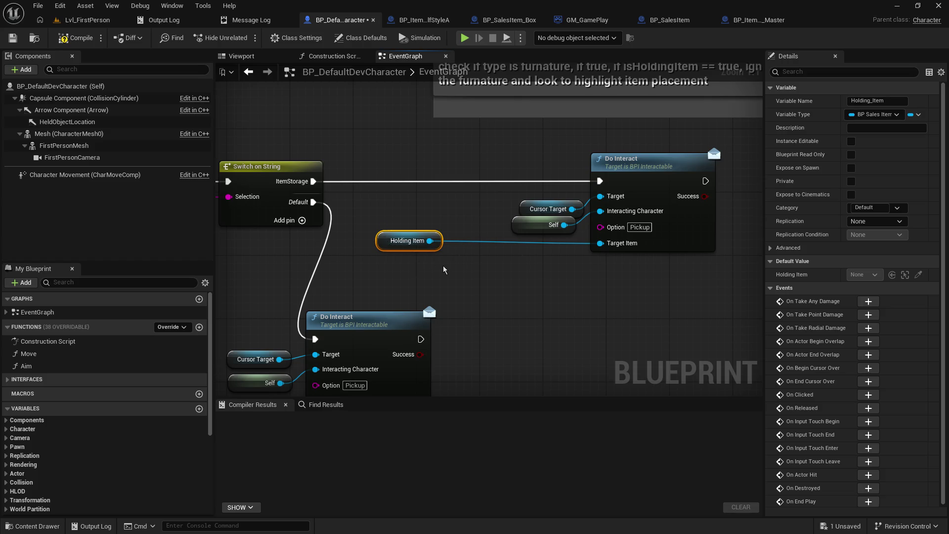
mouse_move(386, 241)
mouse_down()
mouse_move(443, 256)
mouse_move(376, 235)
mouse_move(515, 281)
mouse_up()
text(isvalid)
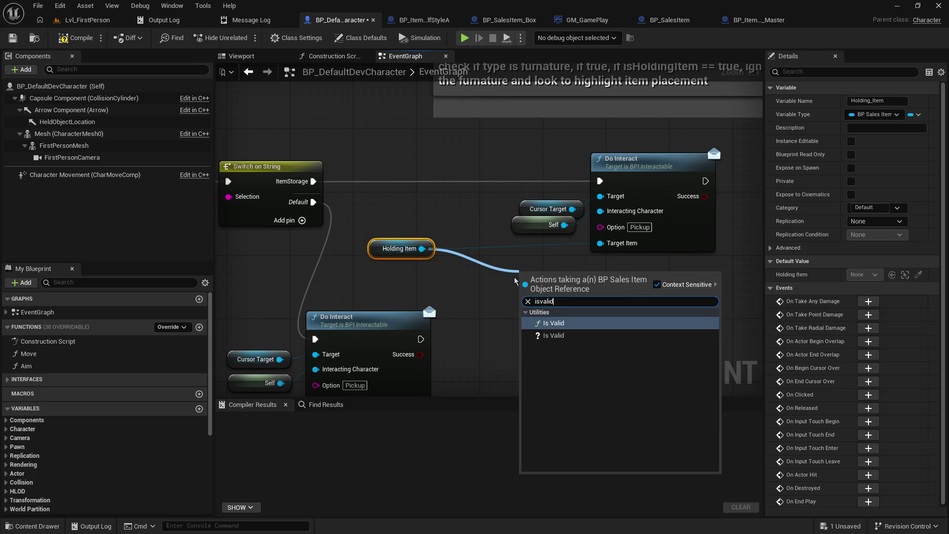
key(Escape)
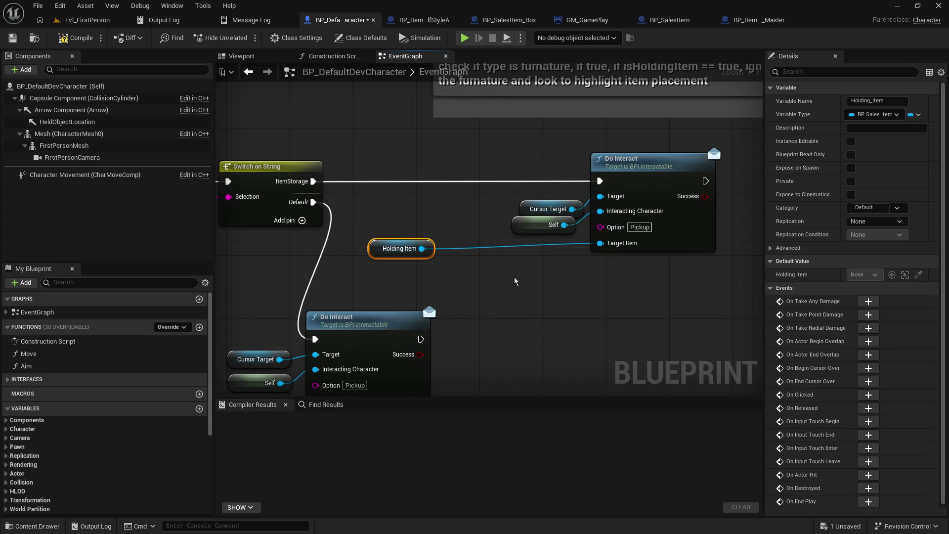
mouse_move(375, 256)
mouse_down()
mouse_move(503, 248)
mouse_move(658, 168)
mouse_move(489, 168)
mouse_up()
click(509, 225)
Step: Change Make Map Value 2 to two lines: '[LEFT-MOUSE] - Place Item' and '[RIGHT-MOUSE] - Pick Up'
mouse_move(561, 254)
mouse_down()
mouse_move(494, 230)
mouse_move(507, 136)
mouse_move(445, 218)
mouse_move(430, 221)
mouse_move(218, 138)
mouse_up()
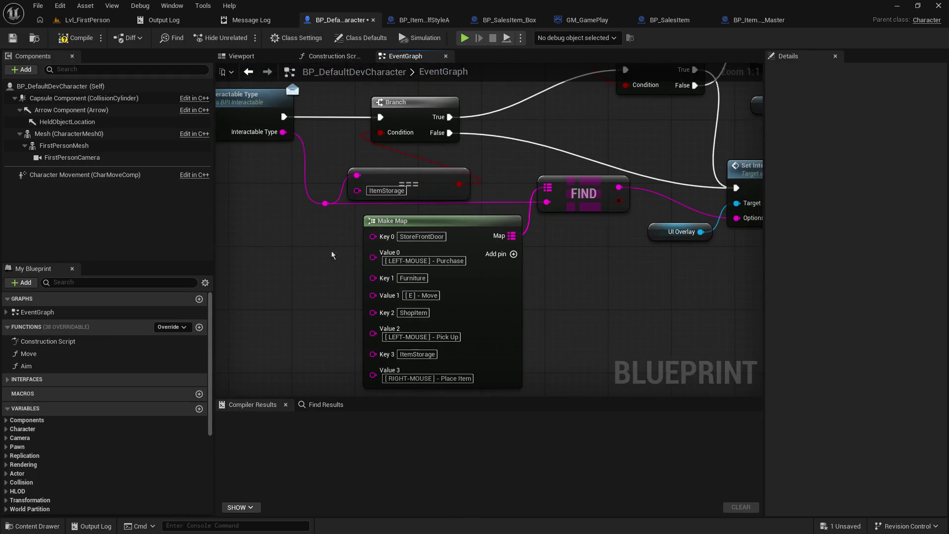
drag(332, 255, 318, 208)
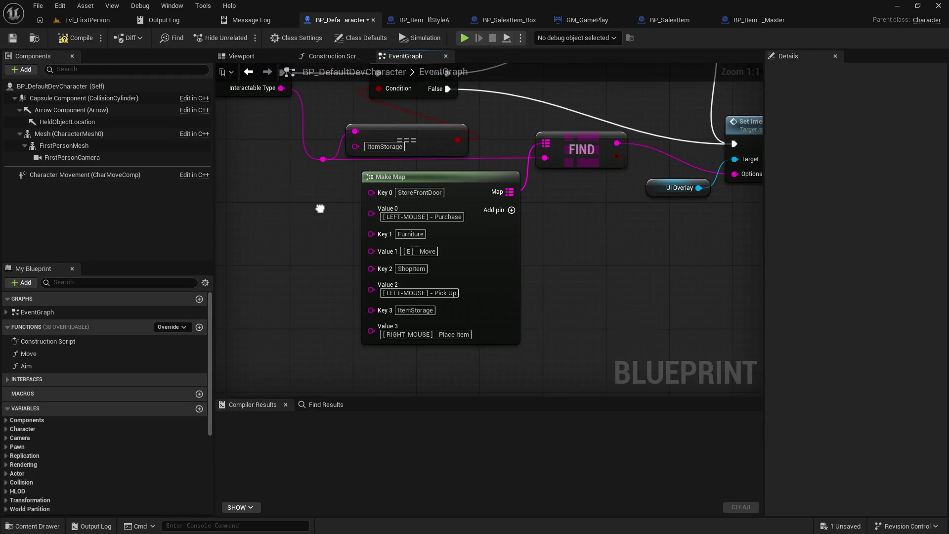
click(417, 293)
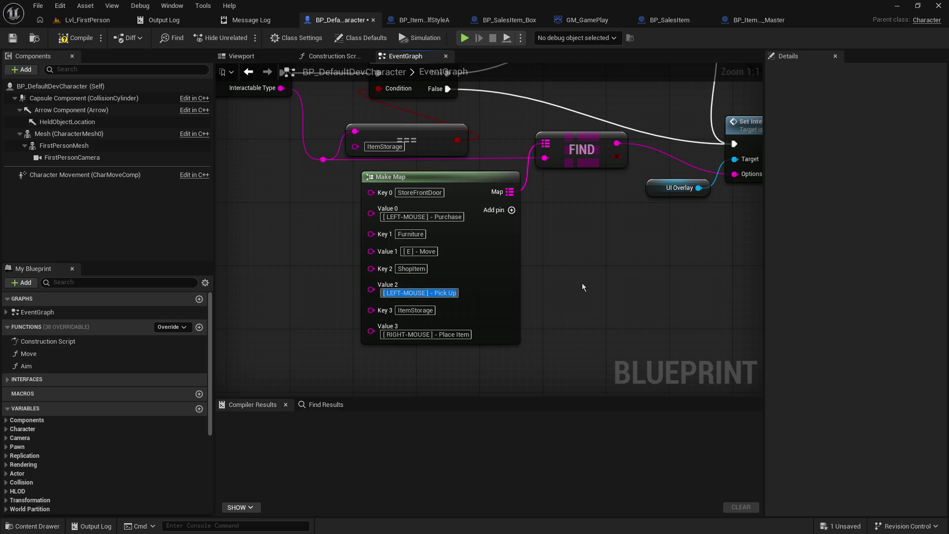
key(End)
key(shift+Return)
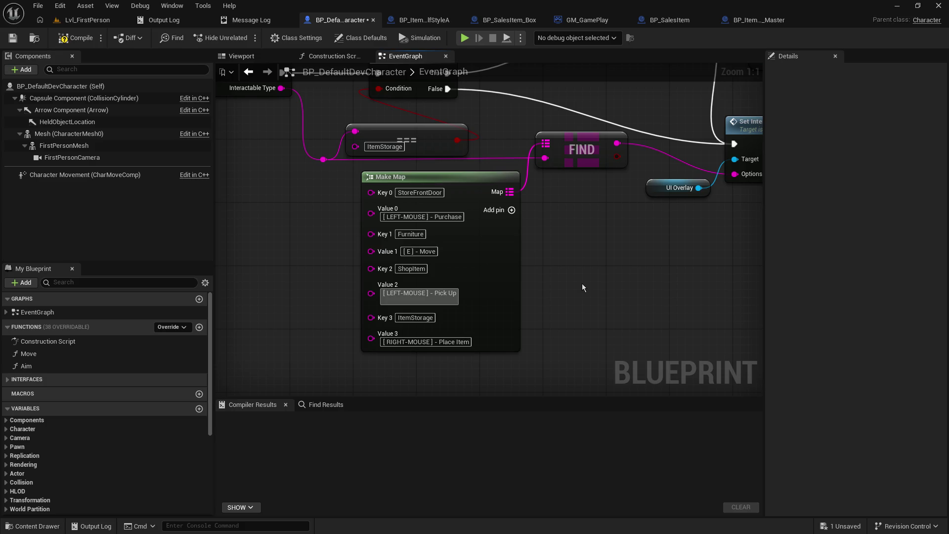
text(RIGHT-MOU)
text(SE ] - Pick Up)
key(BackSpace)
key(BackSpace)
key(BackSpace)
text(Place Item)
key(Return)
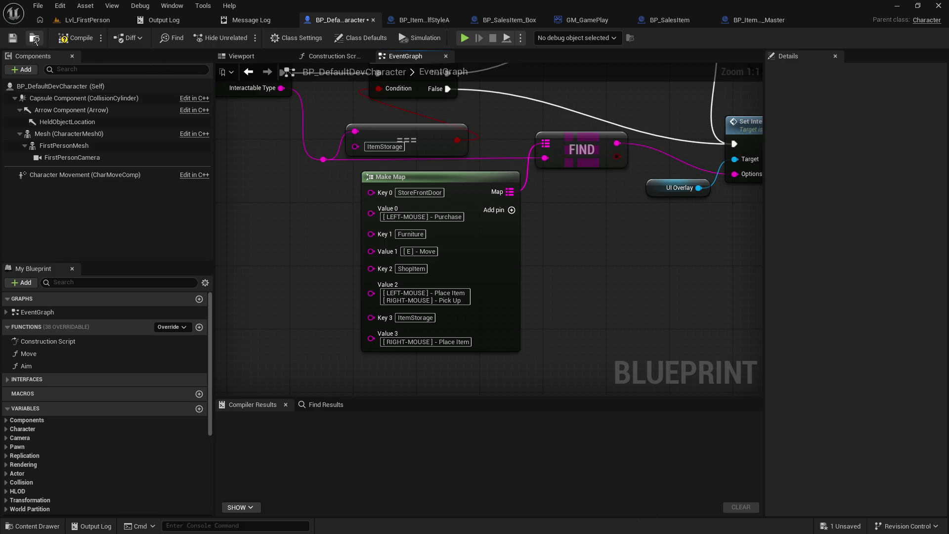
Step: Compile and save the character blueprint, then move a block of nodes down slightly
click(58, 40)
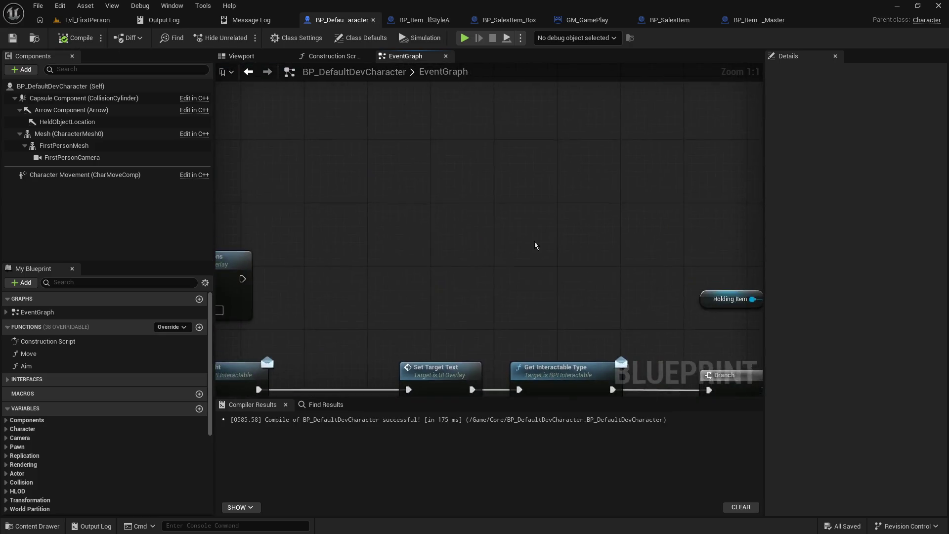
scroll(479, 305, down, 5)
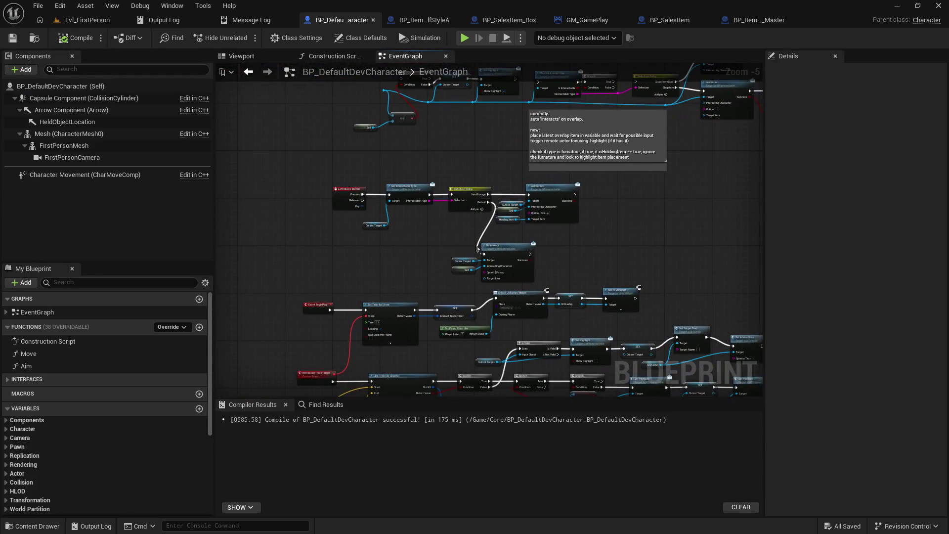
scroll(419, 242, down, 4)
drag(327, 186, 729, 332)
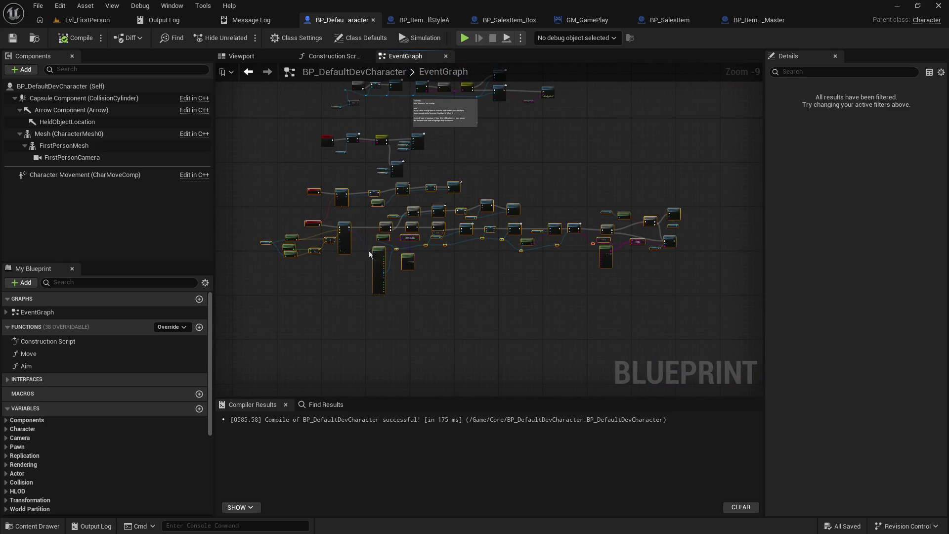
drag(382, 240, 383, 284)
click(348, 180)
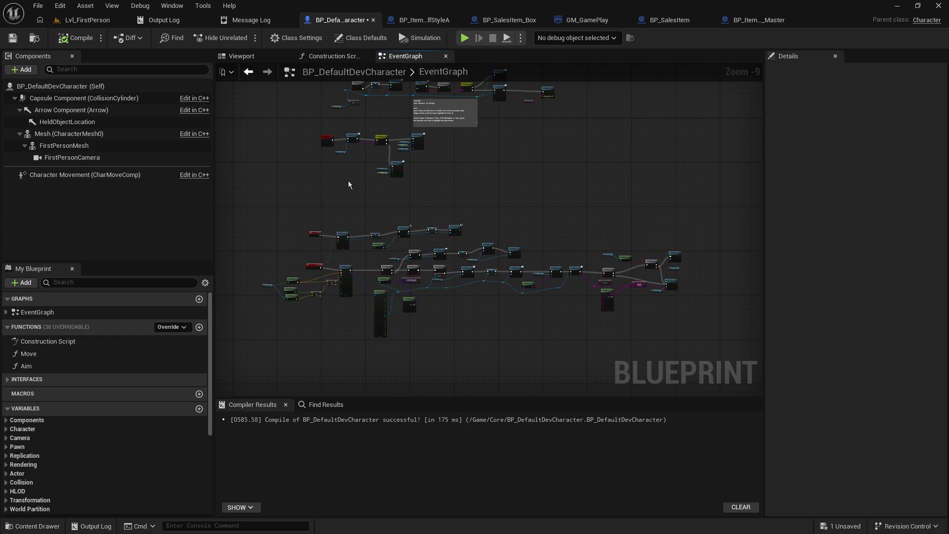
Step: Copy the left-click interact node cluster and paste a duplicate beside it
drag(348, 180, 390, 247)
scroll(390, 249, up, 4)
mouse_move(309, 159)
mouse_down()
mouse_move(509, 269)
mouse_move(584, 271)
mouse_up()
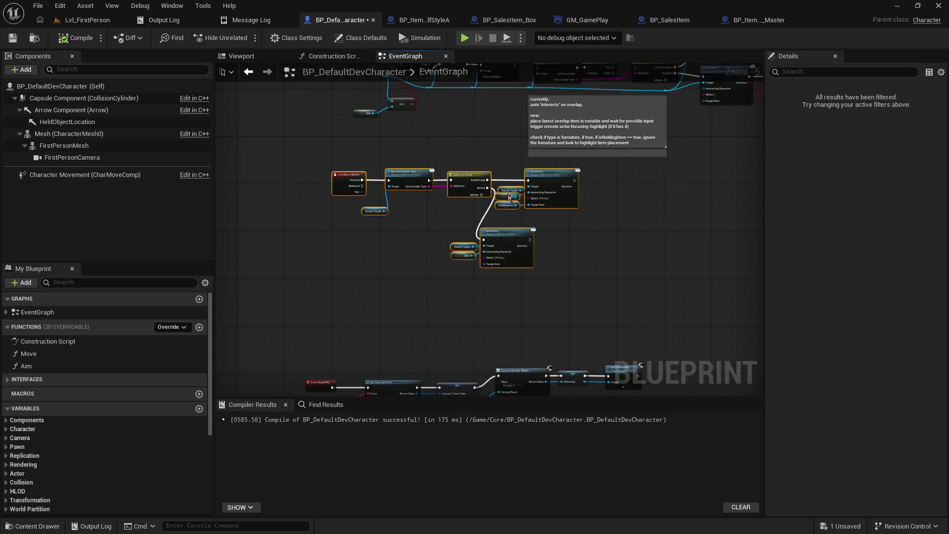
drag(408, 251, 414, 167)
key(ctrl+c)
key(ctrl+v)
mouse_move(394, 207)
mouse_down()
mouse_move(461, 207)
mouse_move(434, 197)
mouse_up()
click(376, 206)
Step: Delete the copy's extra Pickup interact nodes and nudge five nodes down-right
mouse_move(406, 240)
mouse_down()
mouse_move(421, 207)
mouse_move(541, 300)
mouse_up()
scroll(421, 206, up, 4)
key(Delete)
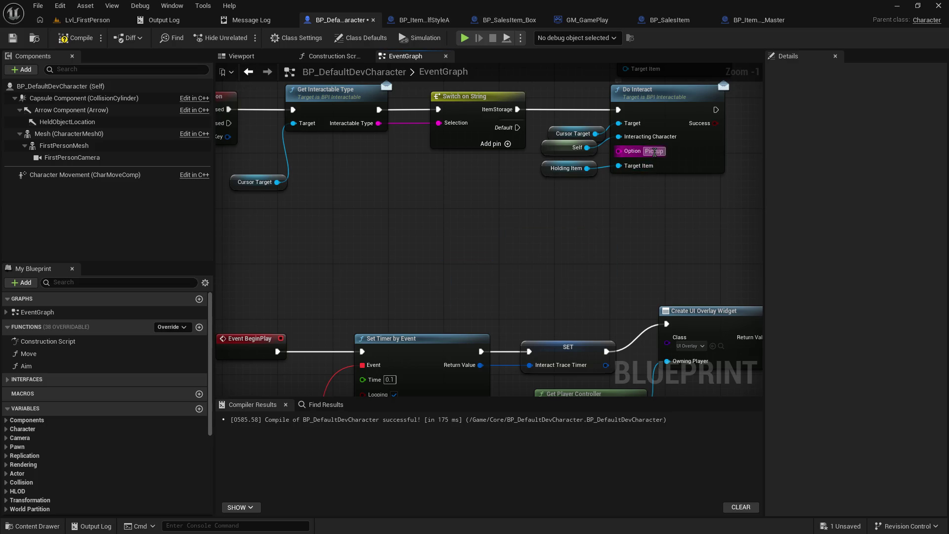
click(712, 177)
mouse_move(573, 91)
mouse_down()
mouse_move(517, 336)
mouse_move(486, 333)
mouse_move(554, 370)
mouse_up()
mouse_move(287, 265)
mouse_down()
mouse_move(494, 149)
mouse_move(678, 145)
mouse_move(714, 191)
mouse_move(699, 195)
mouse_move(697, 184)
mouse_up()
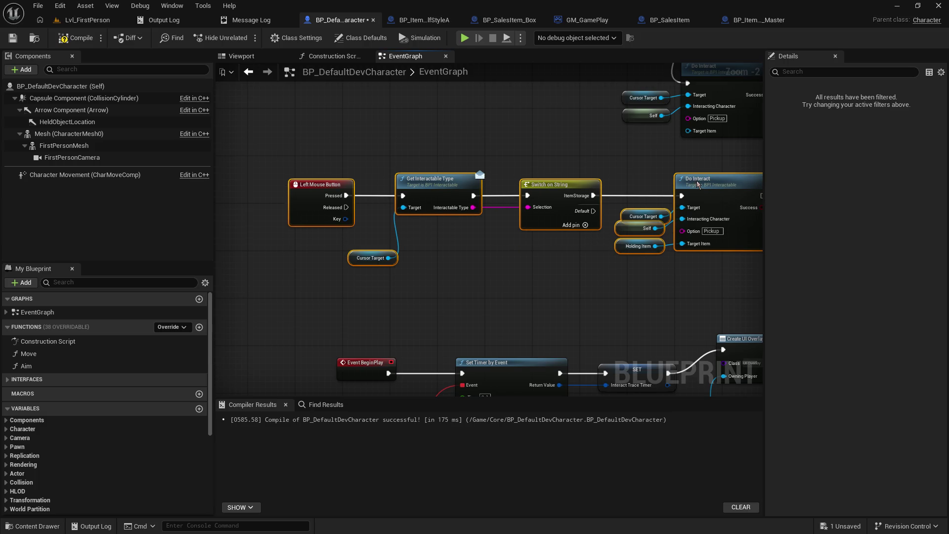
click(588, 153)
mouse_move(587, 153)
mouse_down()
mouse_move(485, 39)
mouse_move(403, 107)
mouse_up()
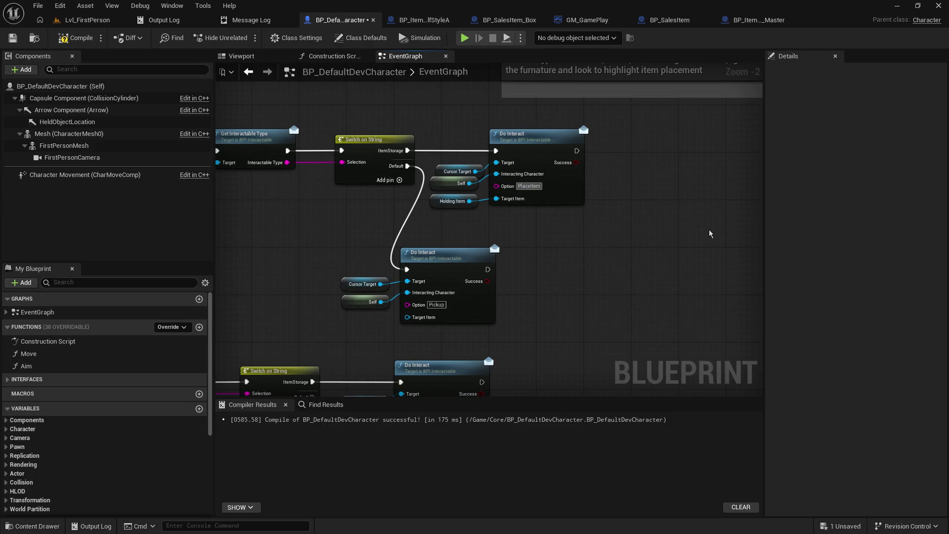
Step: Set the lower Do Interact Option to GetItem and align its chain with the upper one
mouse_move(633, 199)
mouse_down()
mouse_move(675, 120)
mouse_move(711, 114)
mouse_up()
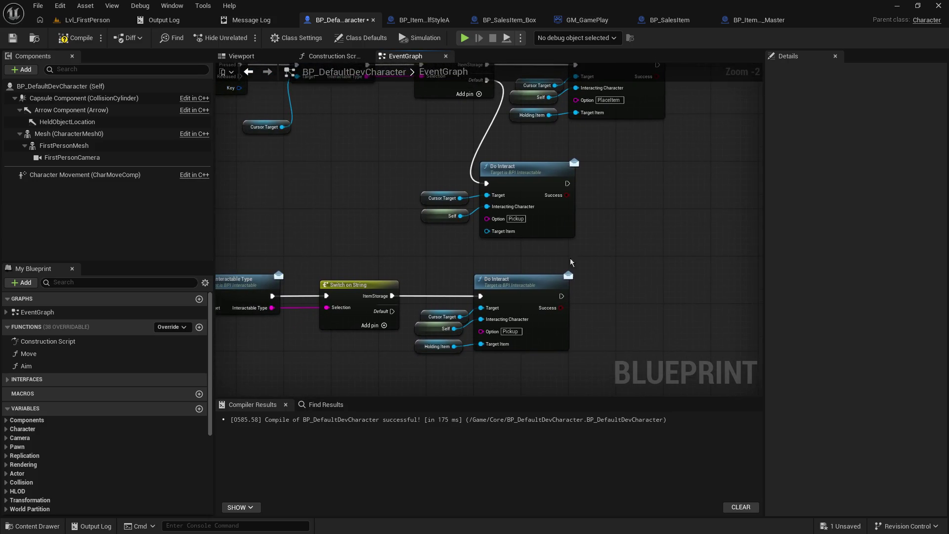
text(GetItem)
key(Return)
mouse_move(417, 237)
mouse_down()
mouse_move(605, 207)
mouse_move(571, 304)
mouse_up()
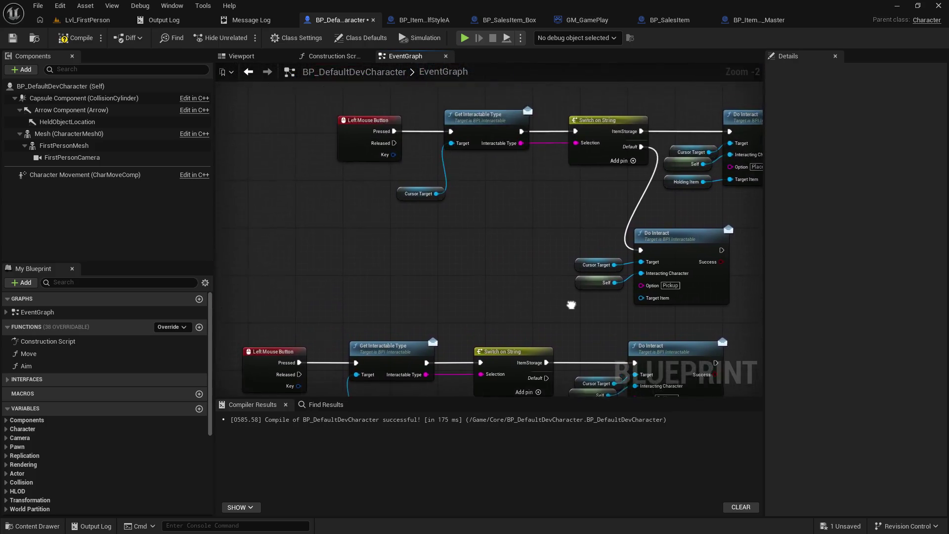
scroll(545, 245, down, 2)
mouse_move(307, 256)
mouse_down()
mouse_move(642, 304)
mouse_move(642, 315)
mouse_up()
mouse_move(618, 273)
mouse_down()
mouse_move(687, 274)
mouse_move(670, 273)
mouse_up()
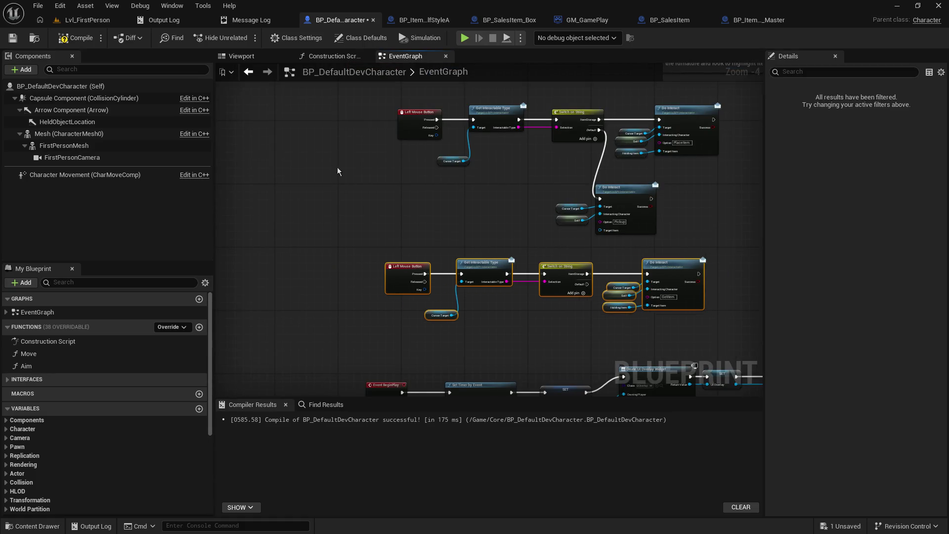
Step: Compile and save the character blueprint, then switch to BP_SalesItem_Box
click(12, 37)
click(77, 38)
click(682, 239)
click(673, 273)
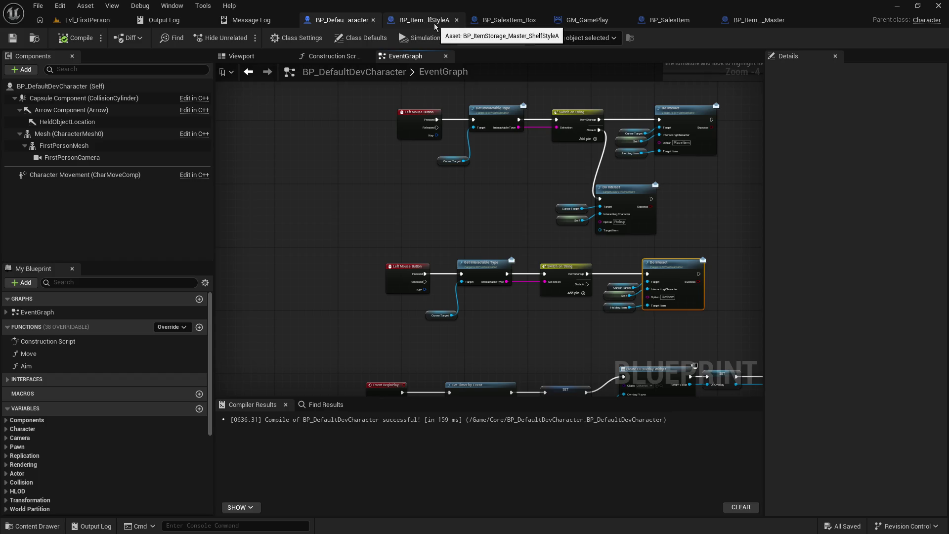
click(494, 20)
Step: In the ShelfStyleA blueprint, add a Switch on String from DoInteract's Option with two cases
click(396, 20)
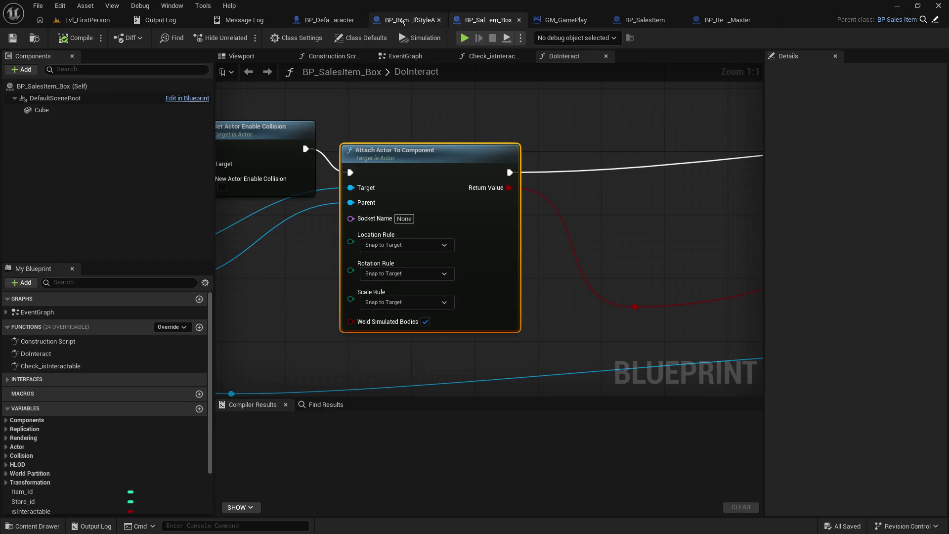
drag(540, 180, 311, 178)
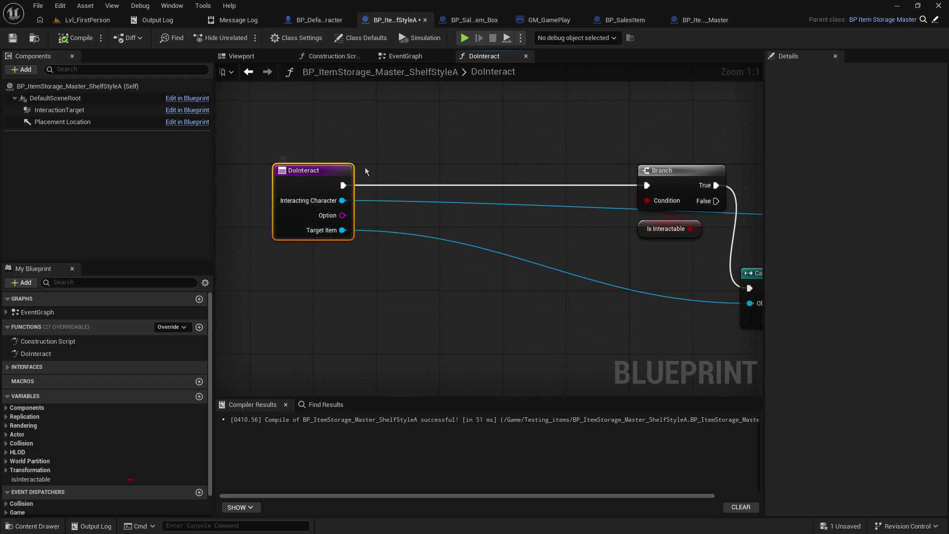
mouse_move(342, 215)
mouse_down()
mouse_move(405, 153)
mouse_move(396, 135)
mouse_up()
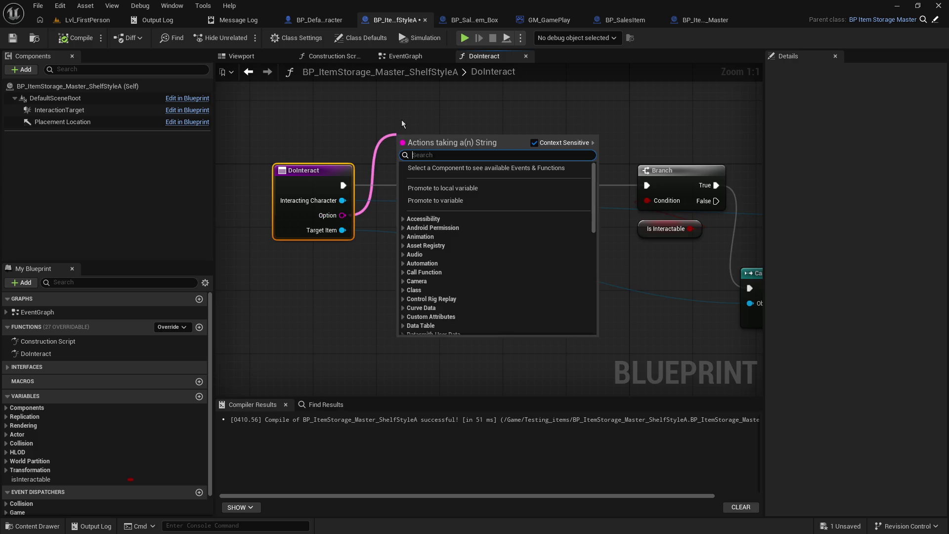
text(switch on str)
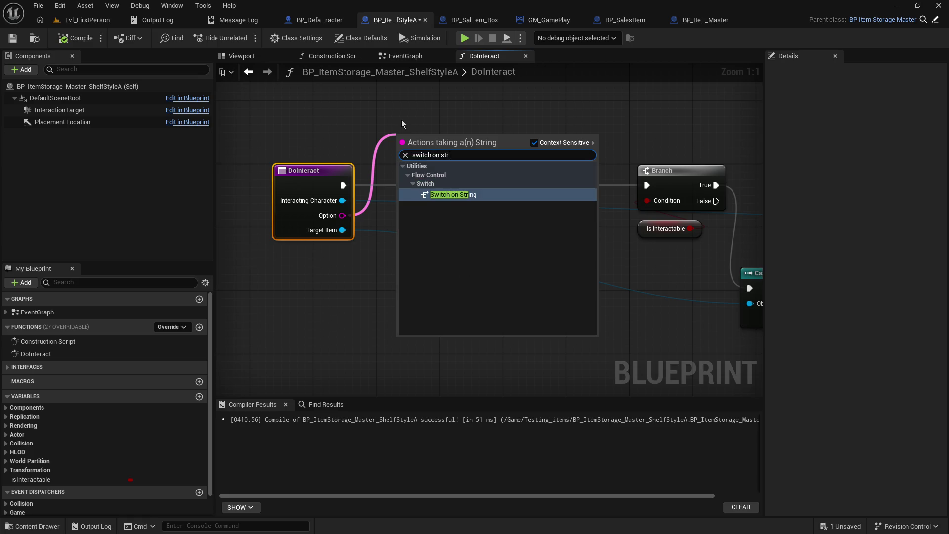
key(Return)
drag(414, 142, 422, 127)
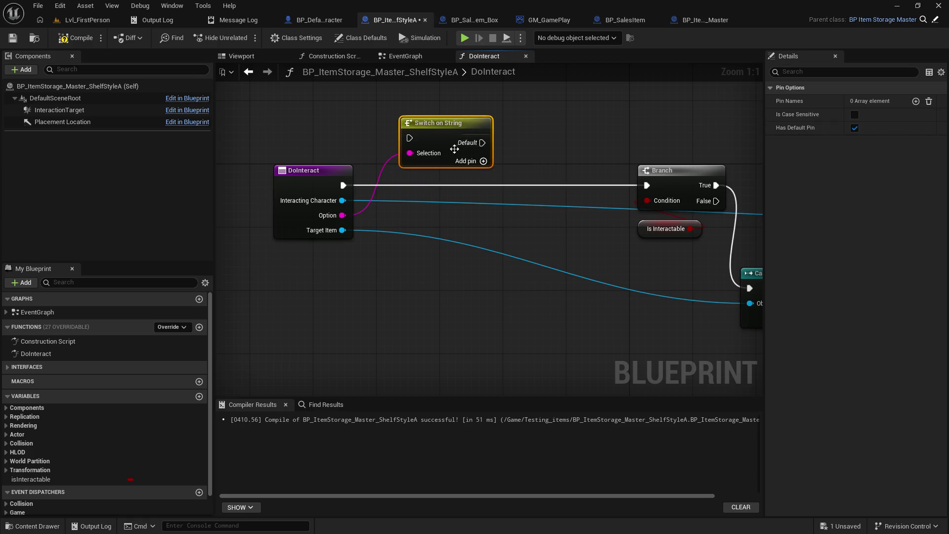
click(916, 101)
click(915, 101)
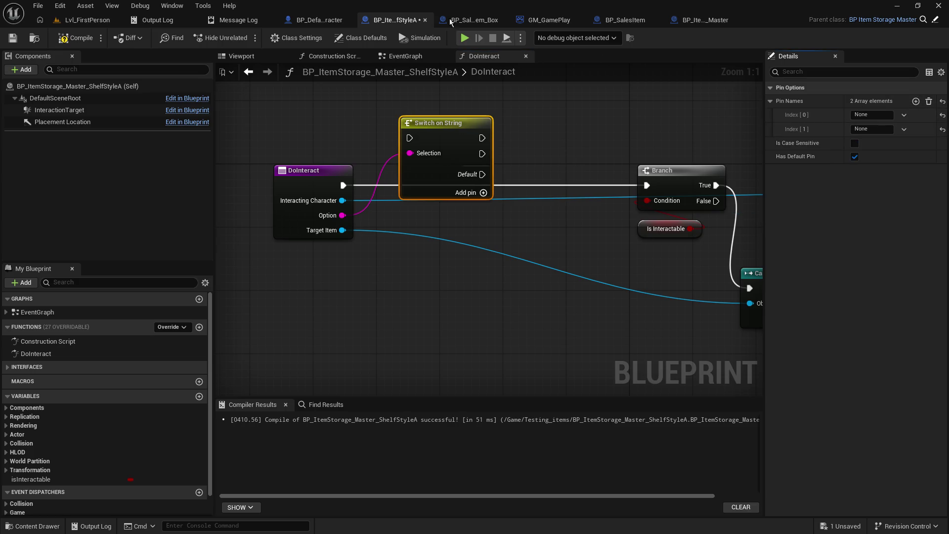
Step: Copy the PlaceItem option name from the character blueprint and name the first case PlaceItem
click(317, 19)
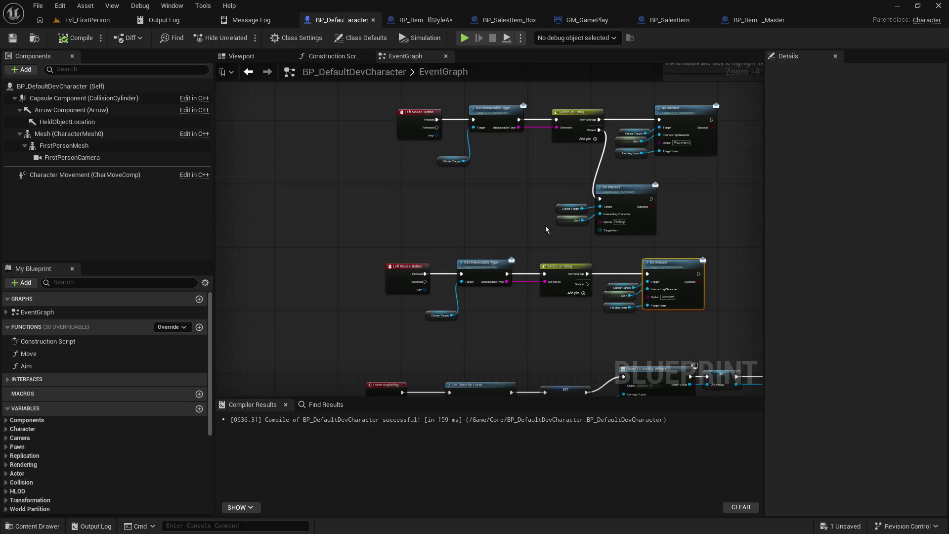
scroll(643, 180, up, 1)
scroll(593, 178, up, 3)
click(485, 136)
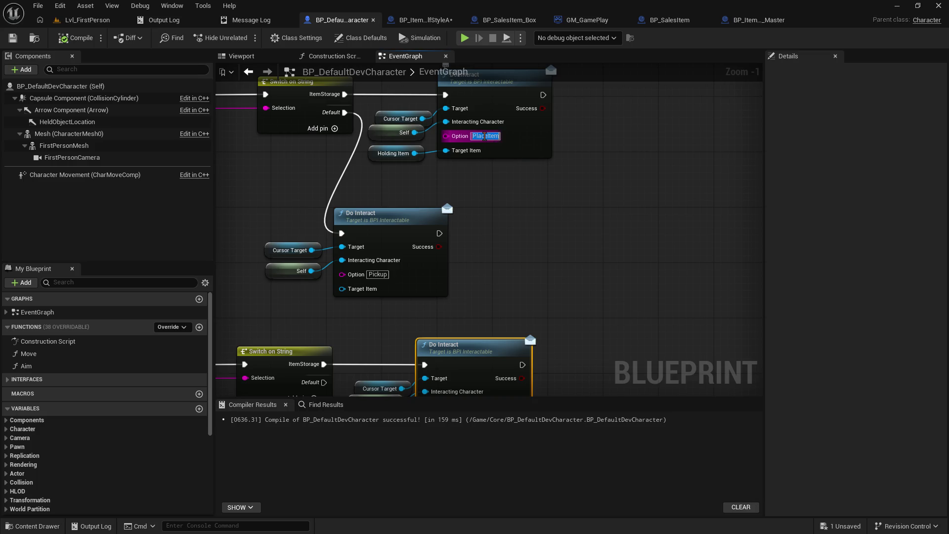
right_click(487, 139)
click(515, 178)
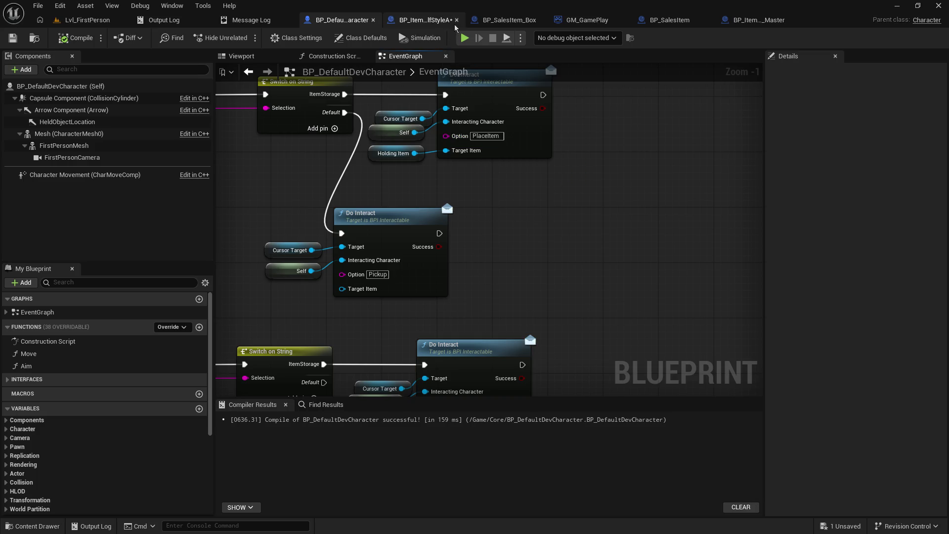
click(436, 23)
click(877, 115)
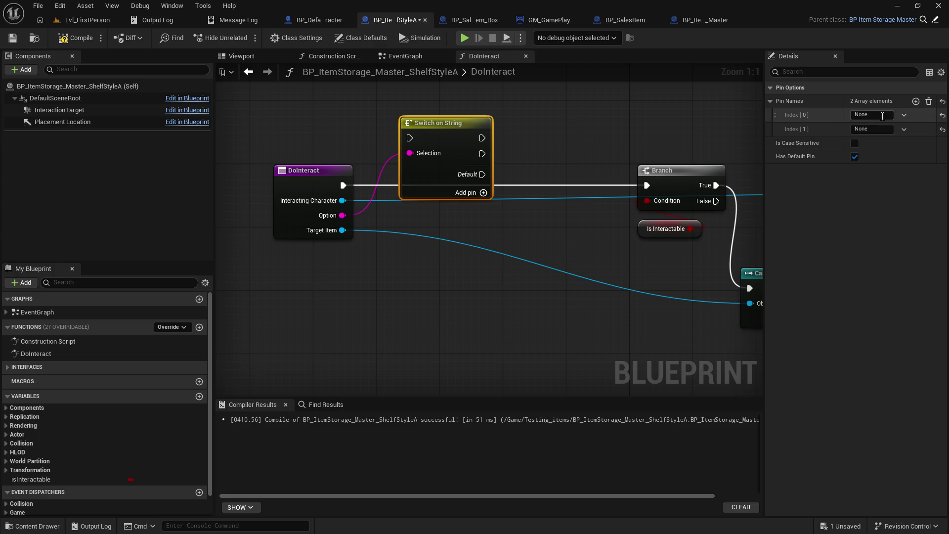
key(ctrl+v)
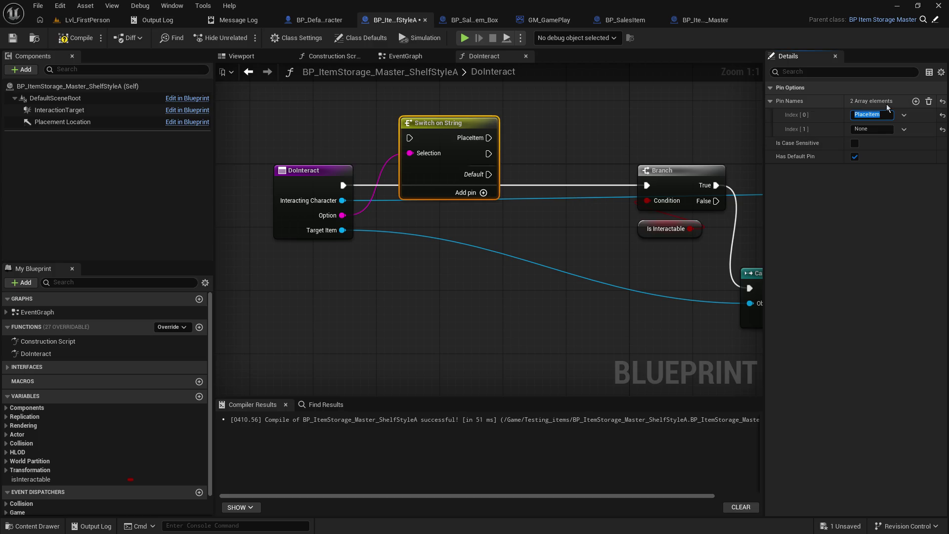
Step: Wire DoInteract's execution into the switch and the PlaceItem case into the Branch
drag(343, 185, 409, 138)
drag(494, 137, 651, 190)
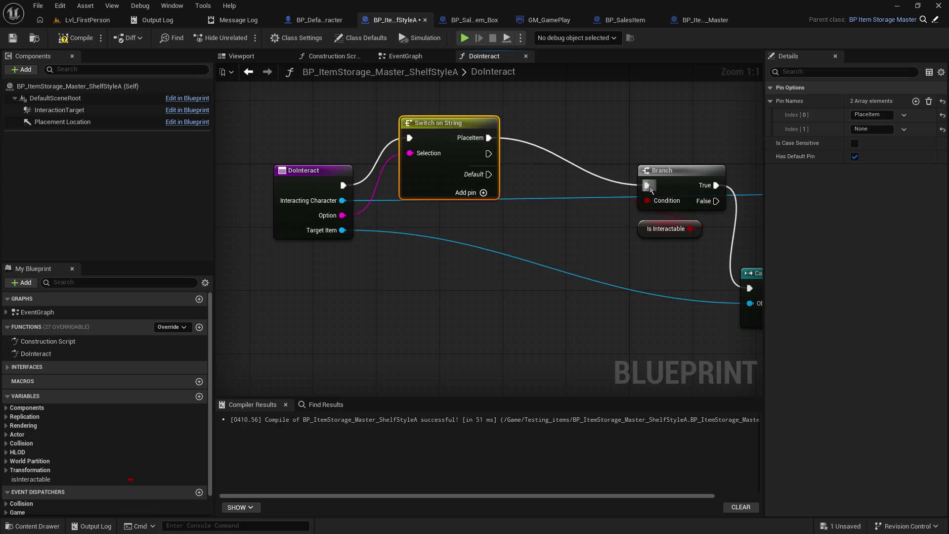
mouse_move(454, 131)
mouse_down()
mouse_move(440, 263)
mouse_move(456, 273)
mouse_move(455, 288)
mouse_up()
mouse_move(520, 278)
mouse_down()
mouse_move(428, 146)
mouse_move(446, 119)
mouse_up()
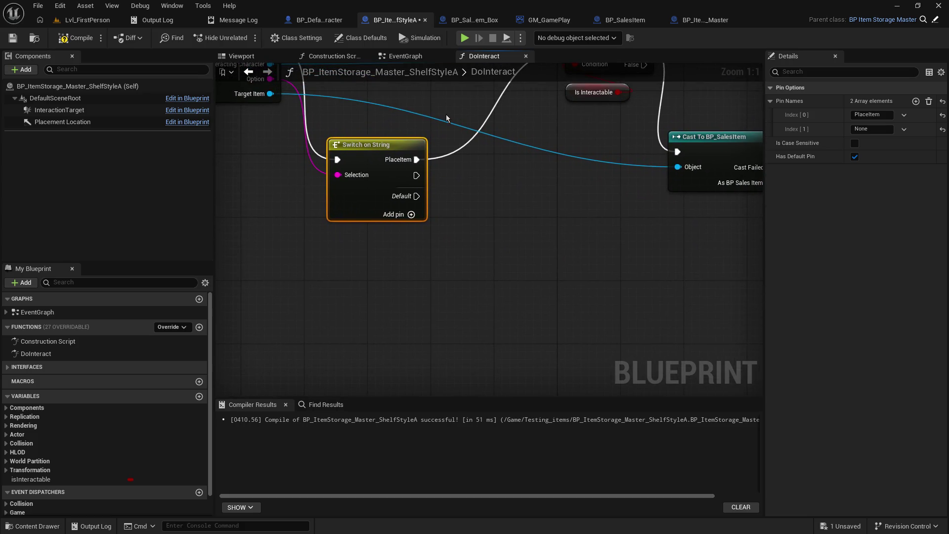
Step: Copy GetItem from the character blueprint, name the second switch case GetItem, and compile
click(317, 19)
drag(341, 203, 502, 189)
click(511, 288)
right_click(516, 288)
click(587, 308)
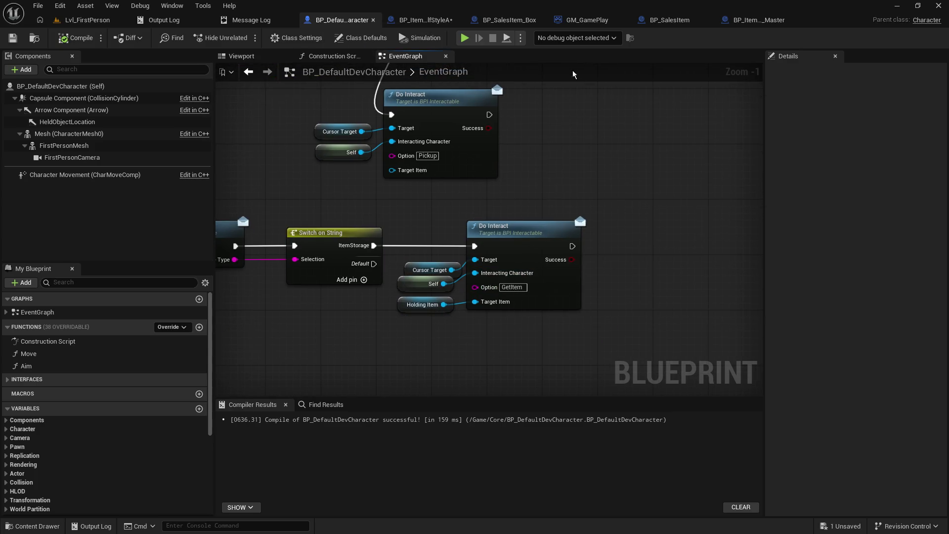
click(425, 20)
click(883, 128)
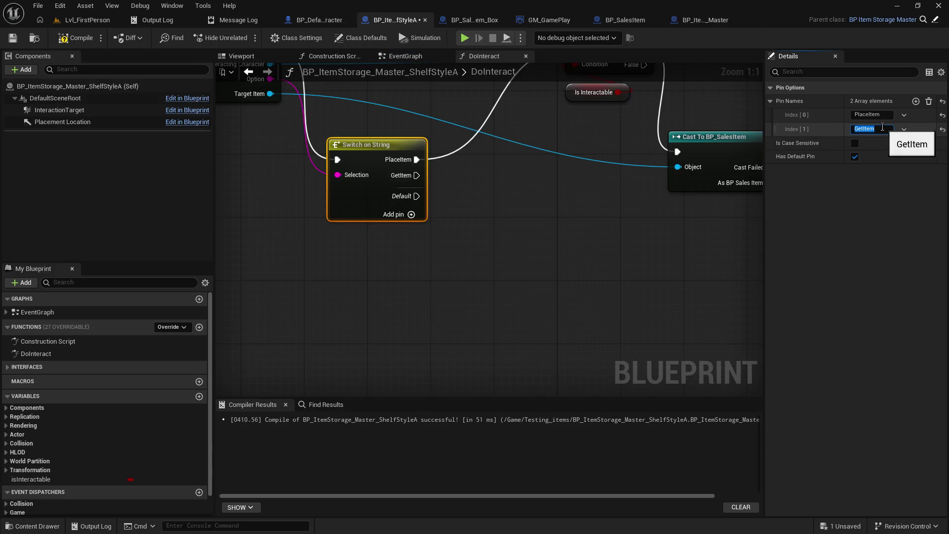
click(12, 39)
click(68, 43)
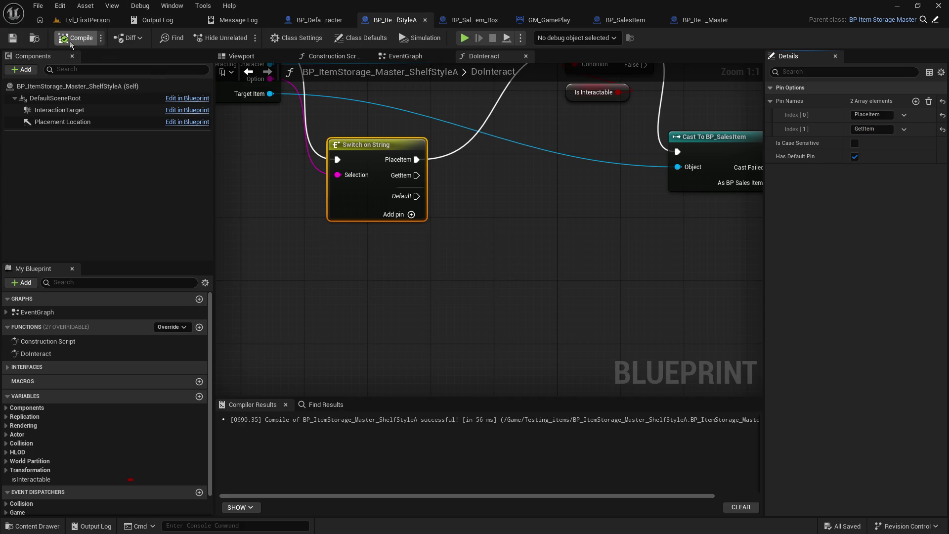
Step: Move the Switch on String node further down and save the shelf blueprint
scroll(427, 381, down, 3)
mouse_move(434, 355)
mouse_down()
mouse_move(435, 333)
mouse_move(499, 262)
mouse_move(488, 212)
mouse_move(406, 221)
mouse_up()
drag(319, 194, 342, 236)
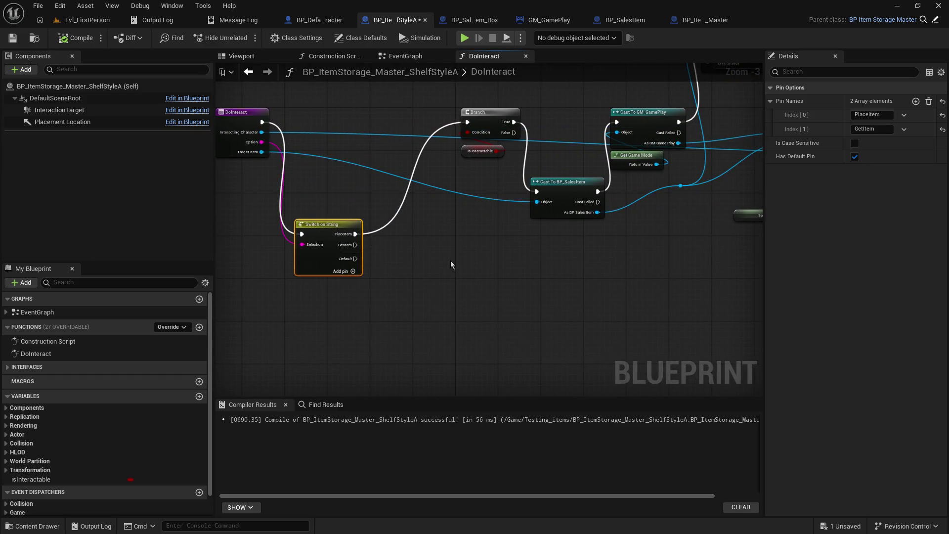
click(6, 39)
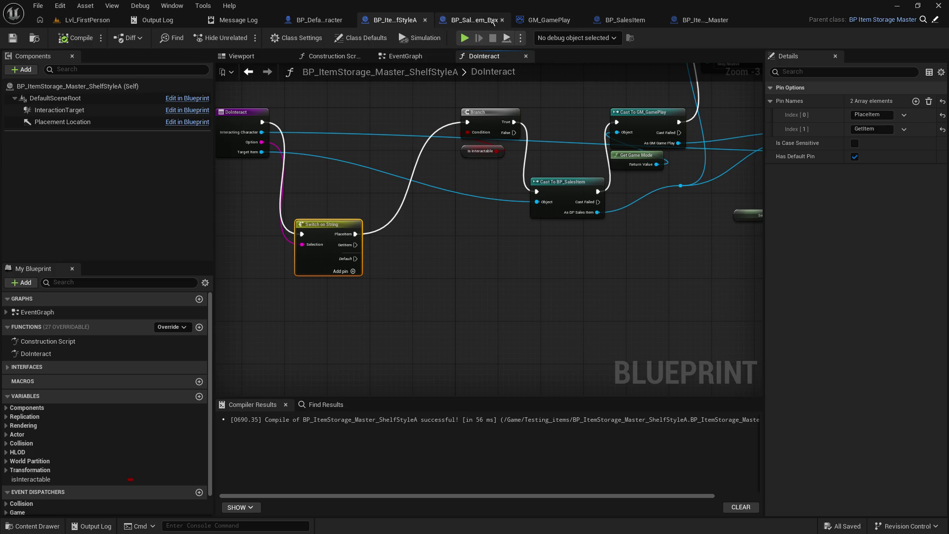
Step: Open BP_SalesItem_Box's DoInteract graph and bring the pickup chain into view
click(475, 20)
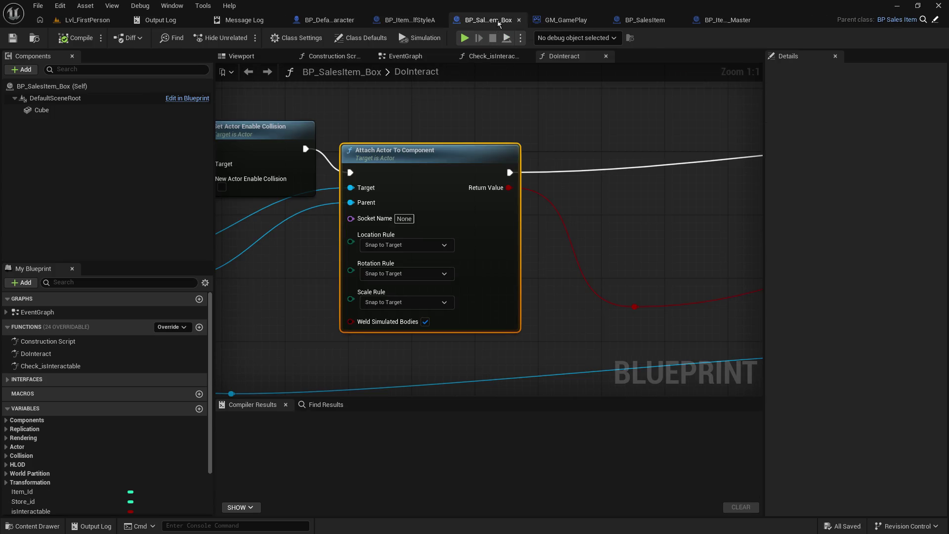
scroll(372, 228, down, 4)
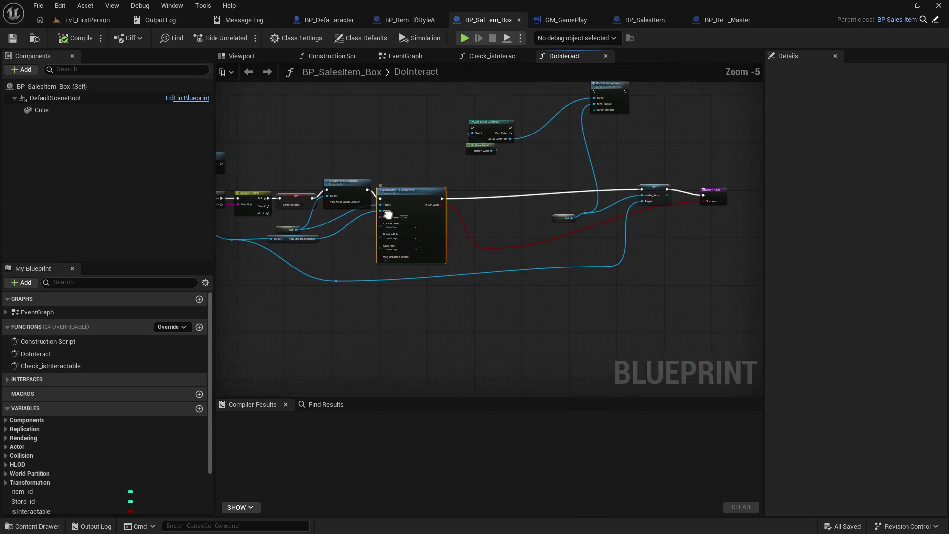
scroll(441, 205, up, 2)
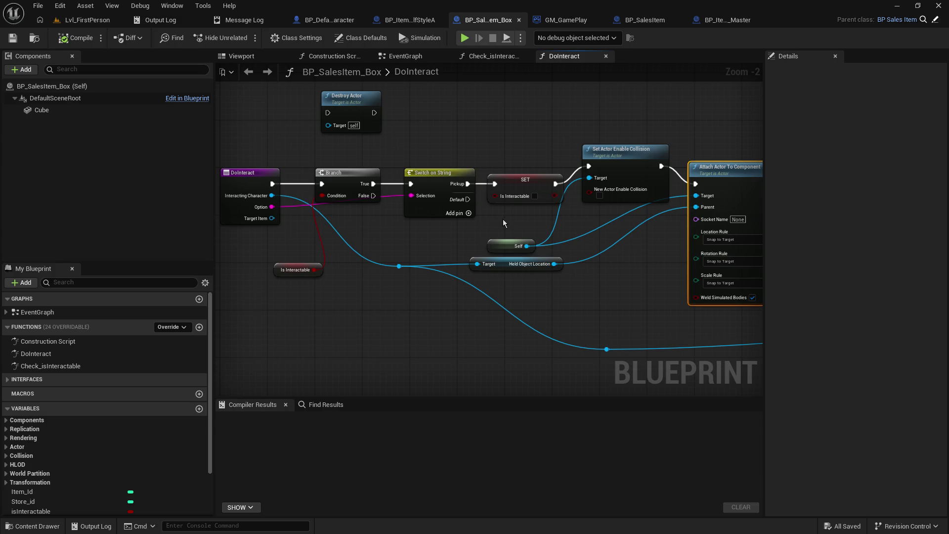
drag(503, 220, 342, 207)
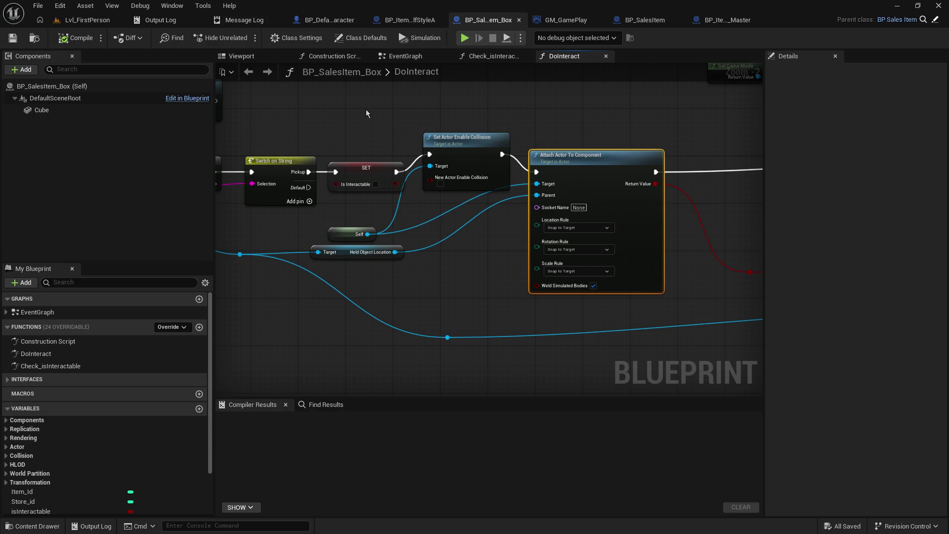
Step: Copy Set Actor Enable Collision, Attach Actor To Component, Held Object Location and the Holding Item SET
click(475, 142)
drag(589, 132, 504, 127)
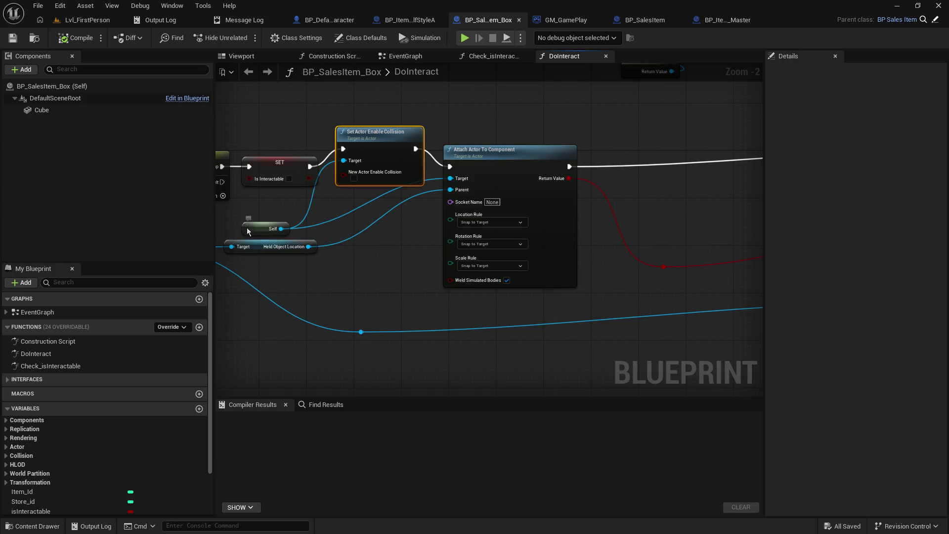
shift+click(483, 185)
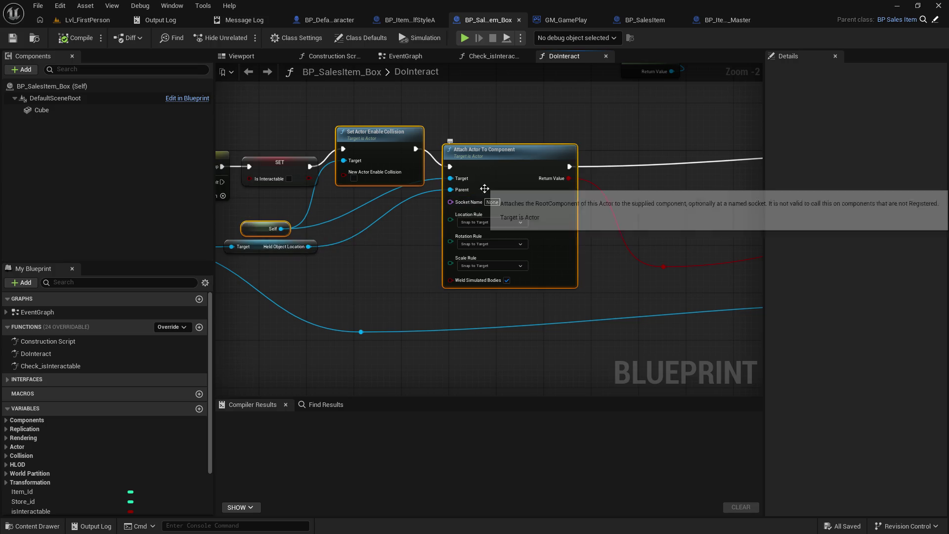
shift+click(262, 246)
mouse_move(280, 198)
mouse_down()
mouse_move(615, 194)
mouse_move(230, 220)
mouse_move(517, 218)
mouse_move(339, 251)
mouse_move(217, 228)
mouse_up()
mouse_move(633, 196)
mouse_down()
mouse_move(608, 322)
mouse_move(639, 265)
mouse_move(615, 221)
mouse_up()
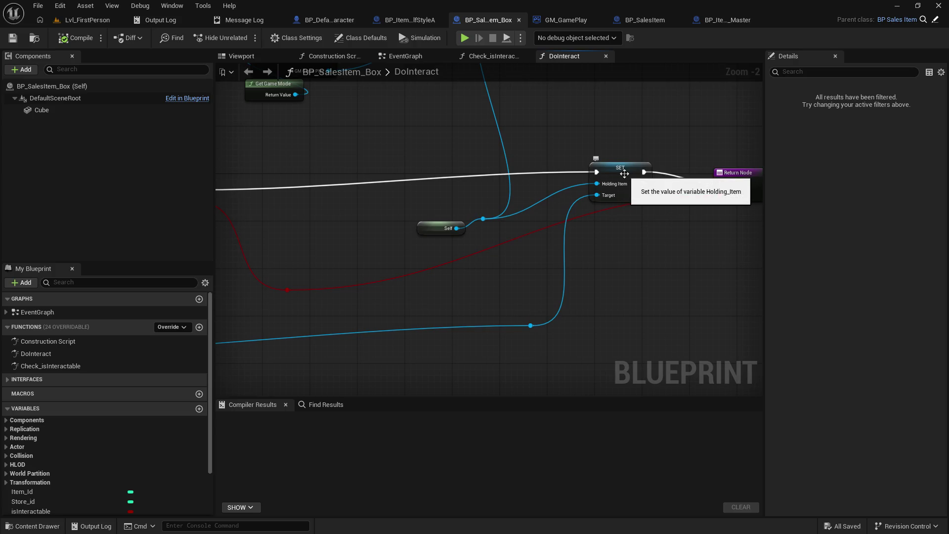
click(625, 173)
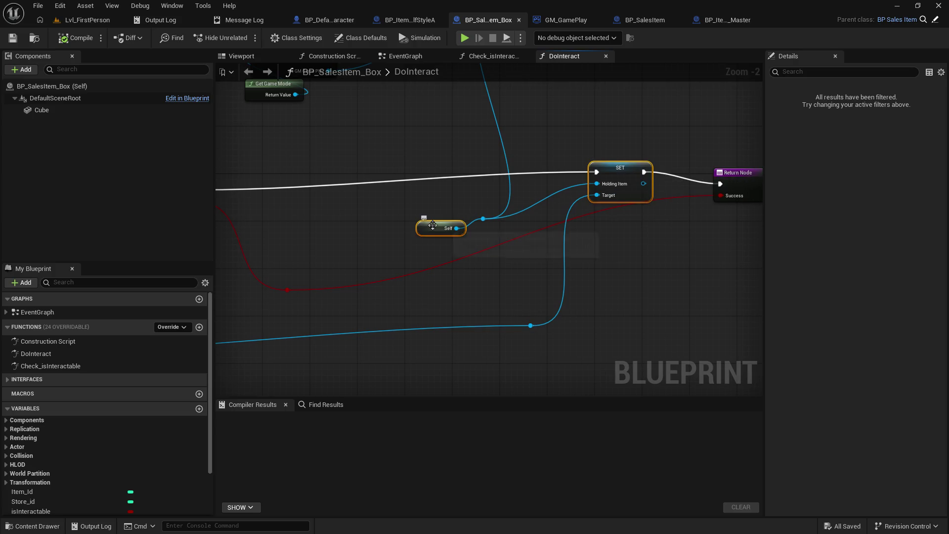
key(ctrl+z)
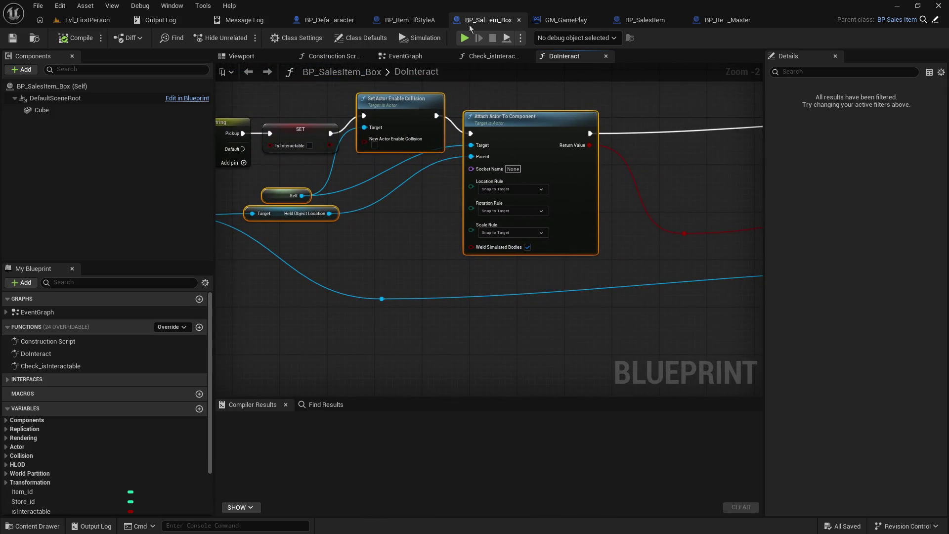
click(428, 22)
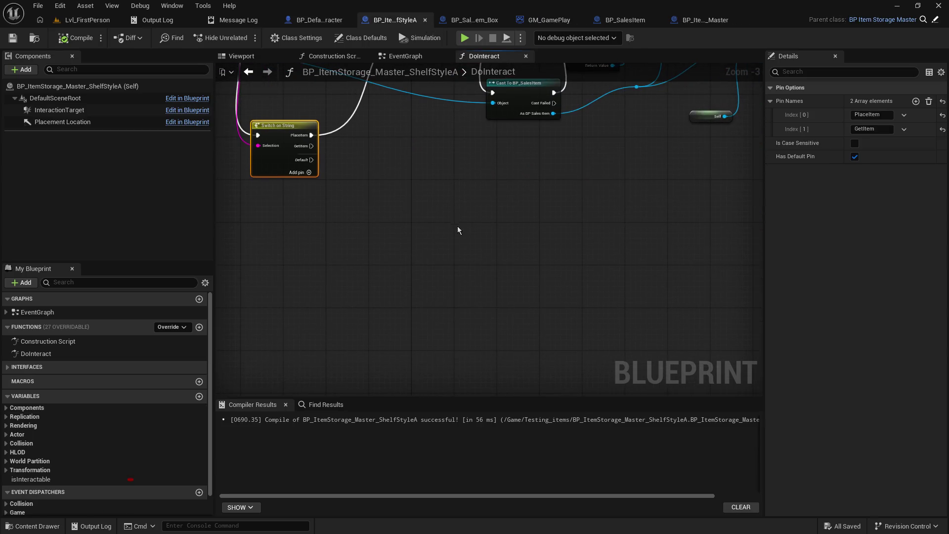
Step: Paste the pickup nodes into the shelf DoInteract and feed them from the GetItem case
key(ctrl+v)
scroll(431, 177, down, 4)
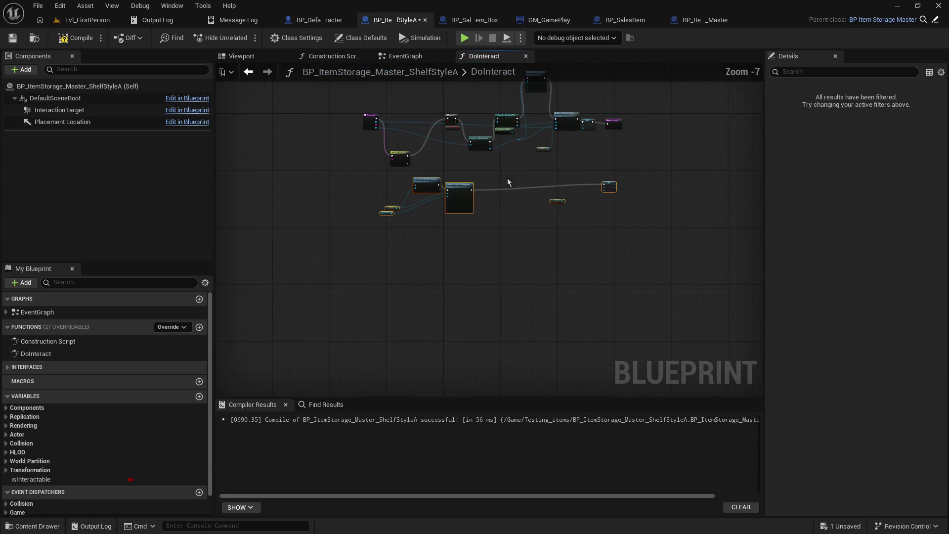
click(564, 172)
drag(616, 183, 530, 184)
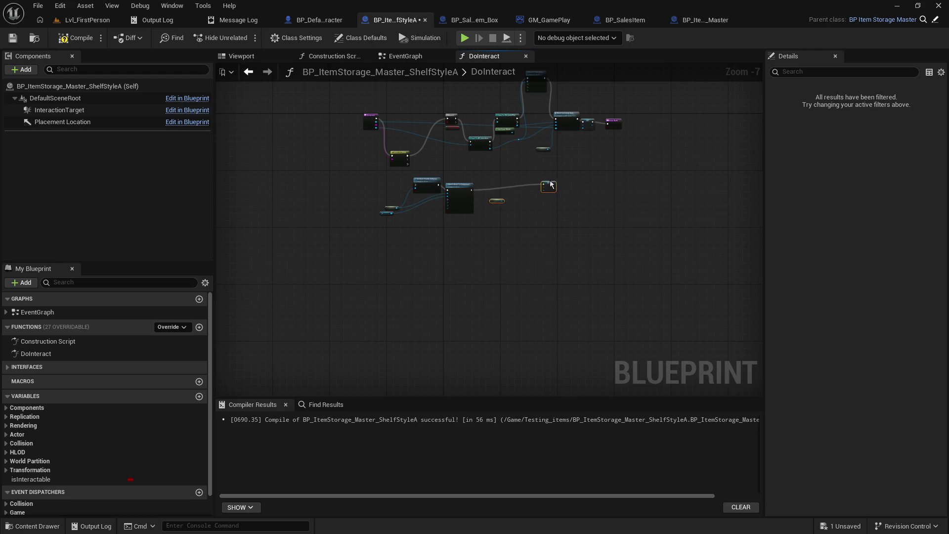
click(521, 186)
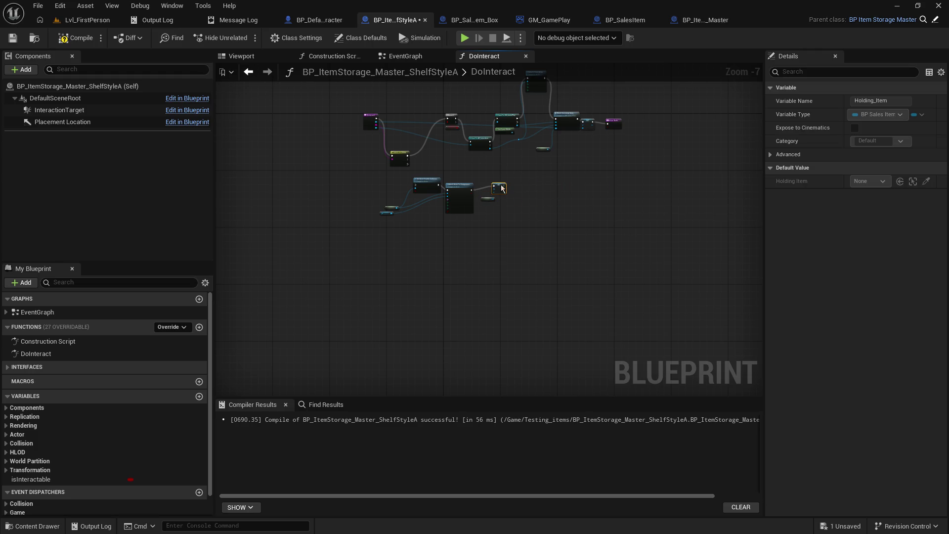
scroll(405, 158, up, 5)
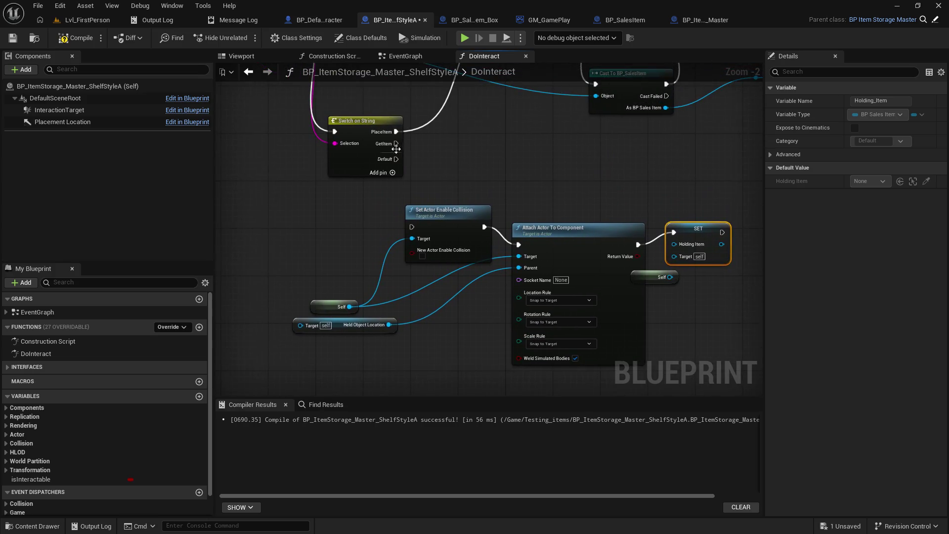
drag(407, 159, 413, 229)
mouse_move(316, 309)
mouse_down()
mouse_move(305, 283)
mouse_move(338, 211)
mouse_up()
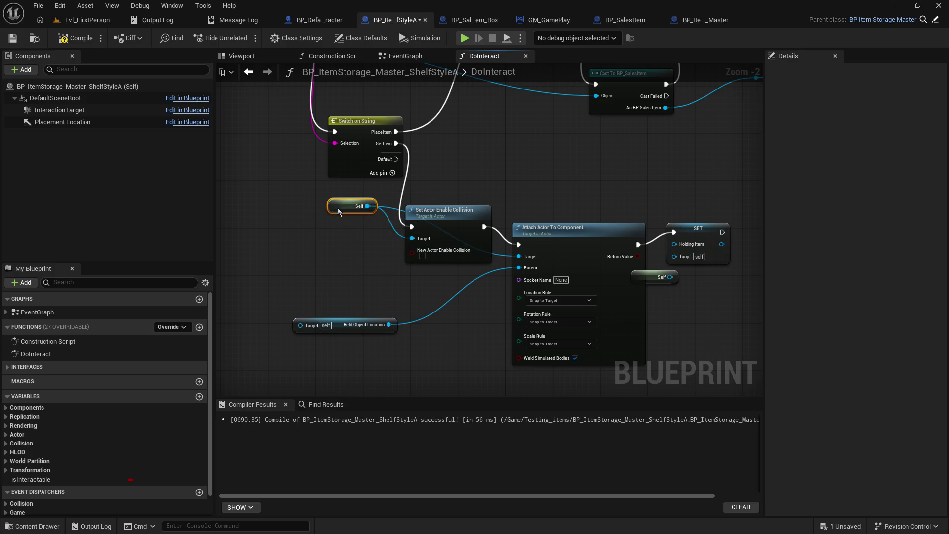
mouse_move(437, 251)
mouse_down()
mouse_move(503, 233)
mouse_move(445, 364)
mouse_move(264, 229)
mouse_move(492, 203)
mouse_up()
click(447, 250)
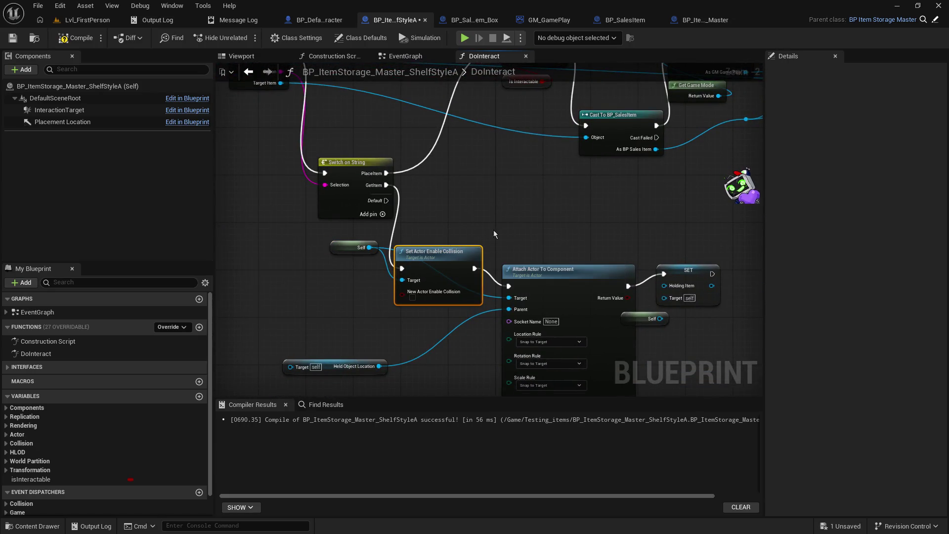
Step: Insert a Set Actor Enable Collision after Move Inventory Item, targeted through a reroute
mouse_move(601, 192)
mouse_down()
mouse_move(637, 288)
mouse_move(691, 314)
mouse_move(410, 296)
mouse_up()
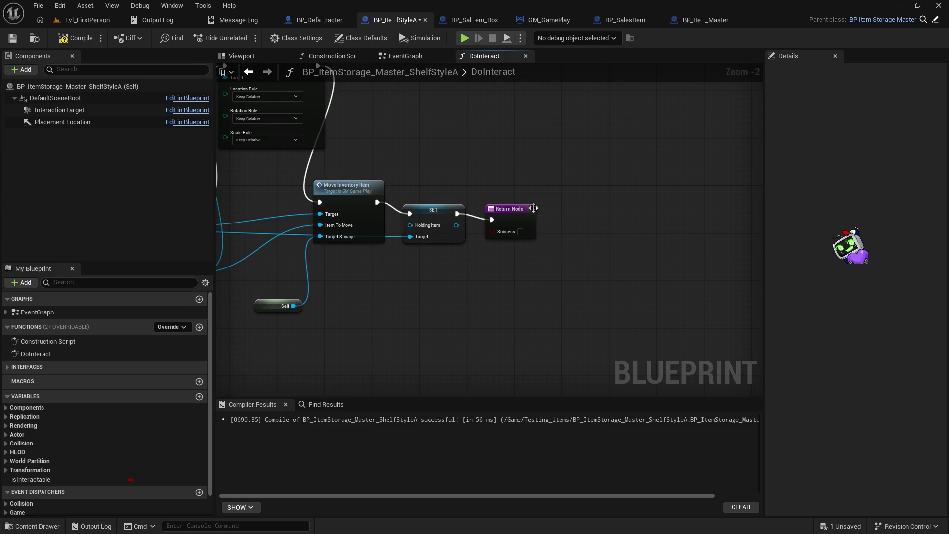
drag(517, 211, 636, 205)
mouse_move(434, 210)
mouse_down()
mouse_move(585, 221)
mouse_move(535, 202)
mouse_up()
click(459, 186)
key(ctrl+v)
drag(378, 202, 433, 196)
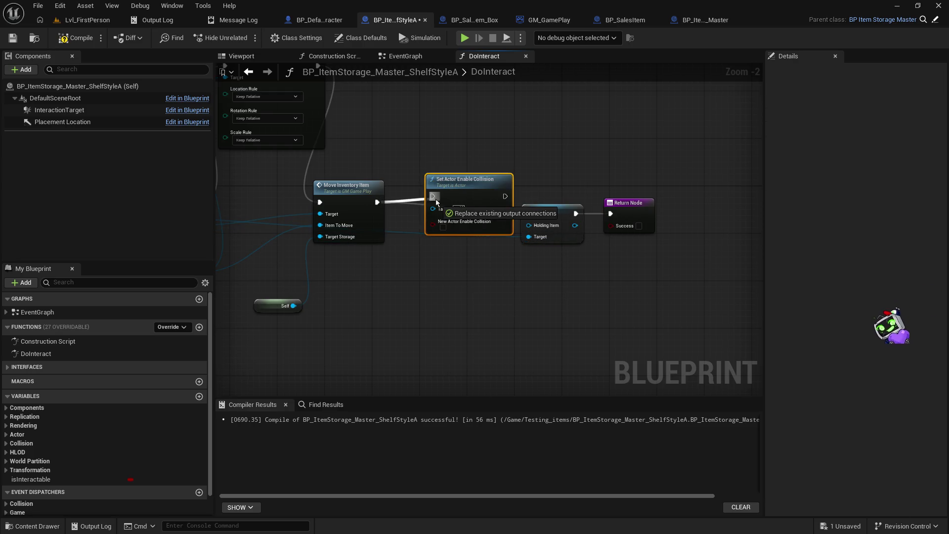
drag(504, 197, 527, 214)
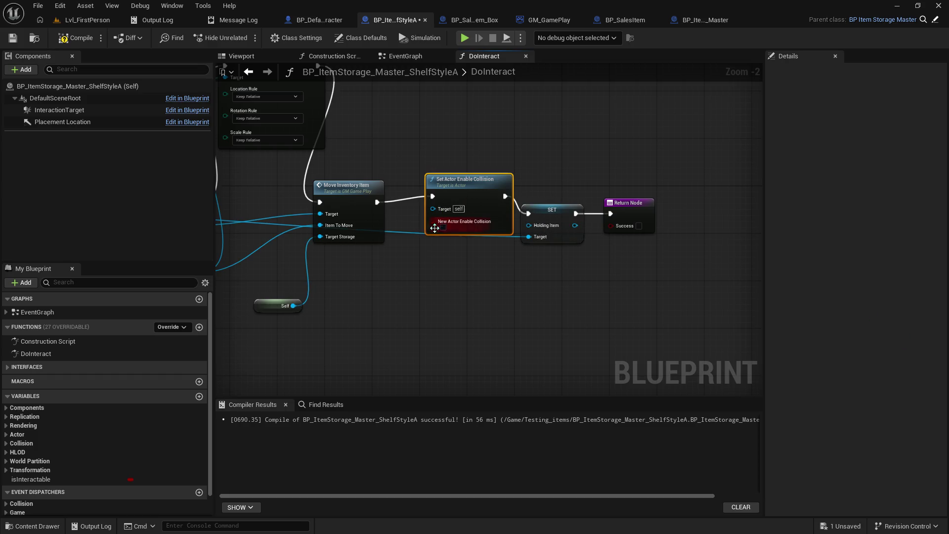
double_click(408, 233)
mouse_move(396, 235)
mouse_down()
mouse_move(392, 267)
mouse_move(449, 195)
mouse_up()
click(444, 225)
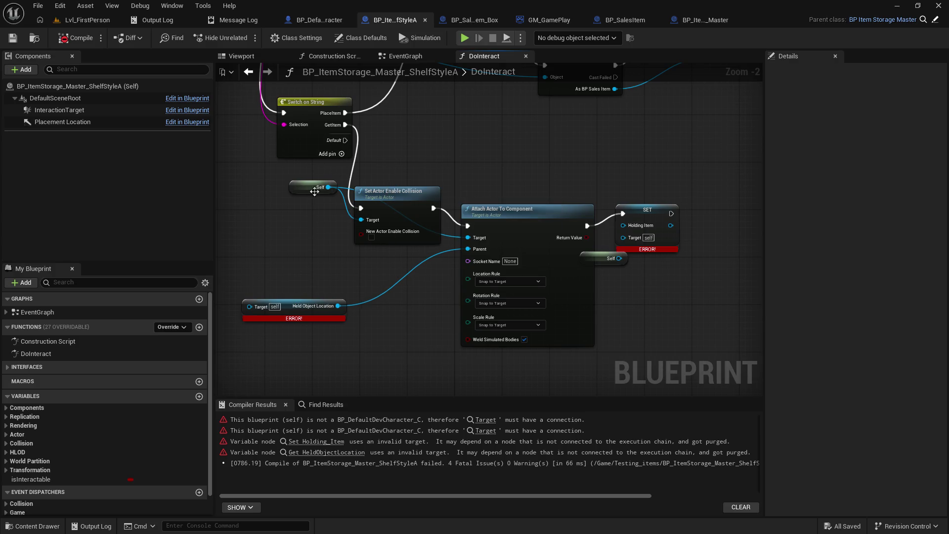
Step: Move the SET Holding Item node to the right of the switch and cast nodes
drag(281, 195, 397, 248)
scroll(397, 248, down, 3)
scroll(386, 236, up, 2)
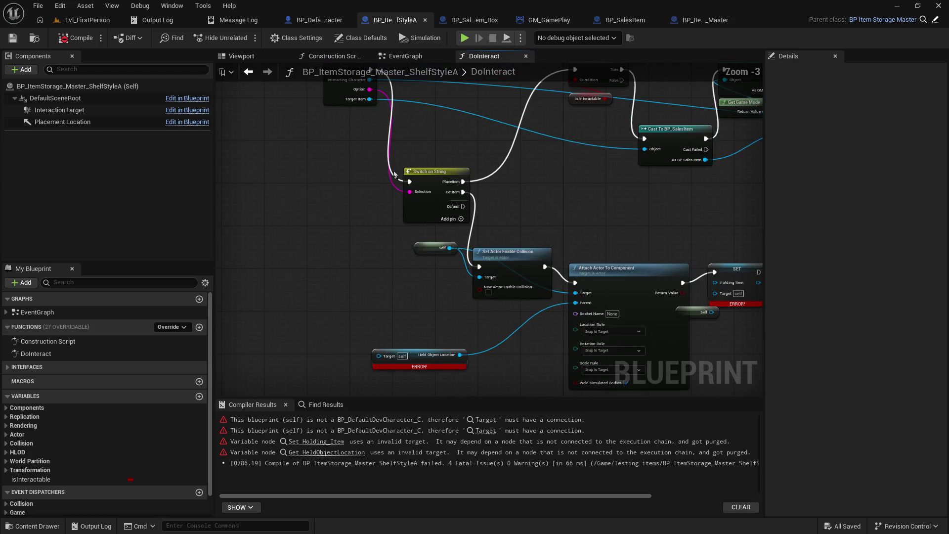
mouse_move(384, 106)
mouse_down()
mouse_move(342, 441)
mouse_move(393, 199)
mouse_up()
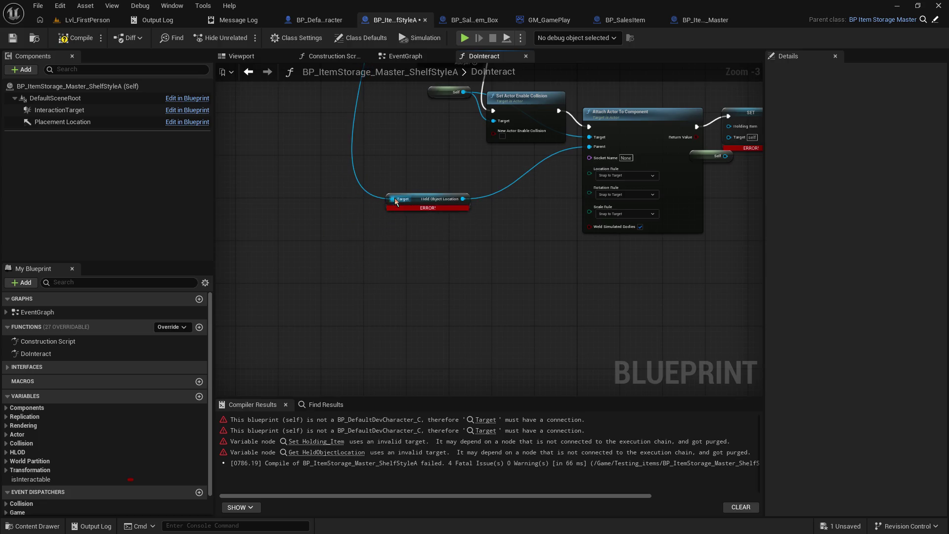
mouse_move(479, 220)
mouse_down()
mouse_move(466, 247)
mouse_move(287, 341)
mouse_up()
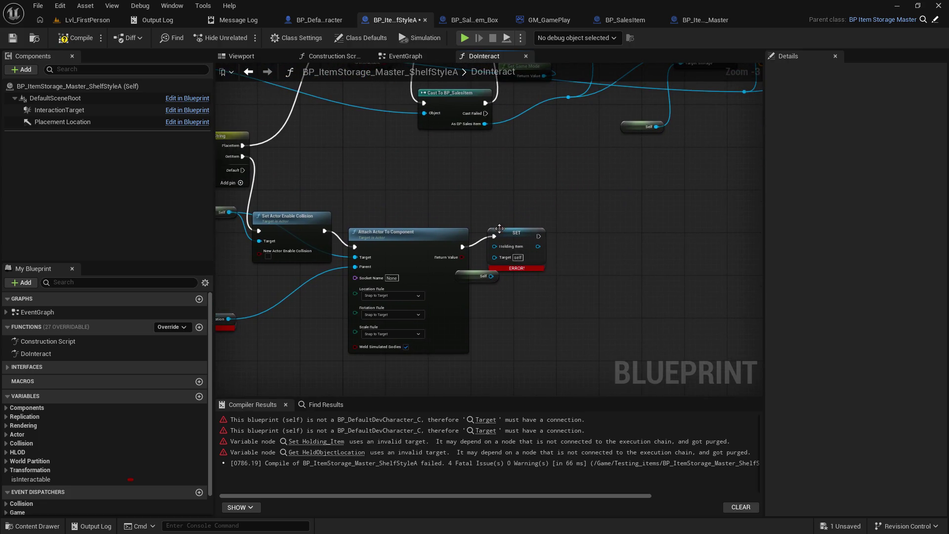
drag(499, 229, 565, 228)
drag(408, 197, 548, 205)
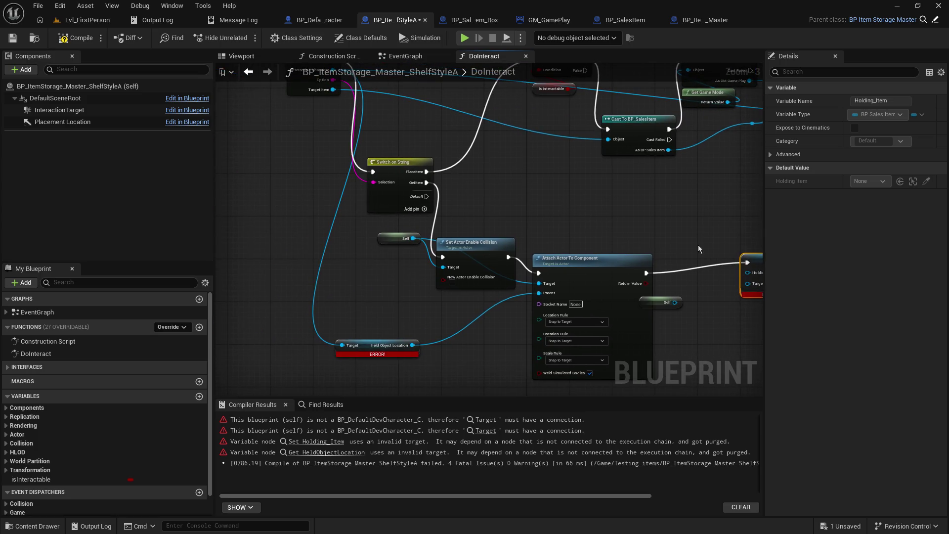
drag(698, 245, 554, 241)
Step: Wire the interacting character reference into SET Holding Item's Target pin
drag(533, 298, 603, 266)
click(548, 273)
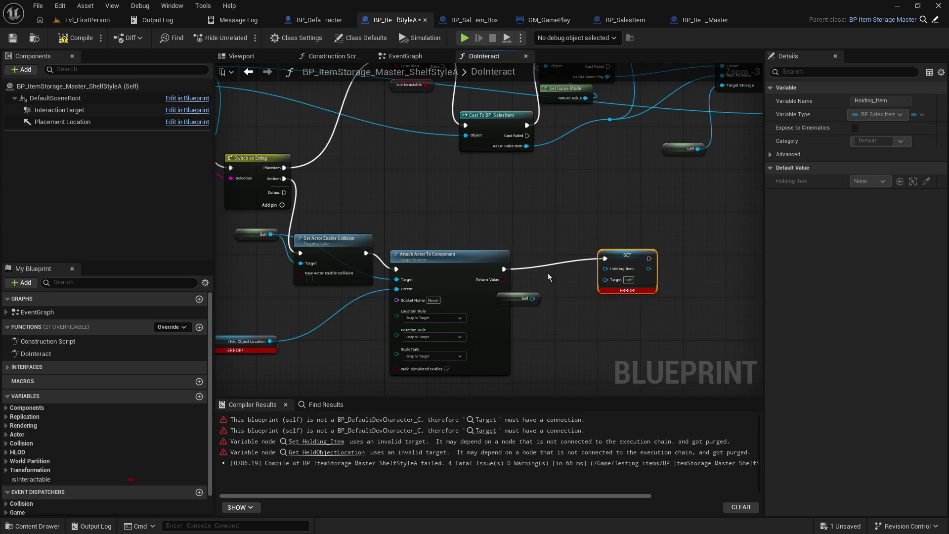
click(548, 273)
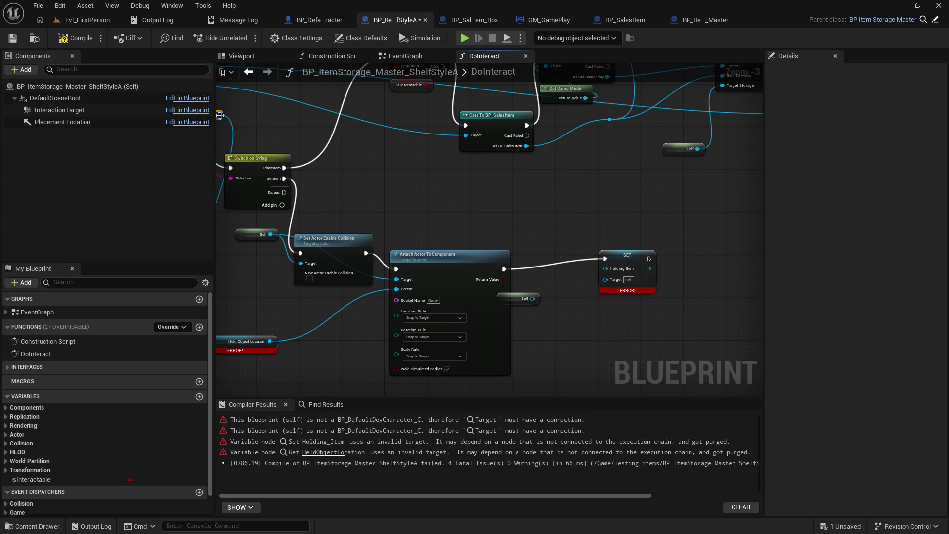
drag(220, 119, 258, 126)
drag(618, 270, 625, 279)
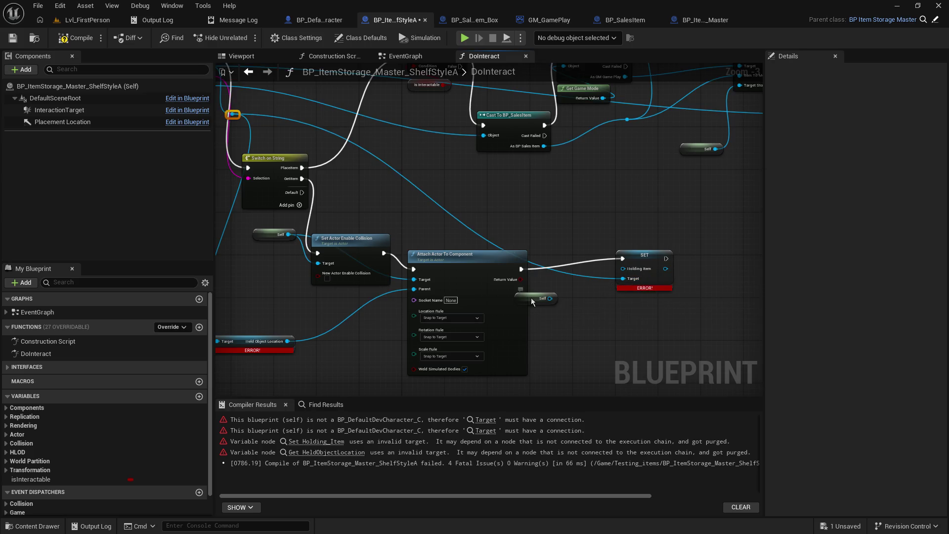
Step: Delete the unused Self node and undo the stray reroute point on the wire
drag(563, 305, 562, 306)
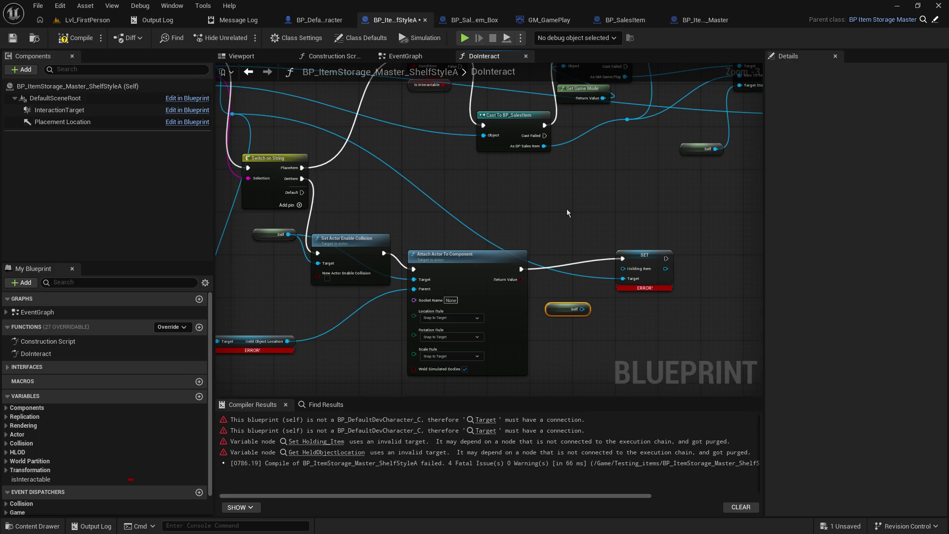
key(Delete)
drag(541, 216, 546, 218)
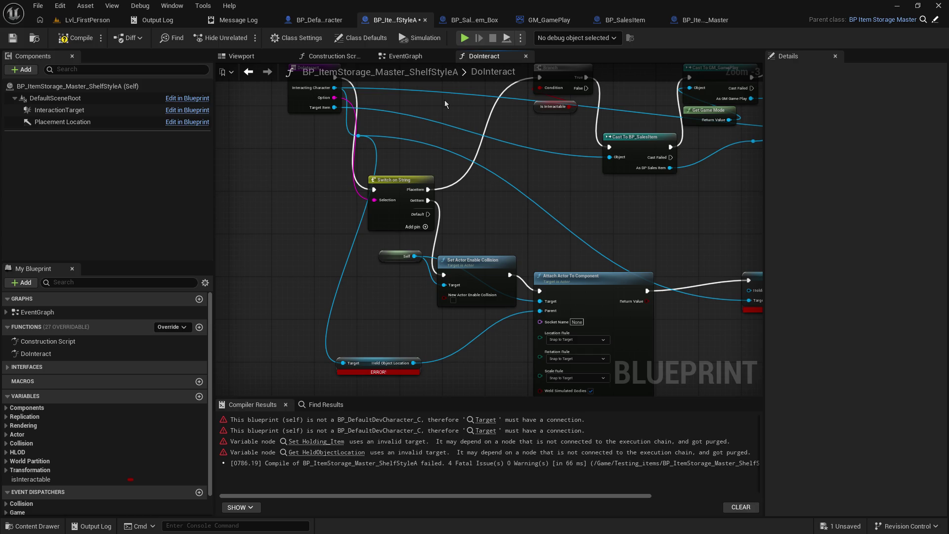
double_click(523, 145)
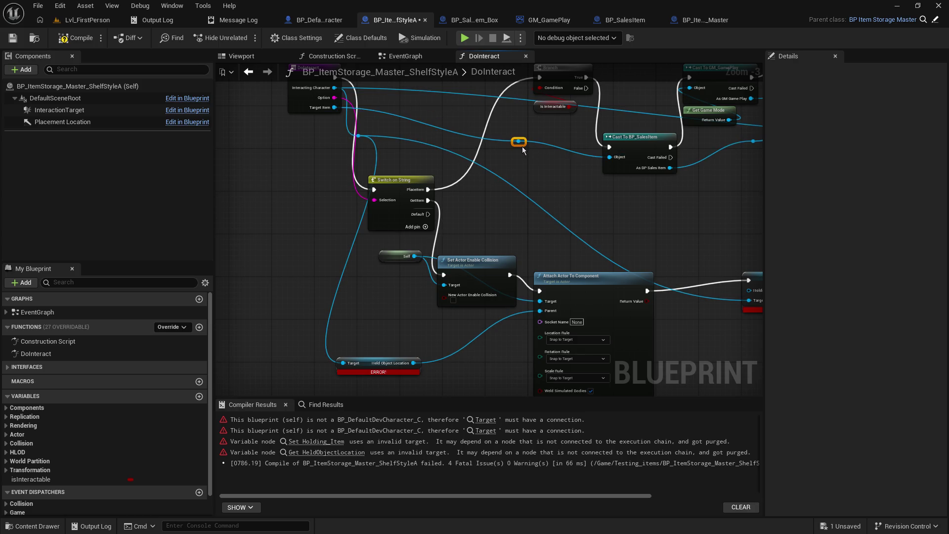
mouse_move(522, 143)
mouse_down()
mouse_move(734, 300)
mouse_move(700, 292)
mouse_up()
click(638, 224)
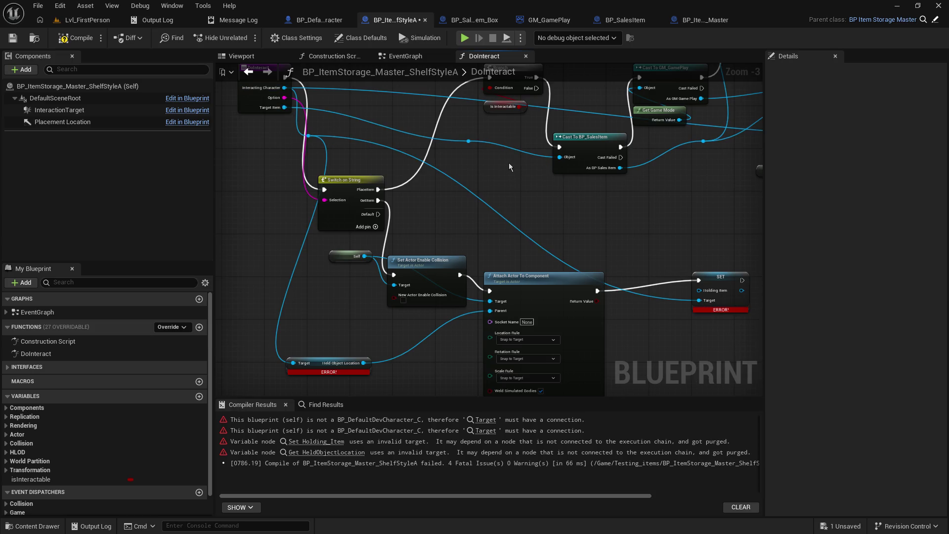
key(ctrl+z)
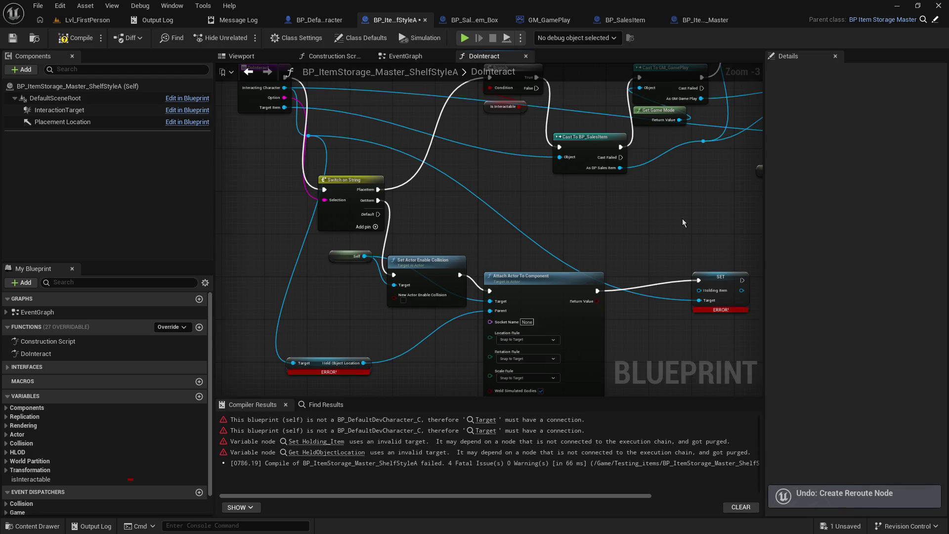
Step: Paste a copy of Cast To BP_SalesItem before SET and feed As BP Sales Item into Holding Item
click(553, 170)
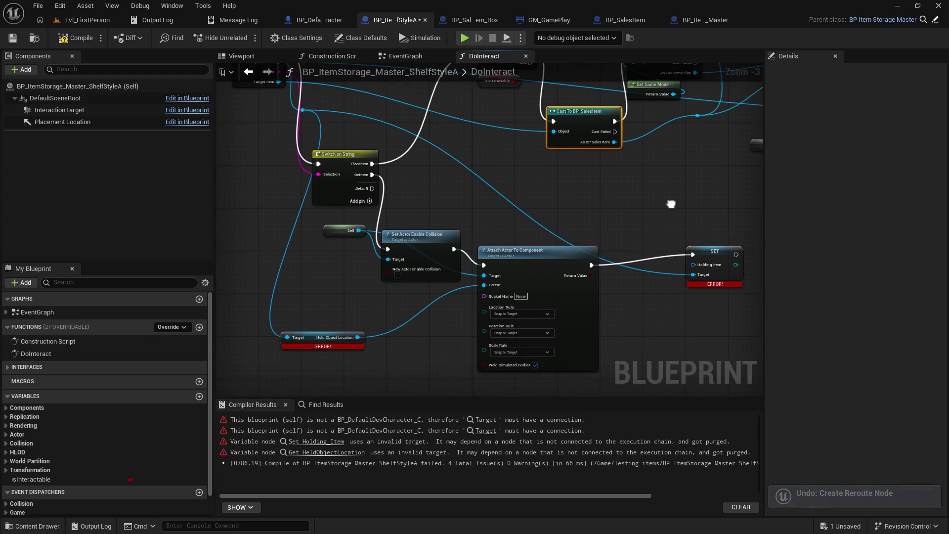
key(ctrl+c)
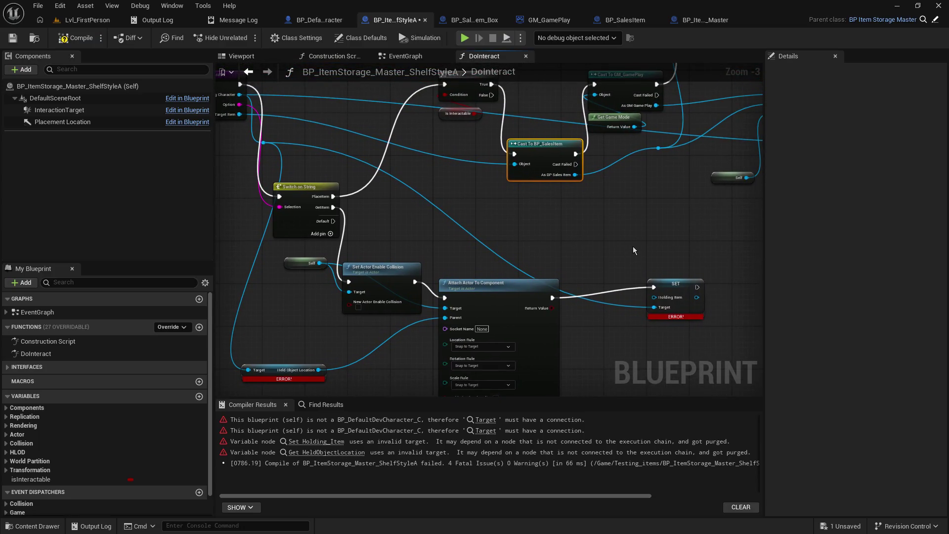
key(ctrl+v)
mouse_move(588, 196)
mouse_down()
mouse_move(570, 174)
mouse_move(555, 175)
mouse_move(616, 229)
mouse_up()
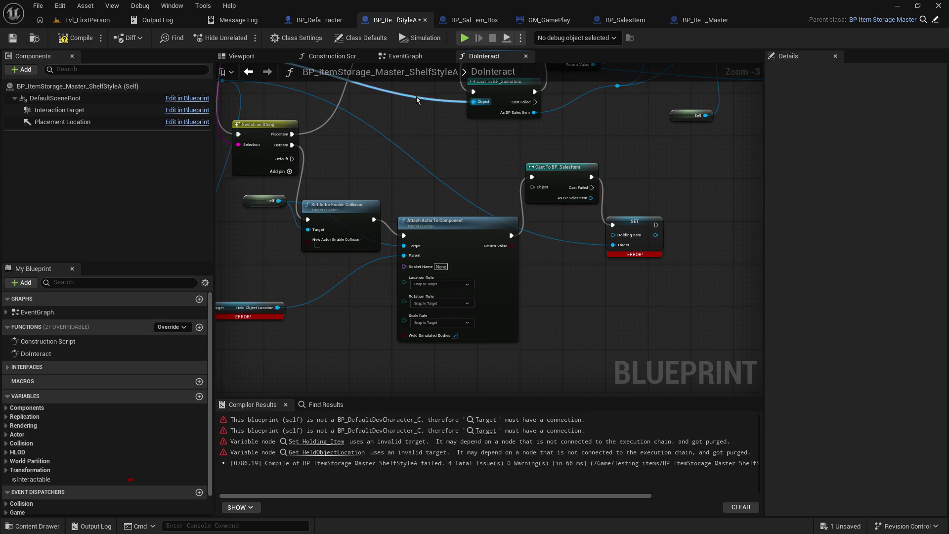
mouse_move(414, 93)
mouse_down()
mouse_move(497, 182)
mouse_move(532, 188)
mouse_up()
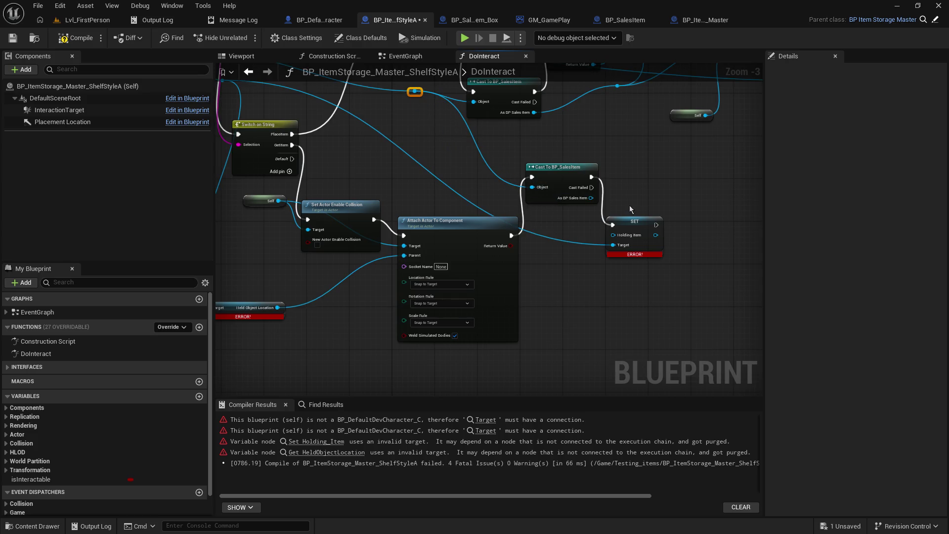
mouse_move(586, 200)
mouse_down()
mouse_move(599, 235)
mouse_move(615, 238)
mouse_up()
Step: Compile the shelf blueprint and start a play session in the level
click(75, 38)
click(85, 20)
click(241, 38)
click(238, 79)
Step: Pick up the orange cube, place it on the shelf, then return to BP_DefaultDevCharacter
key(w)
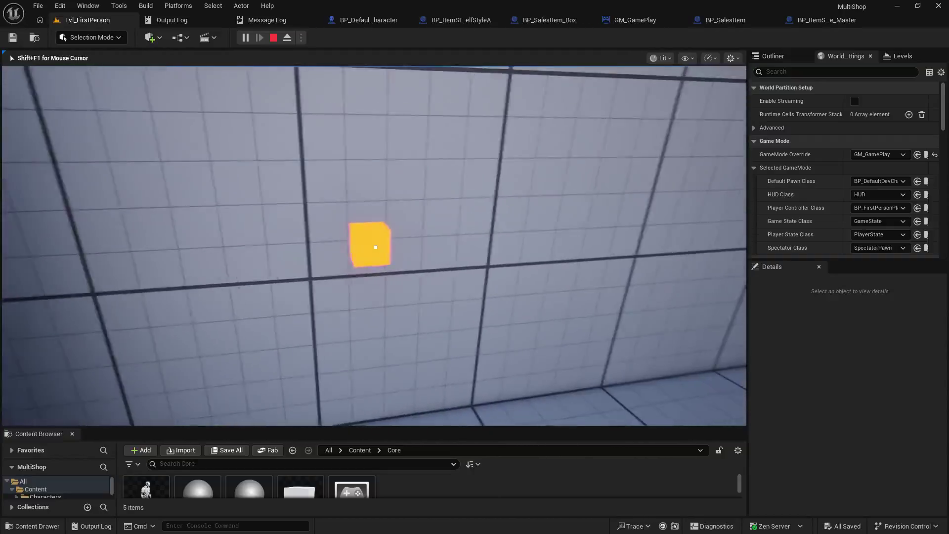
right_click(376, 248)
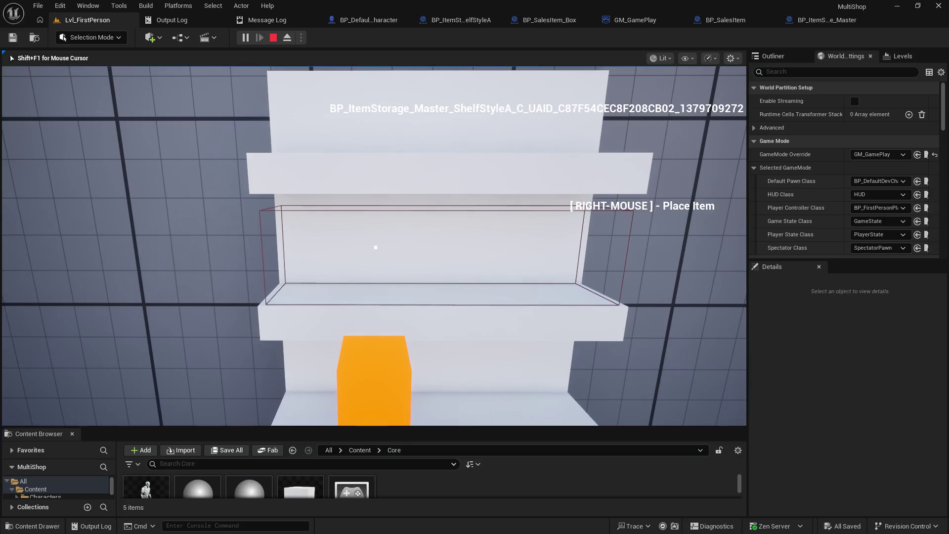
key(s)
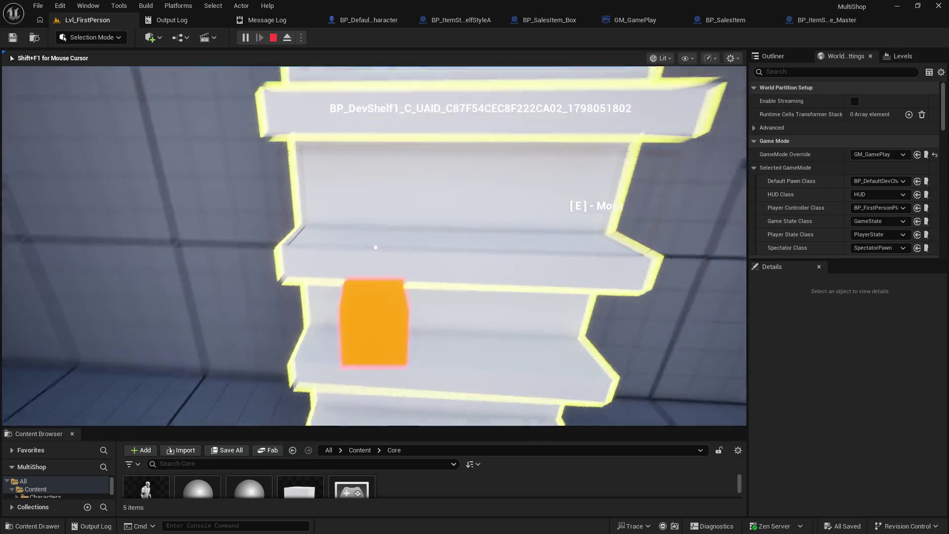
right_click(376, 247)
key(d)
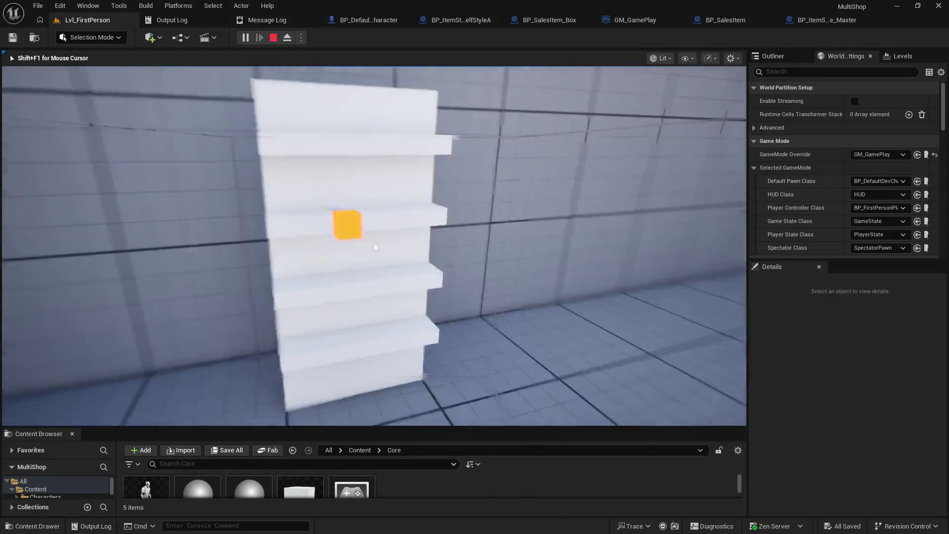
key(w)
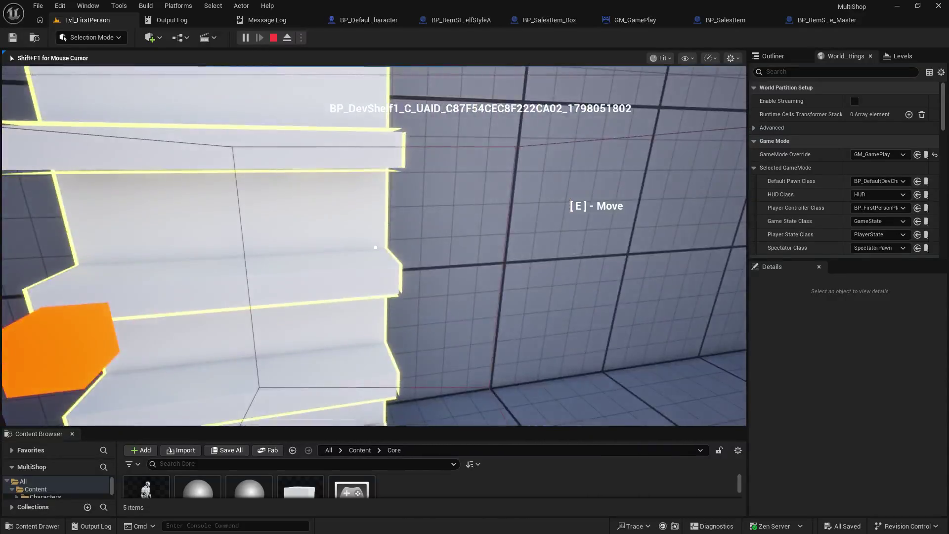
key(Escape)
click(361, 22)
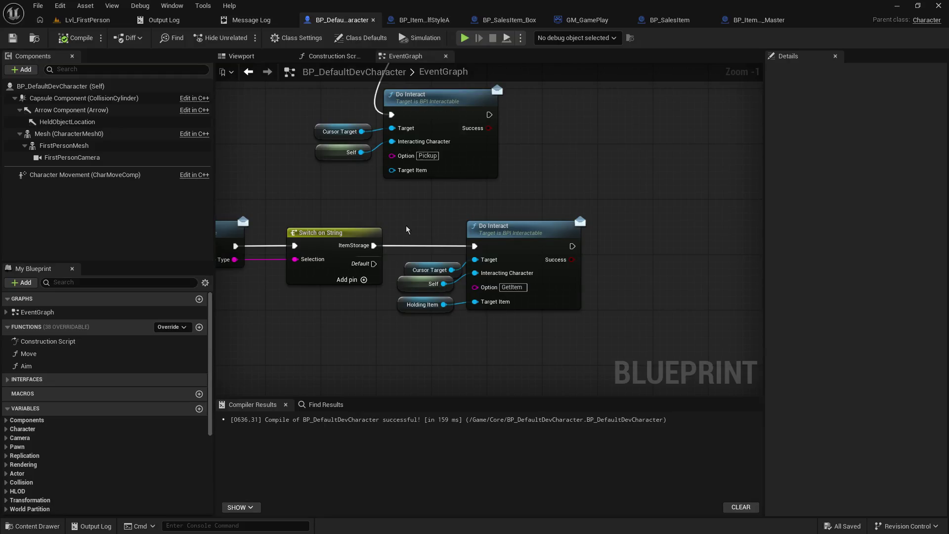
Step: Strip the extra Place Item line so the ShopItem prompt reads [LEFT-MOUSE] - Pick Up
scroll(526, 275, down, 5)
scroll(638, 228, up, 5)
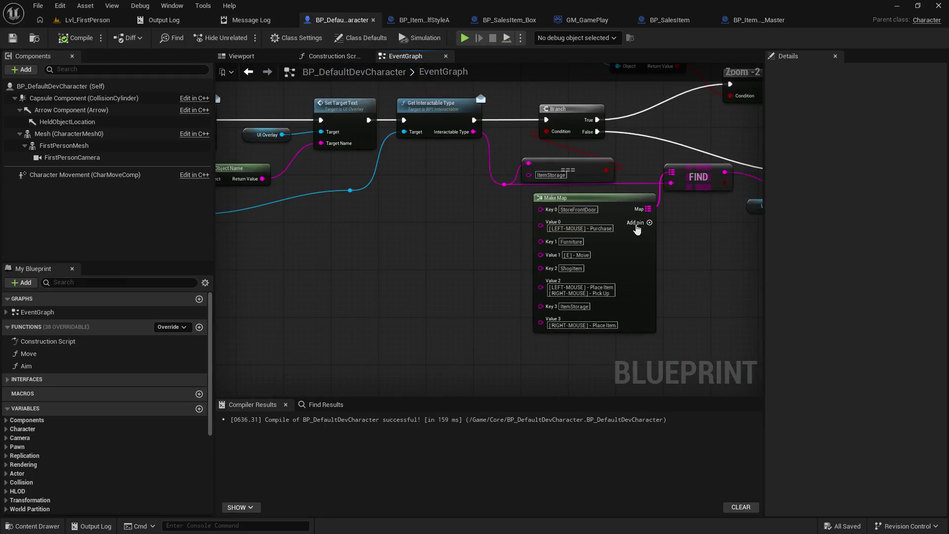
drag(637, 228, 557, 255)
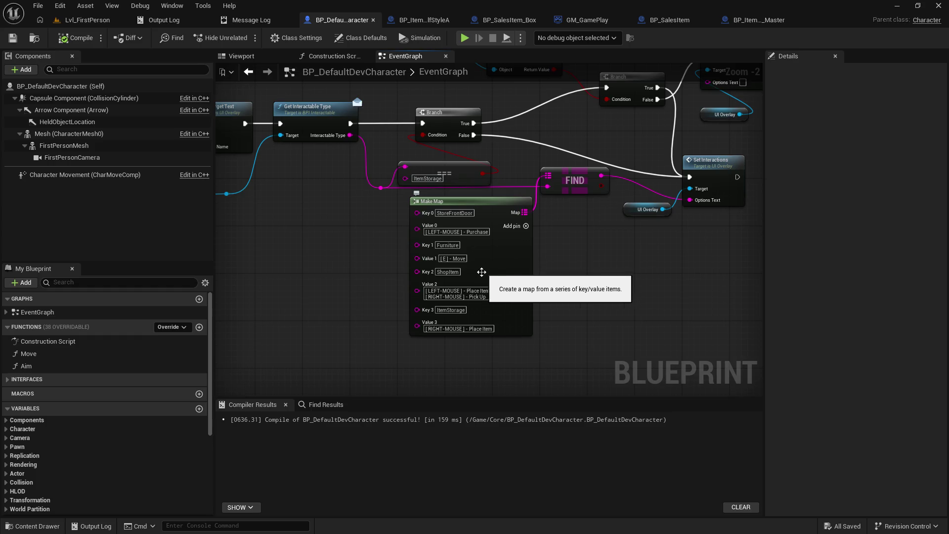
click(471, 296)
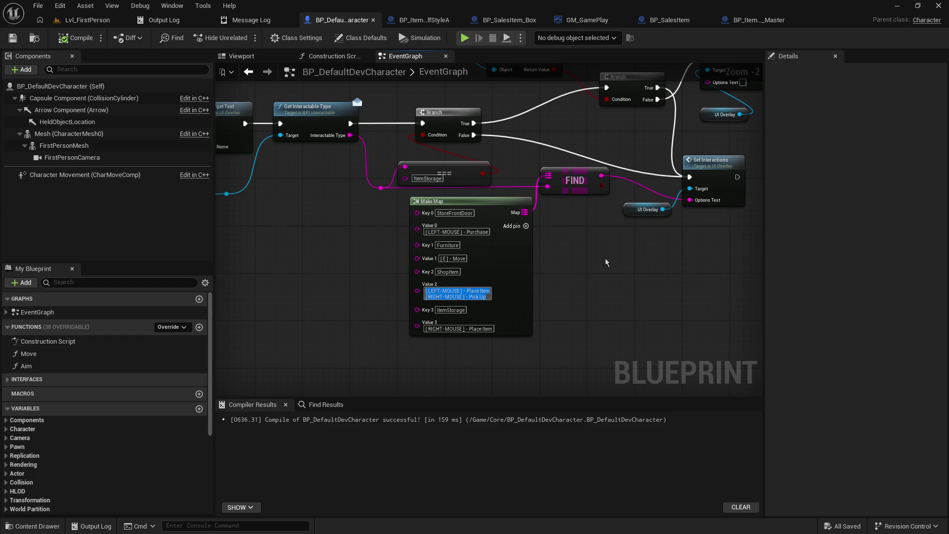
key(Up)
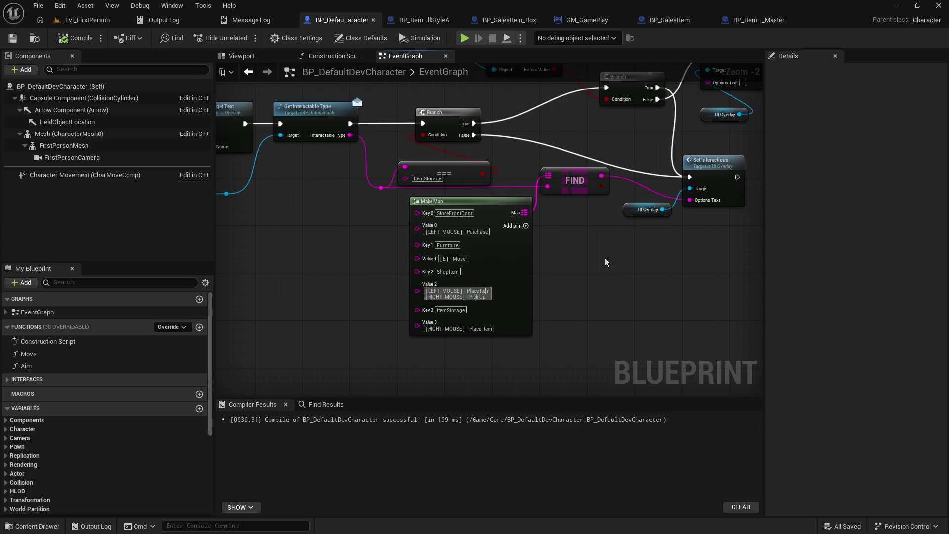
key(shift+Home)
key(ctrl+End)
key(shift+Home)
key(BackSpace)
key(Delete)
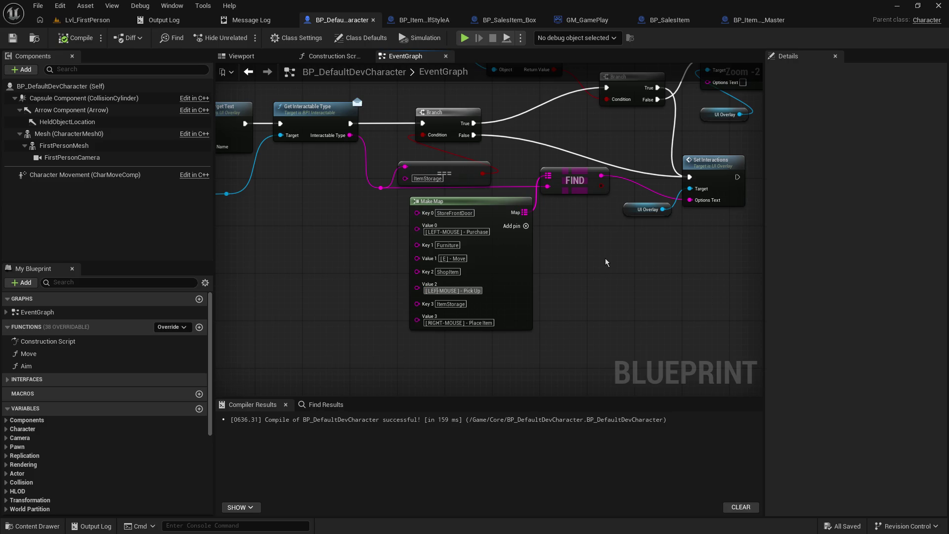
Step: Set the ItemStorage prompt to [LEFT-MOUSE] - Place Item and save the character blueprint
key(Tab)
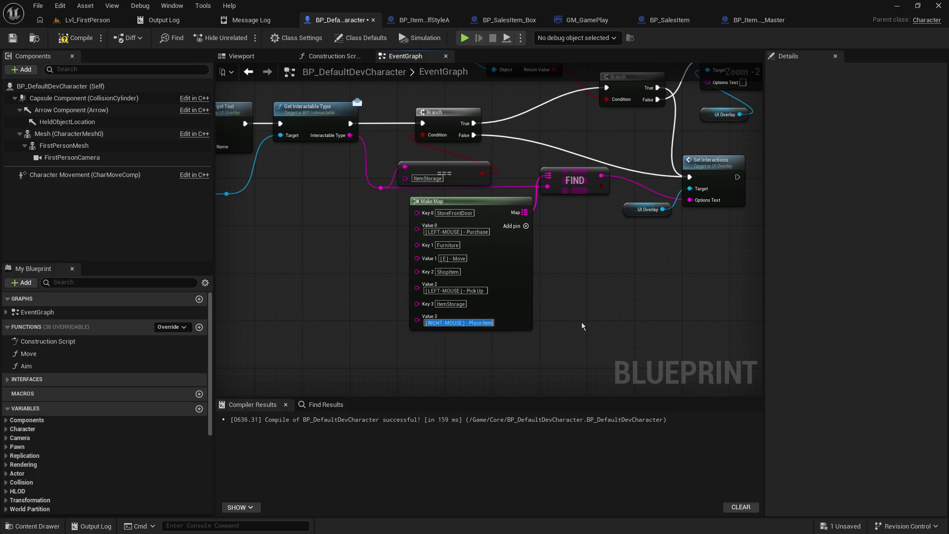
key(ctrl+v)
key(Return)
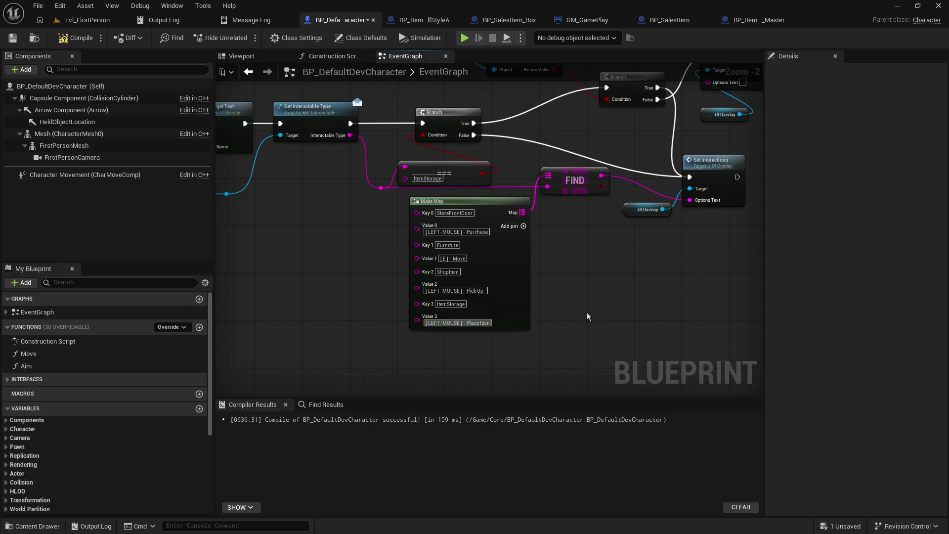
key(ctrl+s)
click(96, 20)
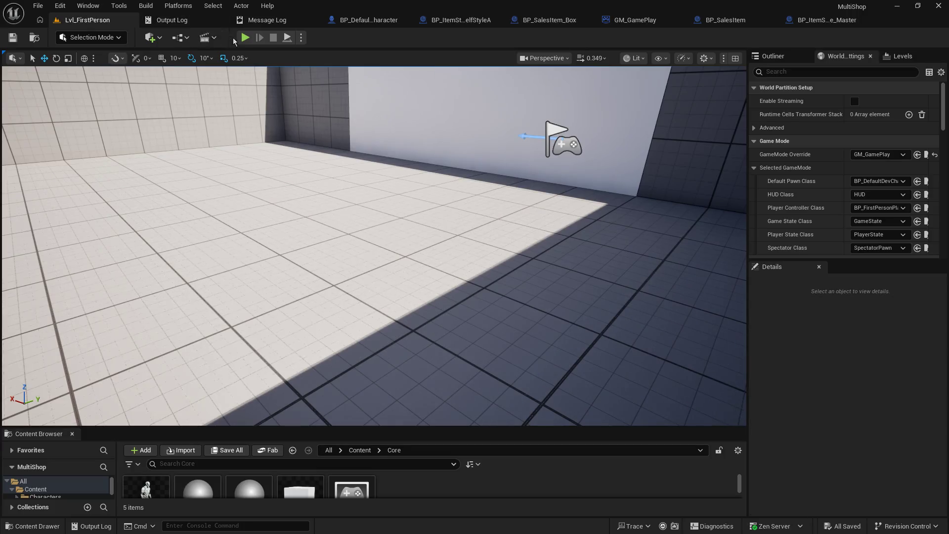
Step: Playtest by walking to the wall box and picking it up with the left mouse button
click(246, 37)
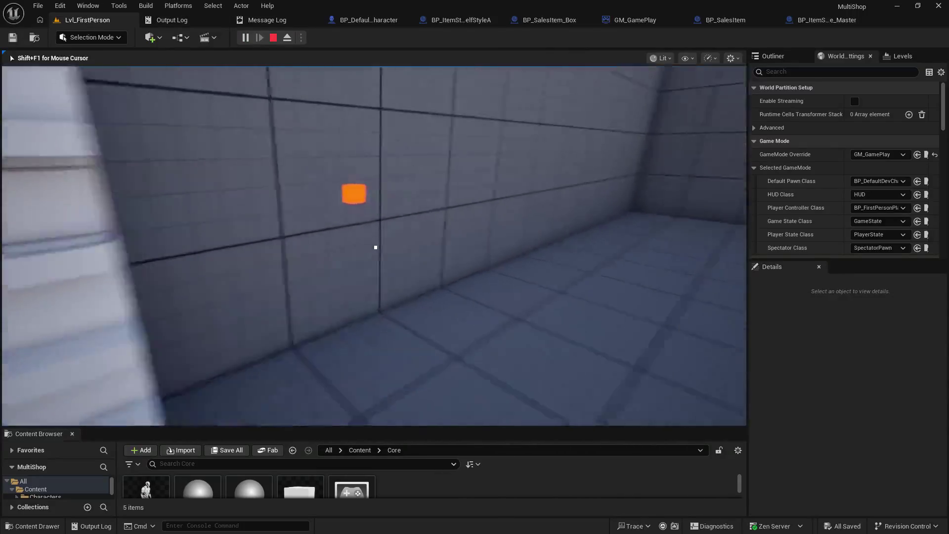
key(w)
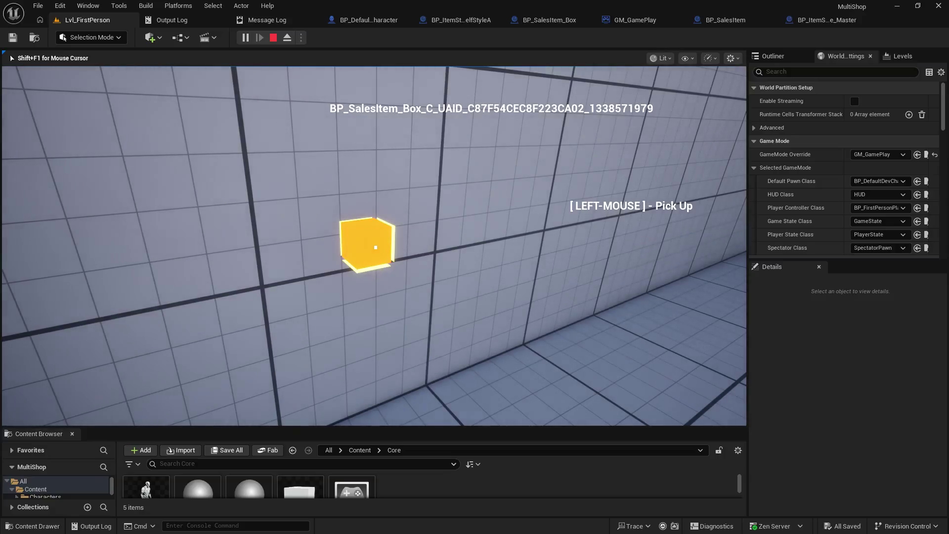
click(376, 247)
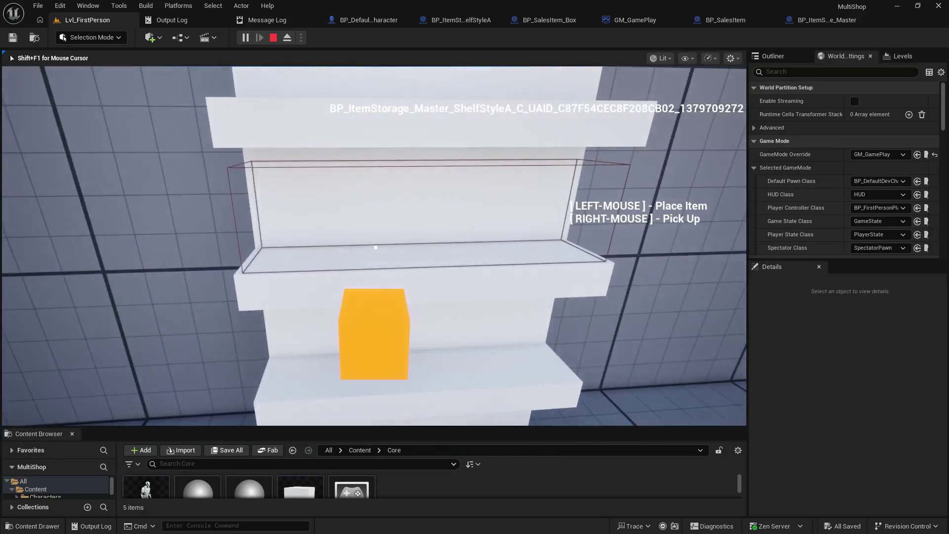
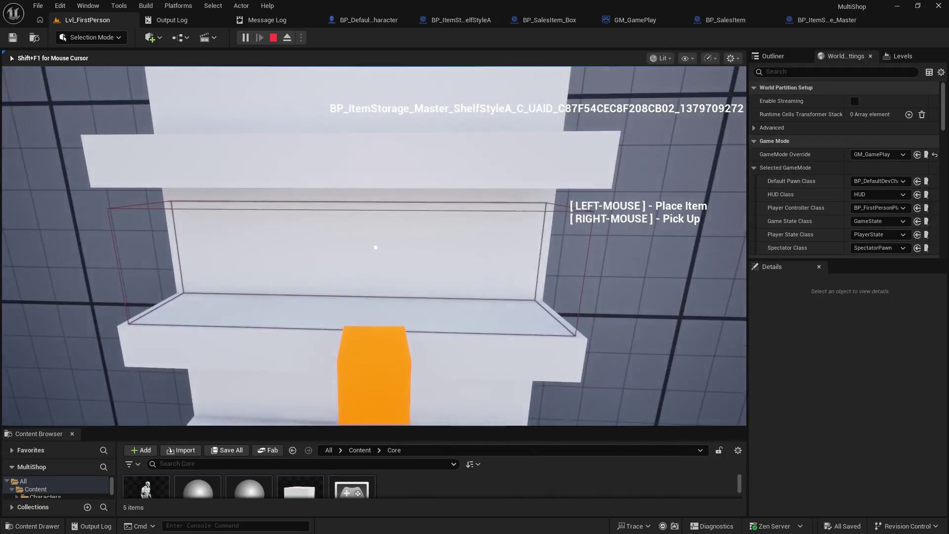
Step: Rewire the shelf's Switch on String so PlaceItem feeds Set Actor Enable Collision, then play-test Lvl_FirstPerson
key(Escape)
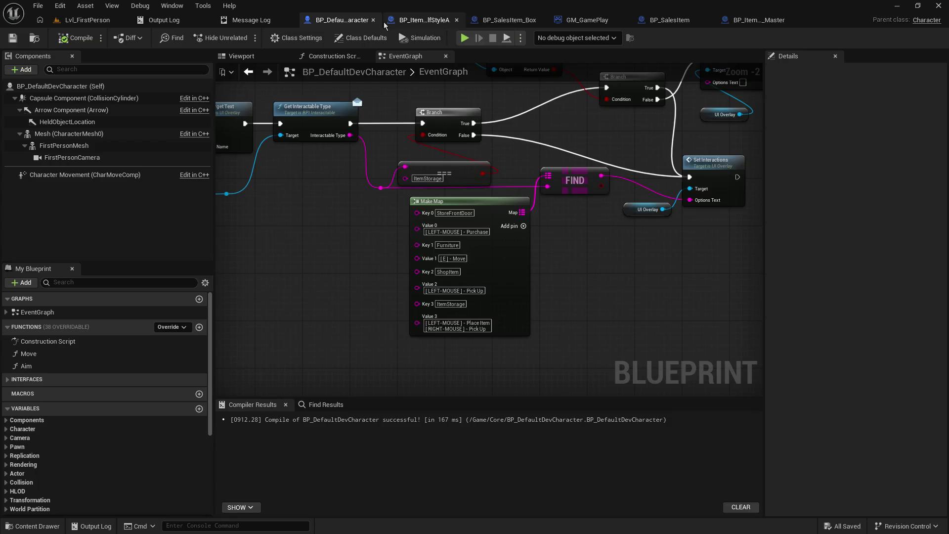
click(437, 21)
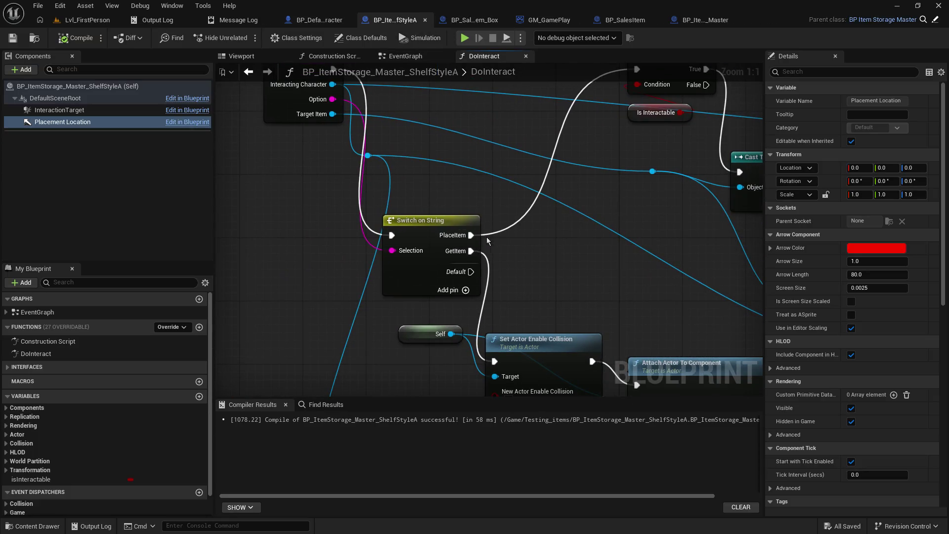
mouse_move(470, 250)
mouse_down()
mouse_move(560, 154)
mouse_move(637, 95)
mouse_up()
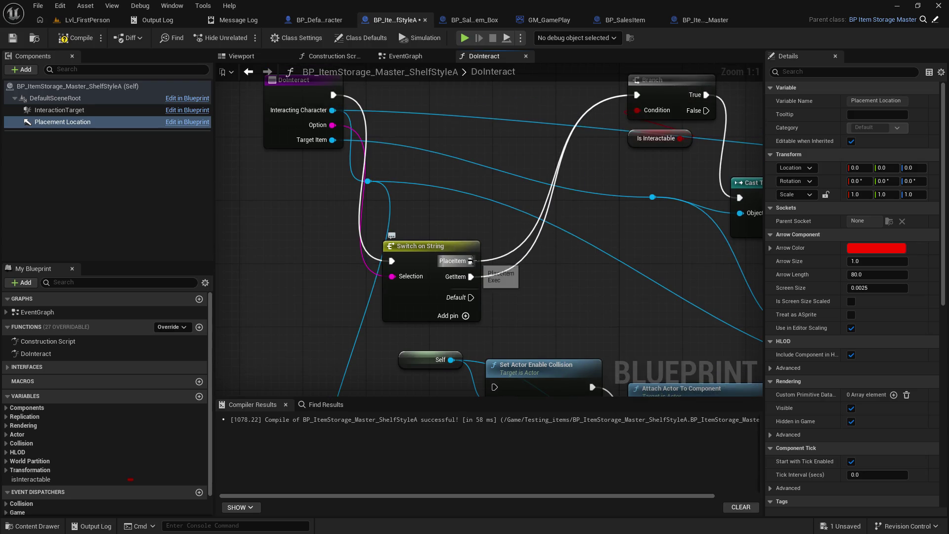
mouse_move(472, 260)
mouse_down()
mouse_move(491, 382)
mouse_move(494, 366)
mouse_up()
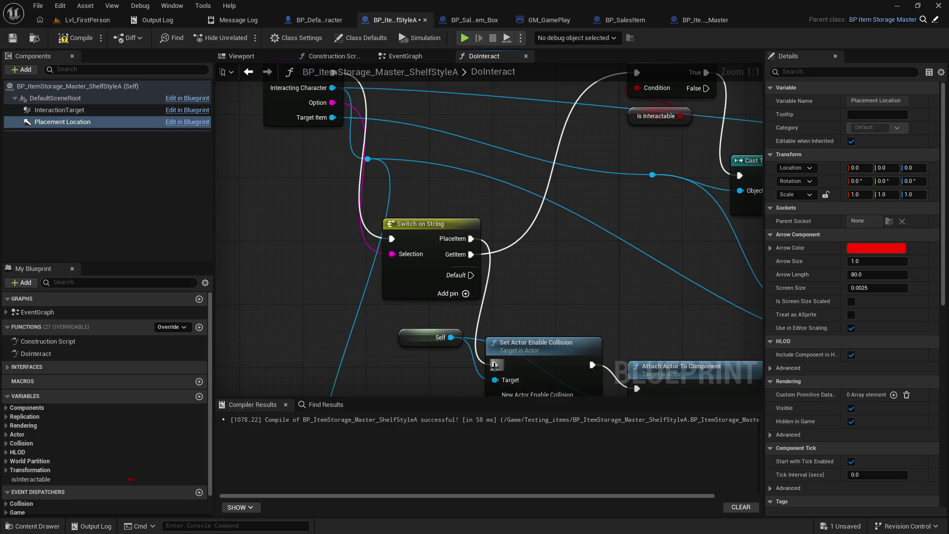
click(82, 25)
click(245, 38)
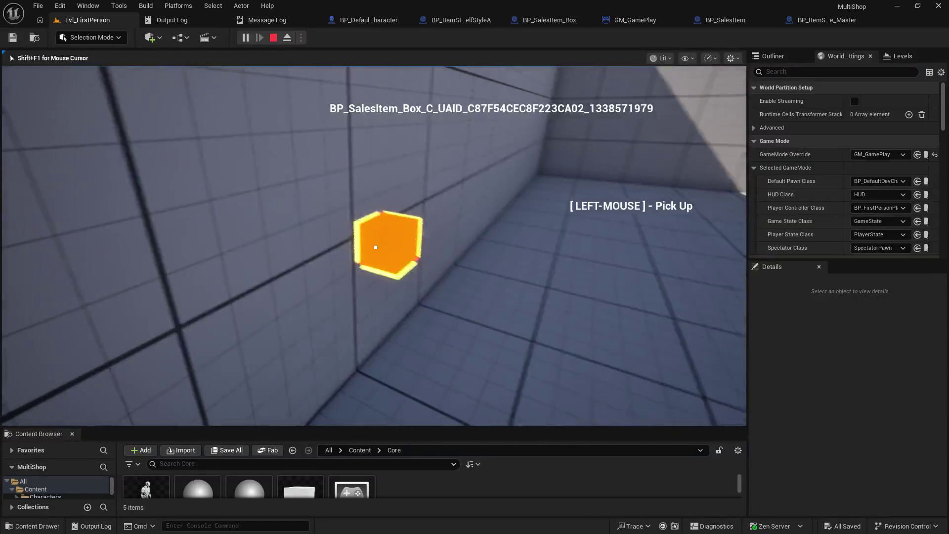
Step: In the running game, pick up the orange box, place it on the shelf, walk around, then stop
click(376, 247)
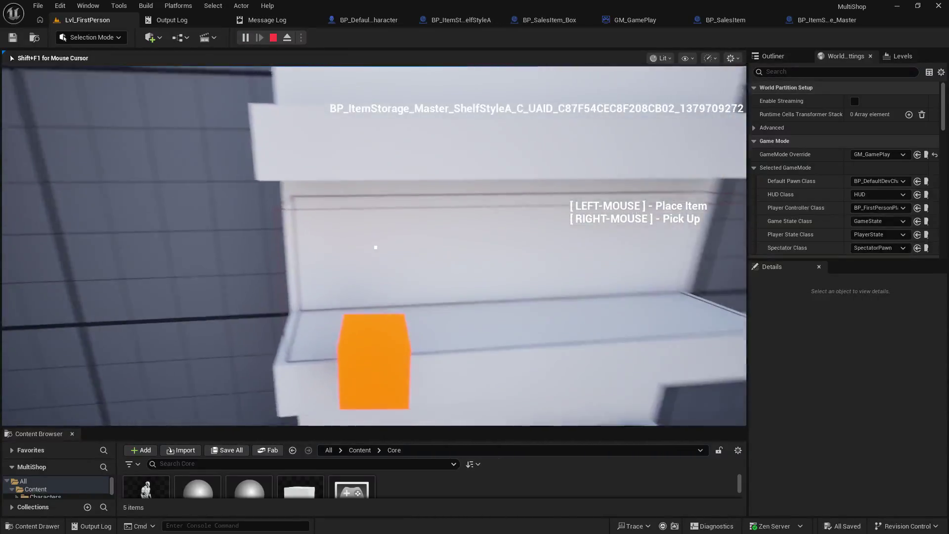
click(376, 247)
key(s)
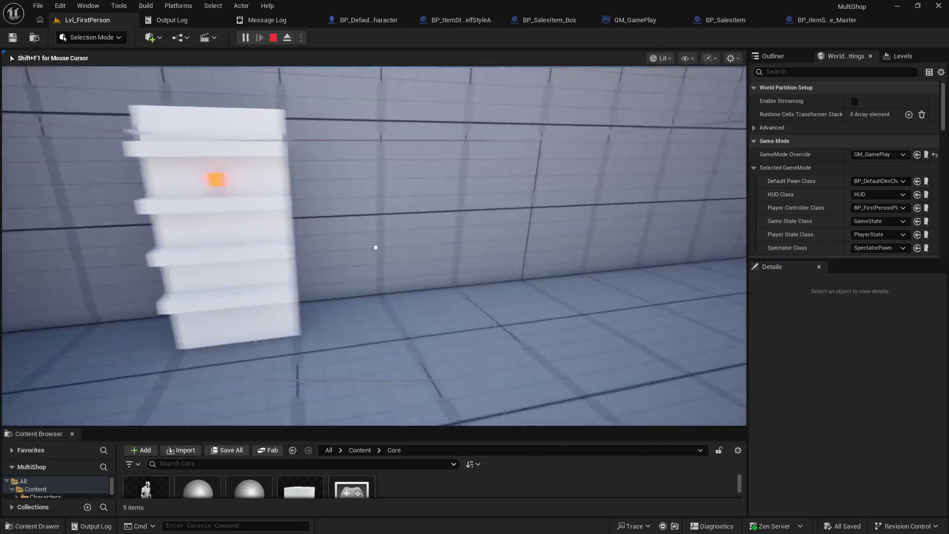
key(w)
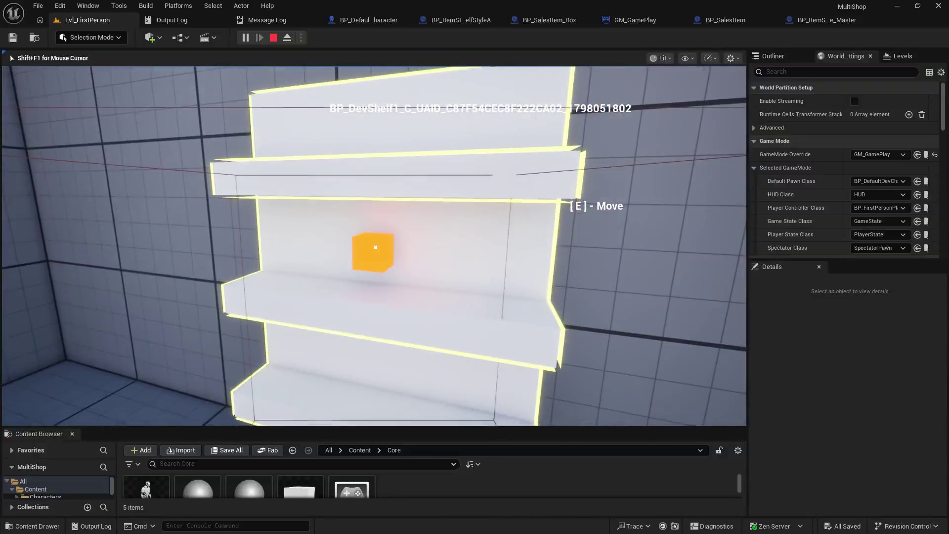
key(Escape)
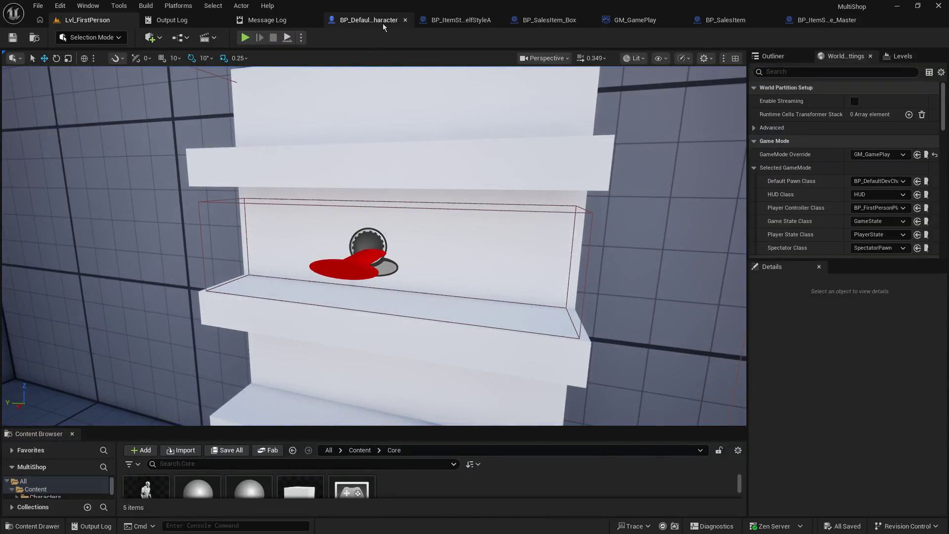
Step: In BP_DefaultDevCharacter, replace the Left Mouse Button event with a Right Mouse Button event feeding Get Interactable Type
click(368, 19)
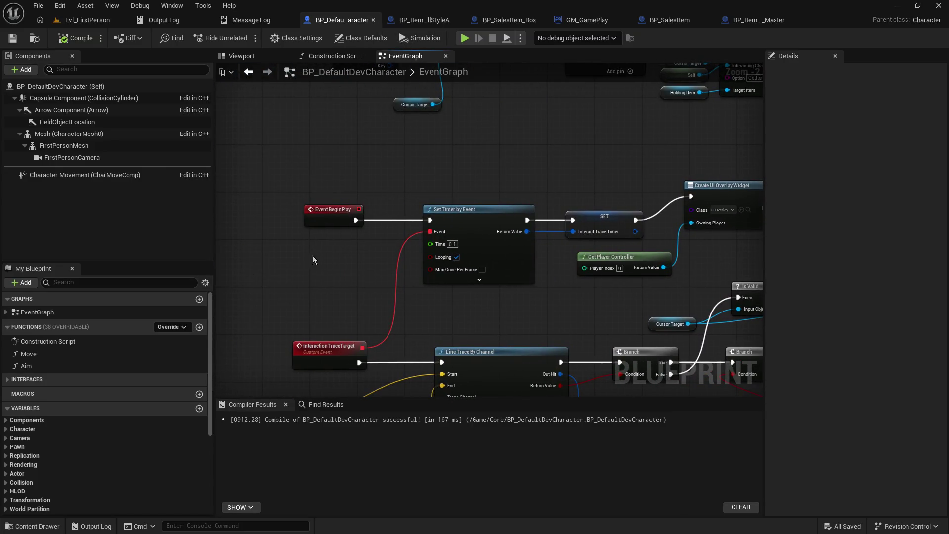
mouse_move(398, 185)
mouse_down()
mouse_move(403, 450)
mouse_move(407, 287)
mouse_move(408, 423)
mouse_up()
click(364, 272)
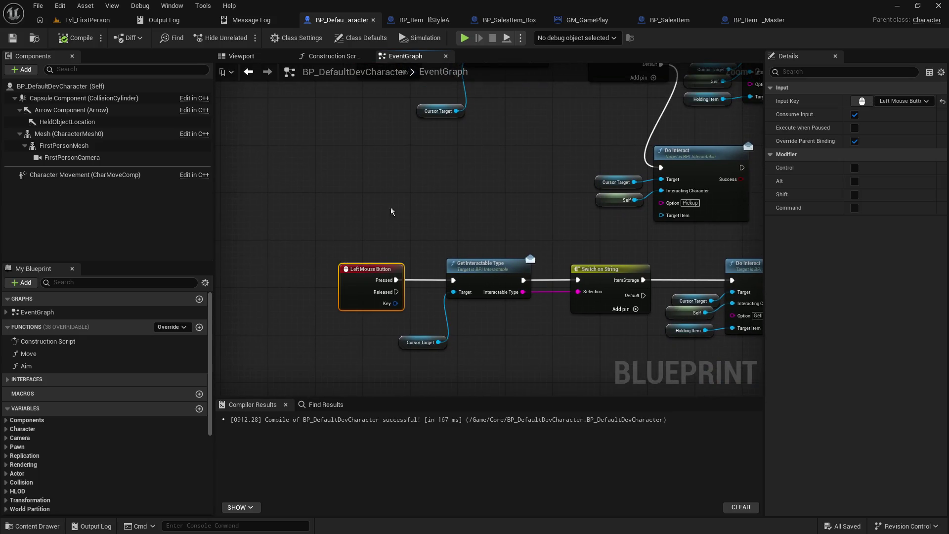
key(Delete)
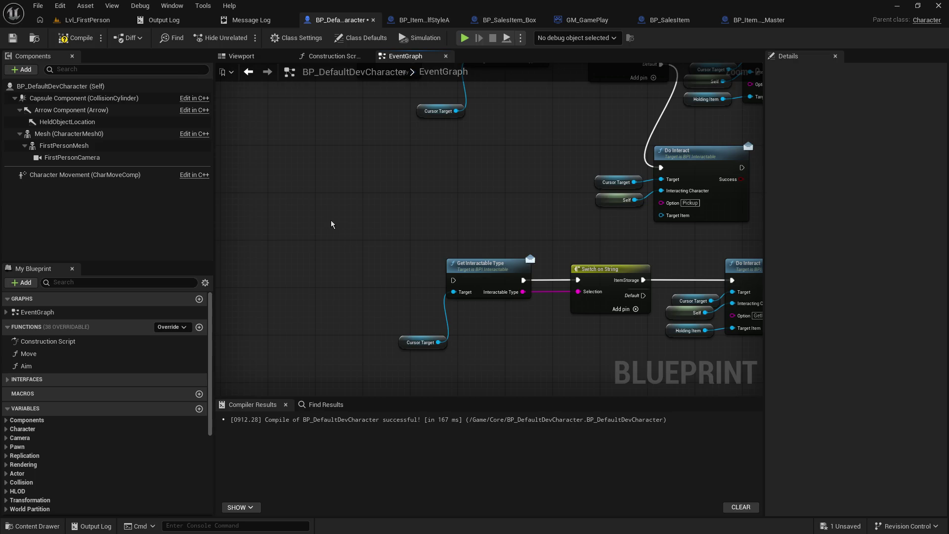
right_click(331, 221)
text(right m)
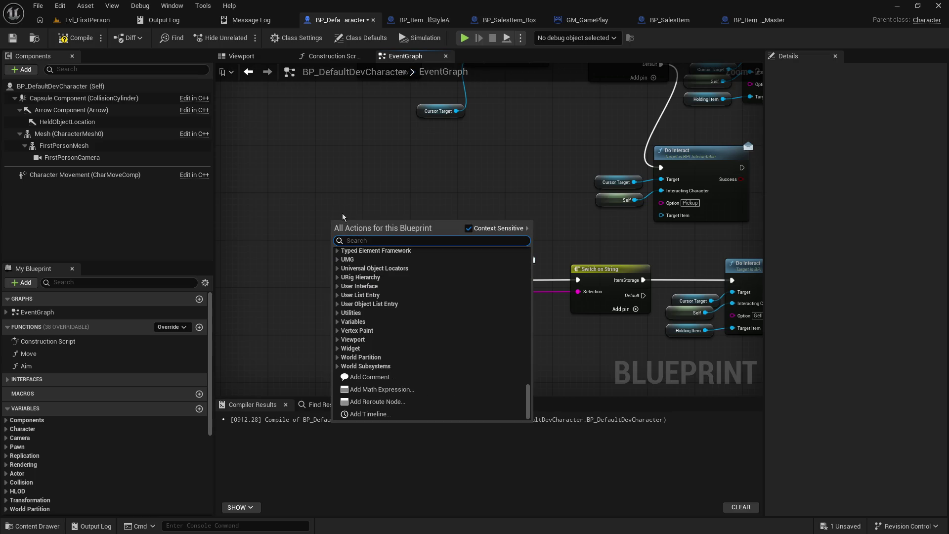
text(ouse)
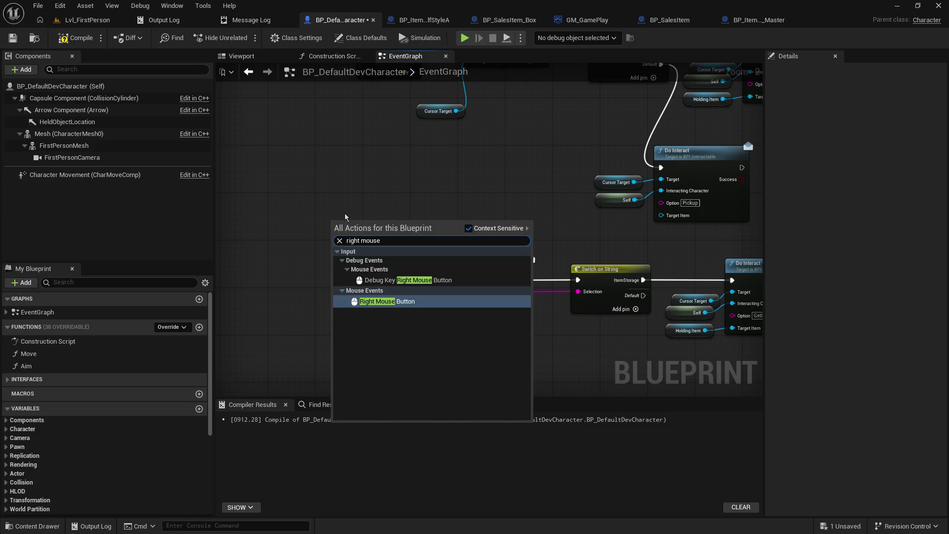
key(Return)
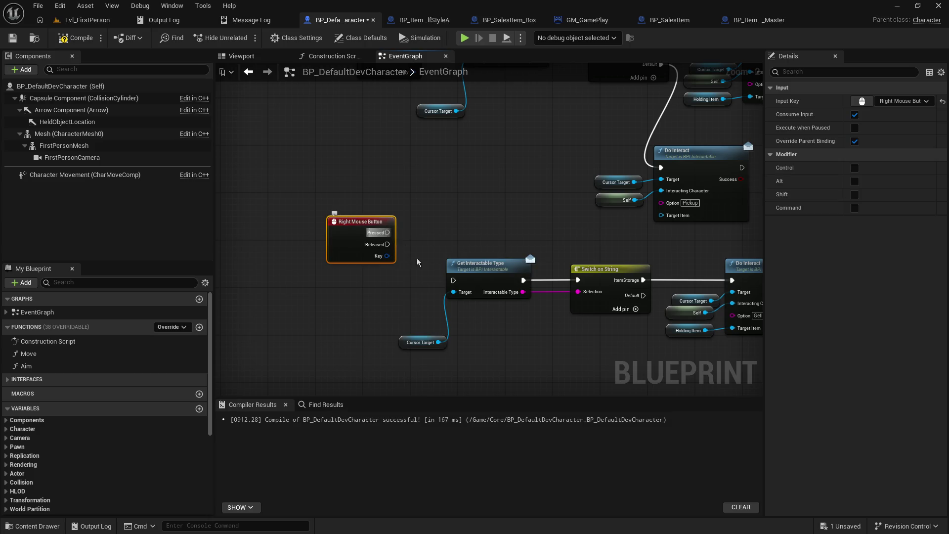
mouse_move(388, 232)
mouse_down()
mouse_move(456, 283)
mouse_move(378, 276)
mouse_move(400, 294)
mouse_up()
Step: Reposition the Right Mouse Button event, then save and compile the character blueprint
click(474, 250)
drag(474, 250, 279, 197)
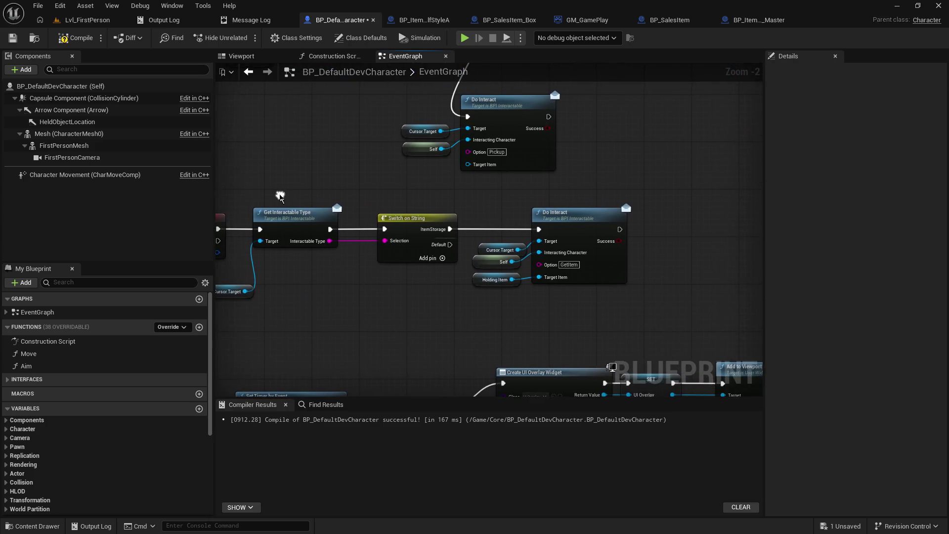
click(12, 41)
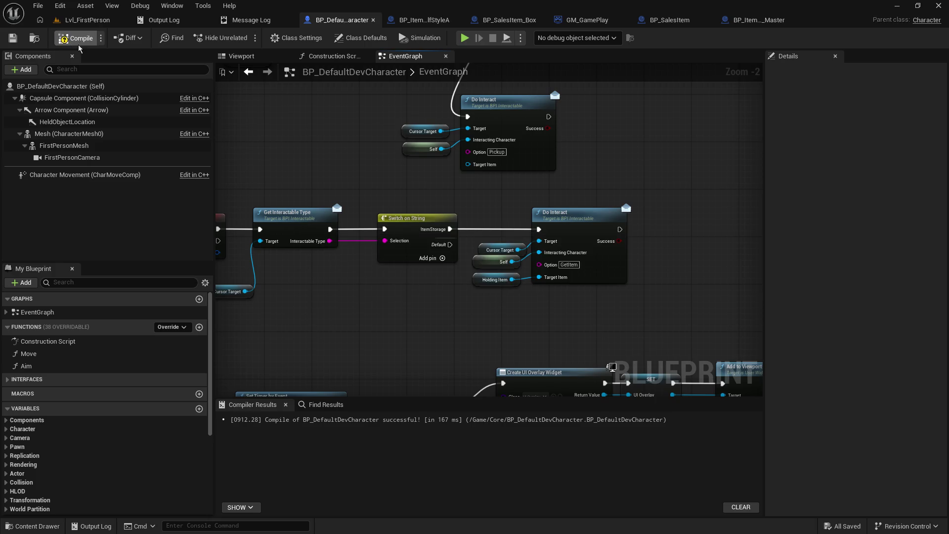
click(78, 42)
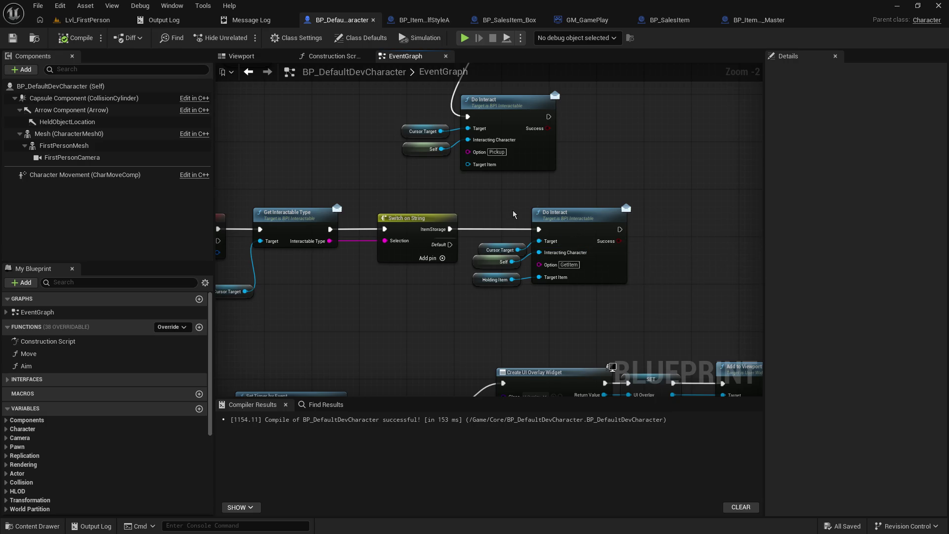
Step: Swap the Do Interact options so the top call uses GetItem and the lower one PlaceItem, then save
drag(487, 185, 503, 312)
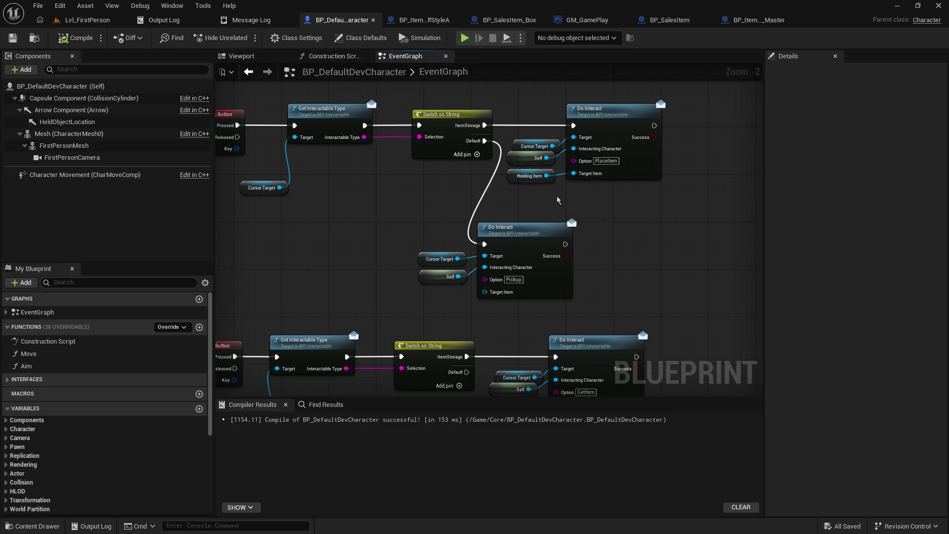
click(605, 162)
click(595, 392)
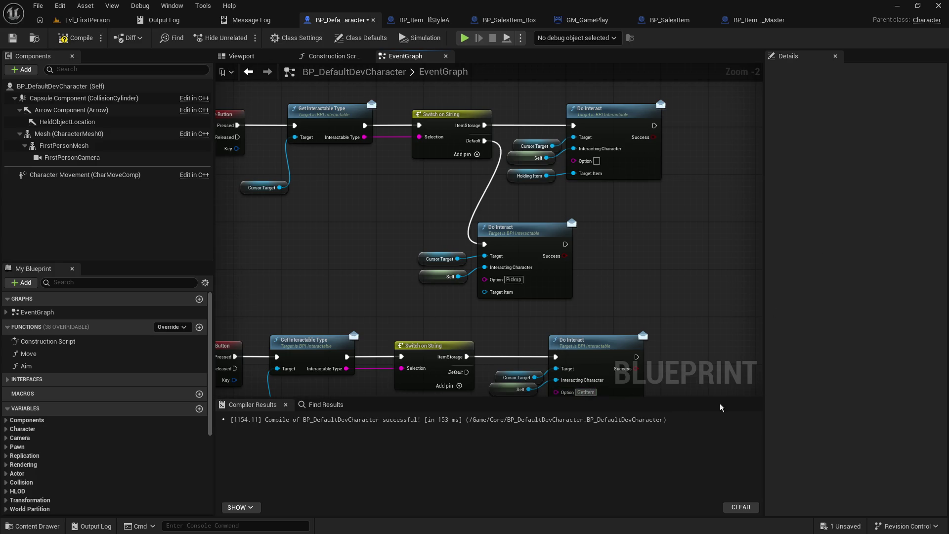
text(PlaceItem)
click(13, 39)
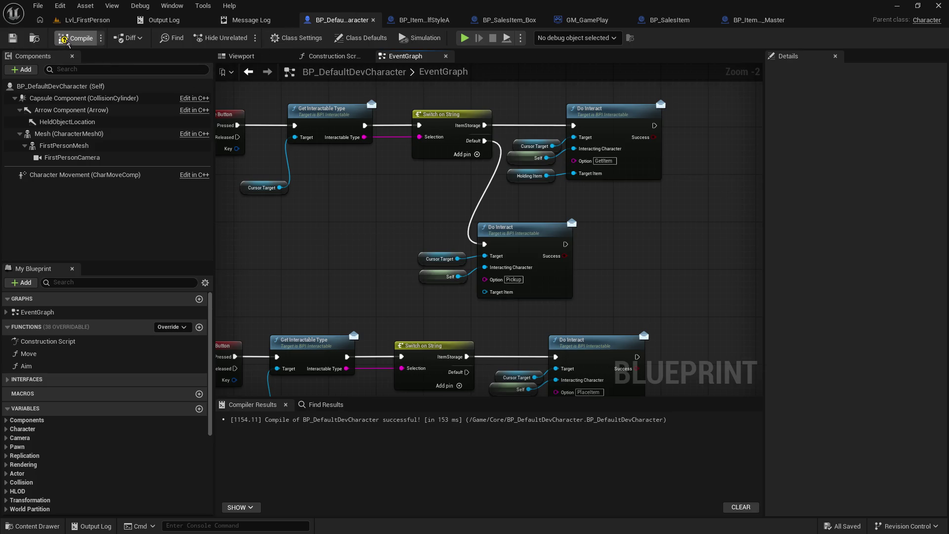
Step: Play-test: pick up the orange cube, store it on the shelf slot, inspect it from several angles, then stop
click(87, 20)
click(246, 38)
click(248, 59)
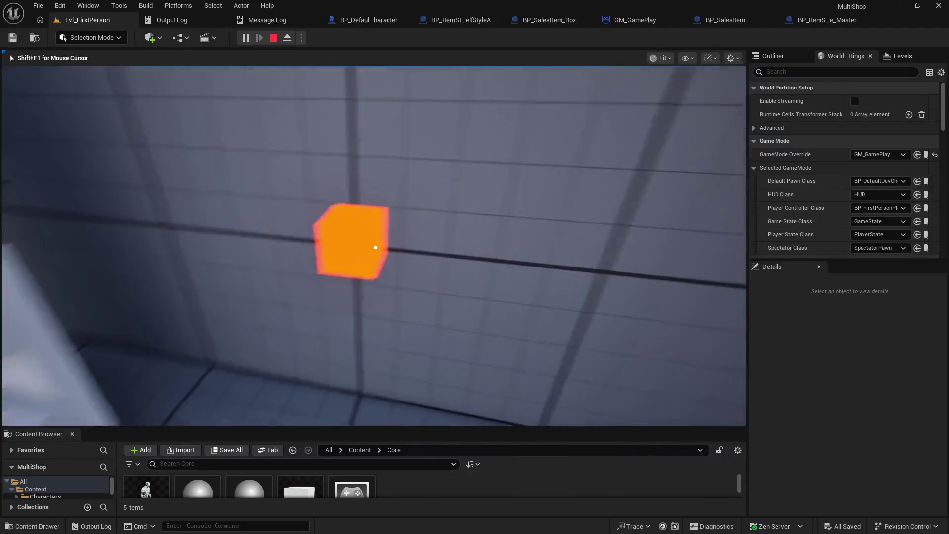
click(375, 247)
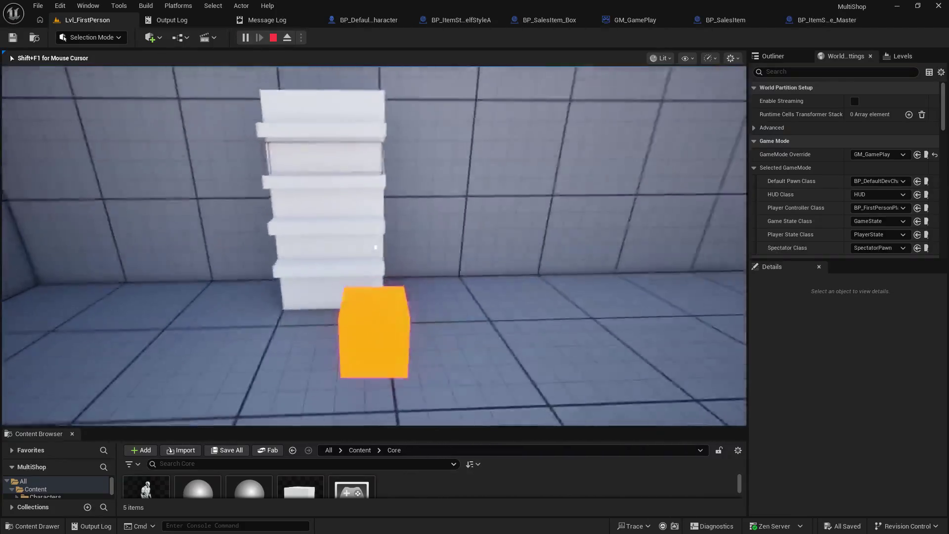
key(s)
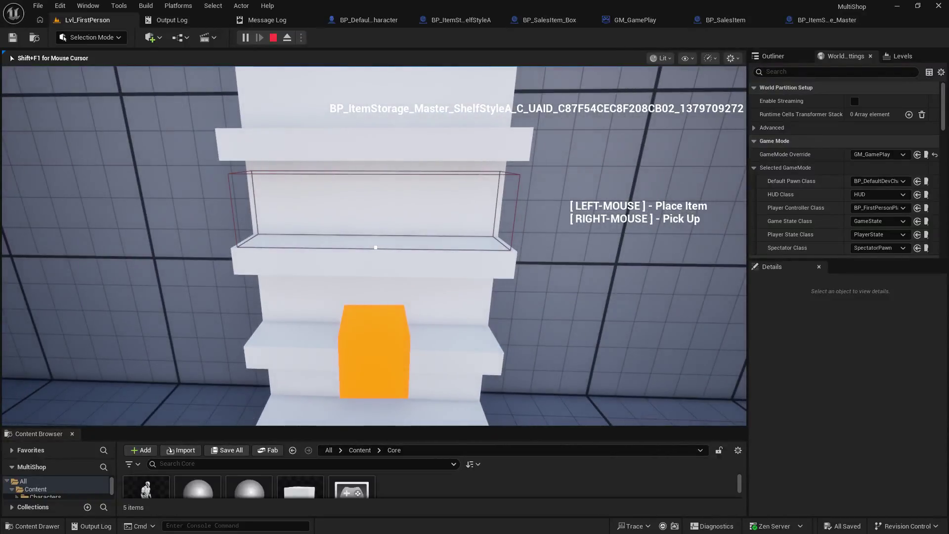
click(376, 247)
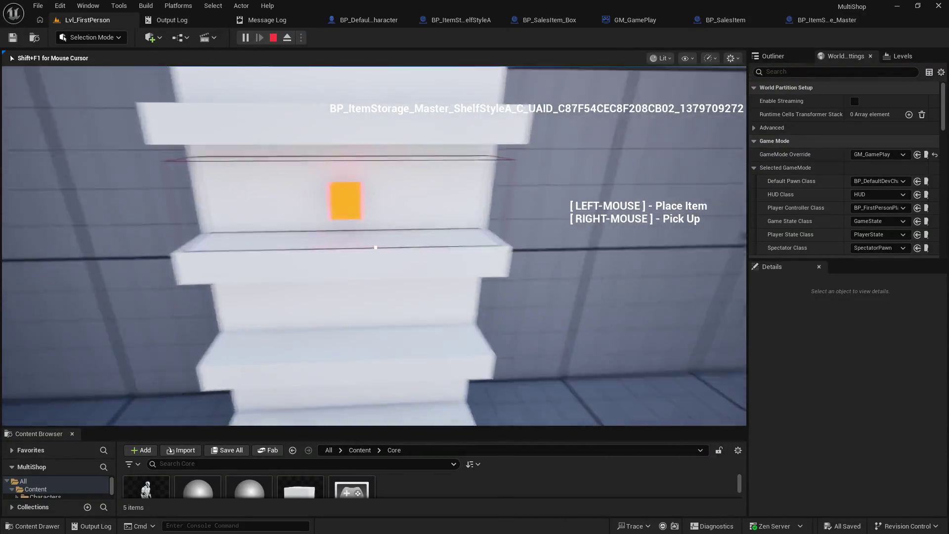
key(w)
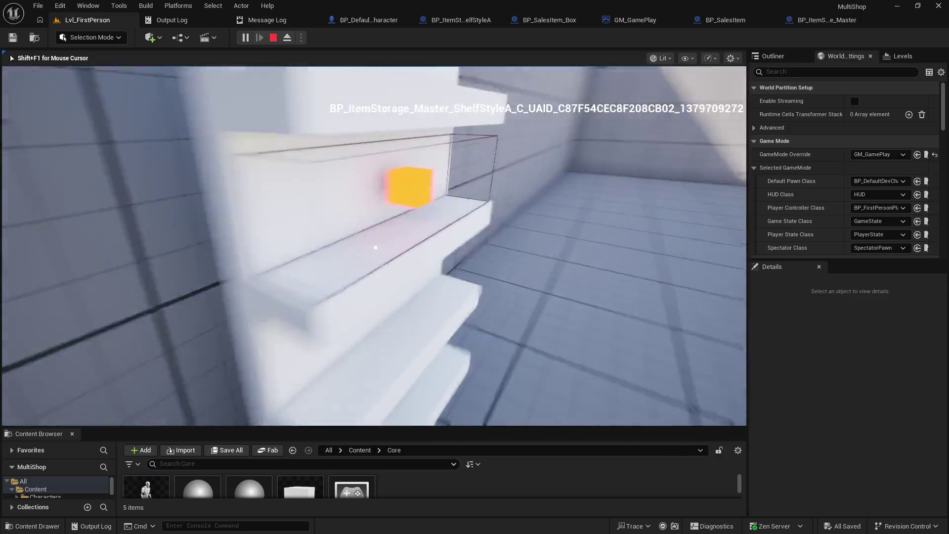
key(s)
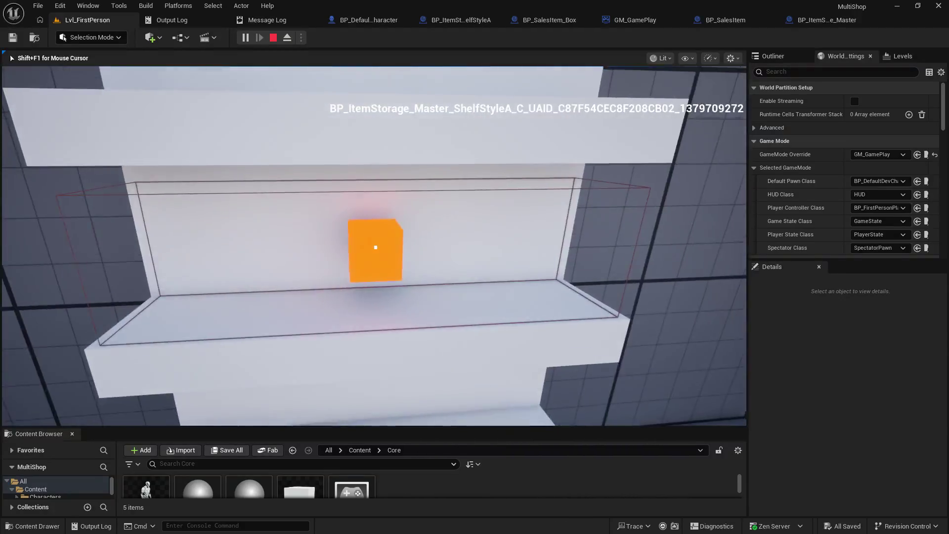
key(w)
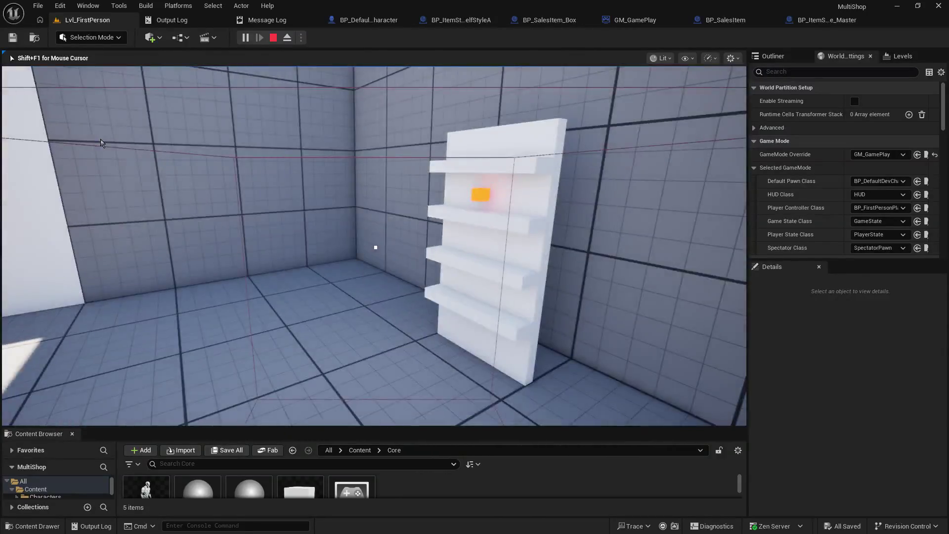
key(Escape)
Step: Connect the switch's PlaceItem case to the Branch and GetItem to Set Actor Enable Collision, then play Lvl_FirstPerson
click(455, 20)
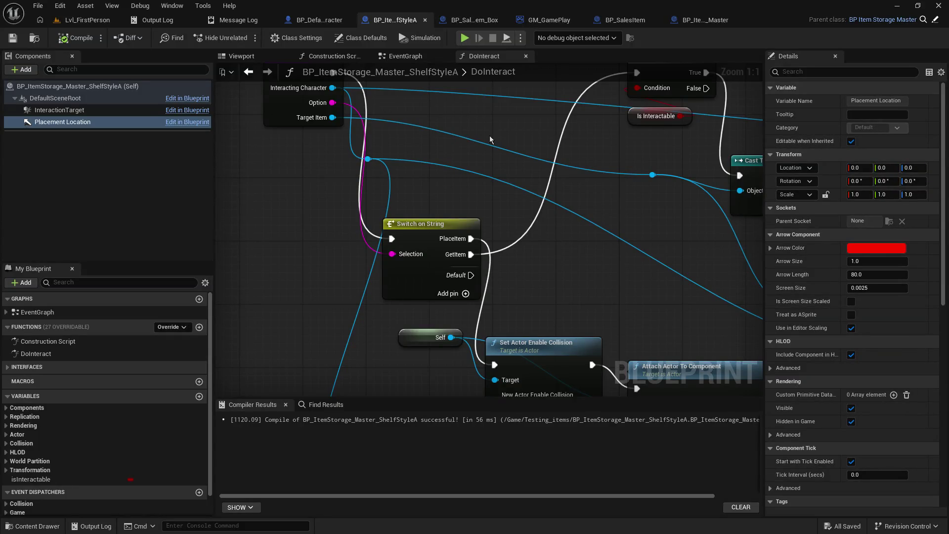
drag(489, 137, 452, 182)
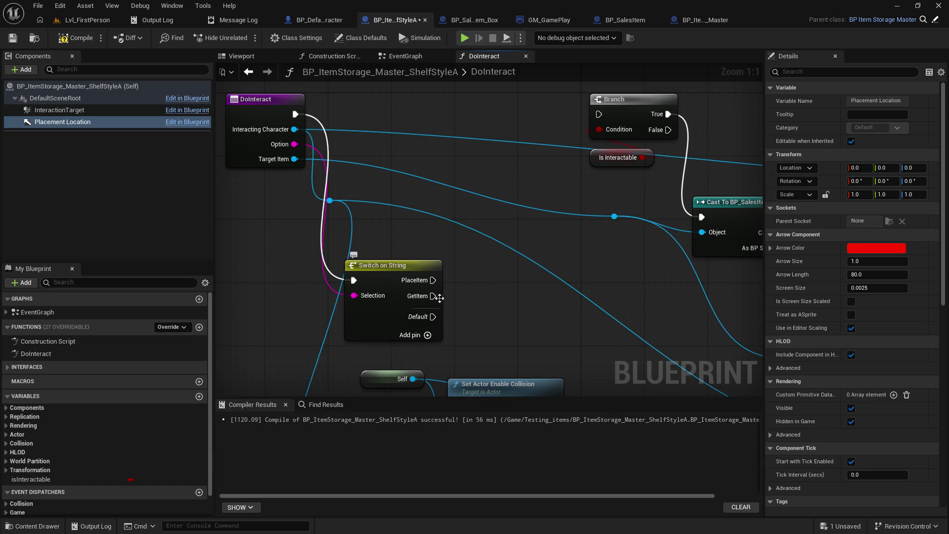
drag(434, 280, 599, 114)
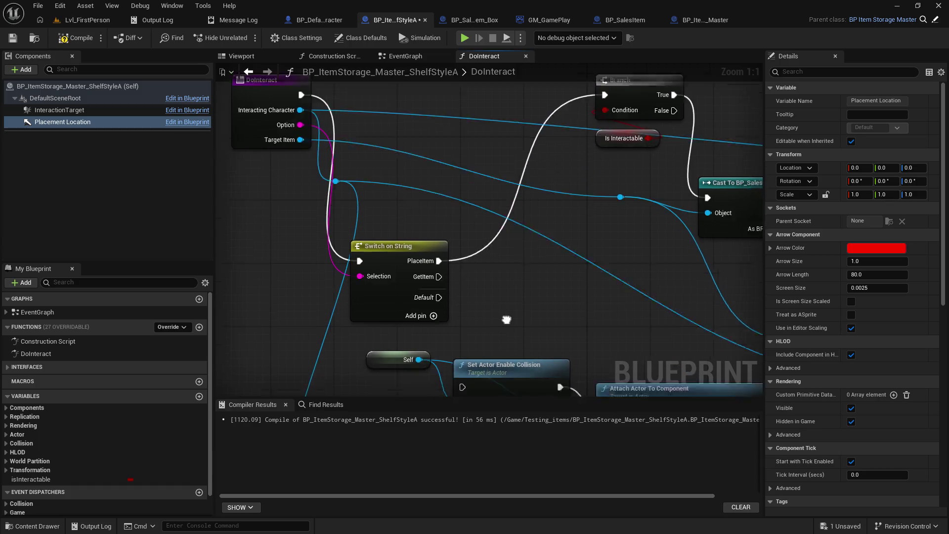
mouse_move(460, 185)
mouse_down()
mouse_move(499, 218)
mouse_move(483, 295)
mouse_up()
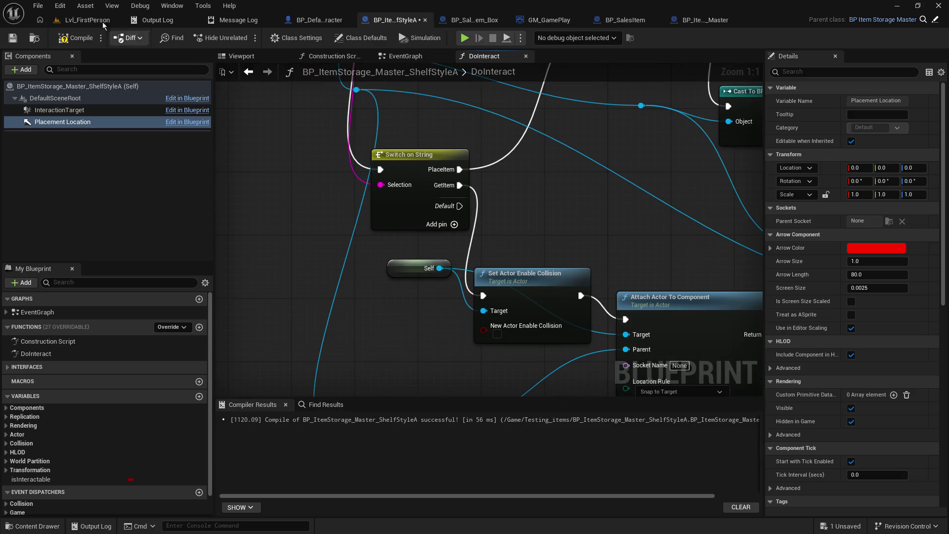
click(74, 20)
key(alt+p)
Step: Try picking up the orange box in game, stop the play test, and reopen the shelf blueprint
key(w)
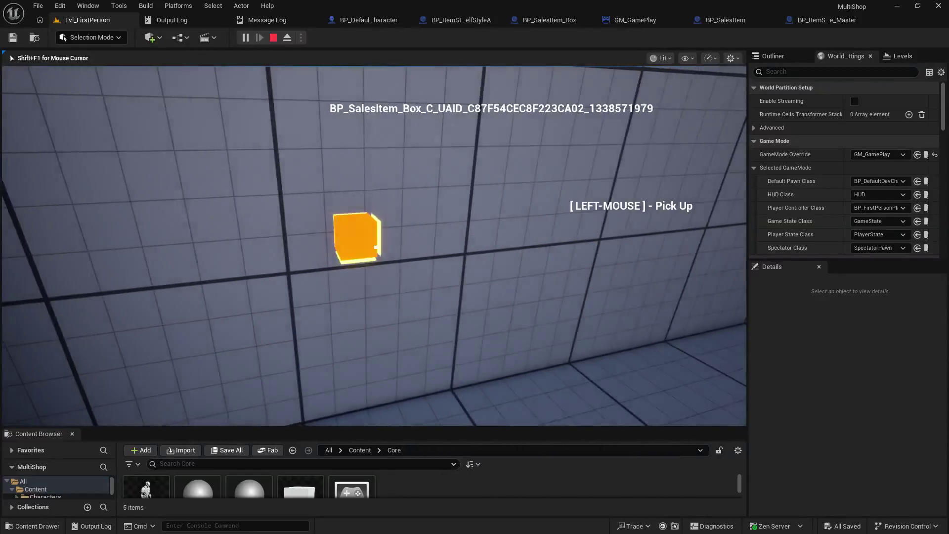
click(376, 245)
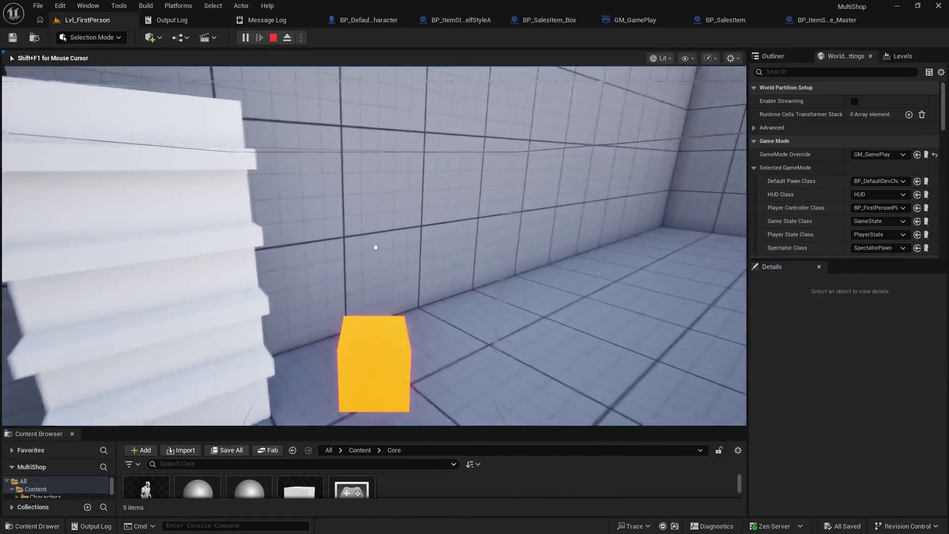
key(Escape)
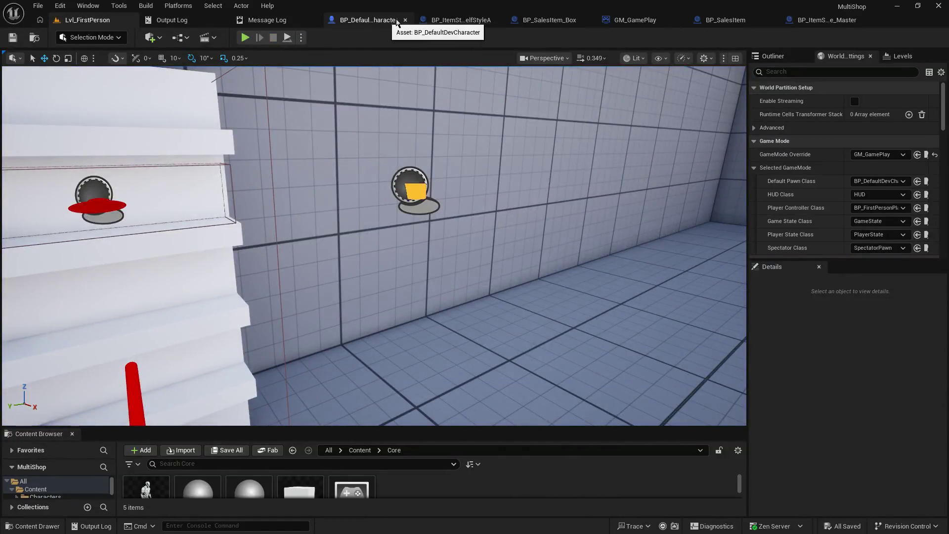
click(440, 20)
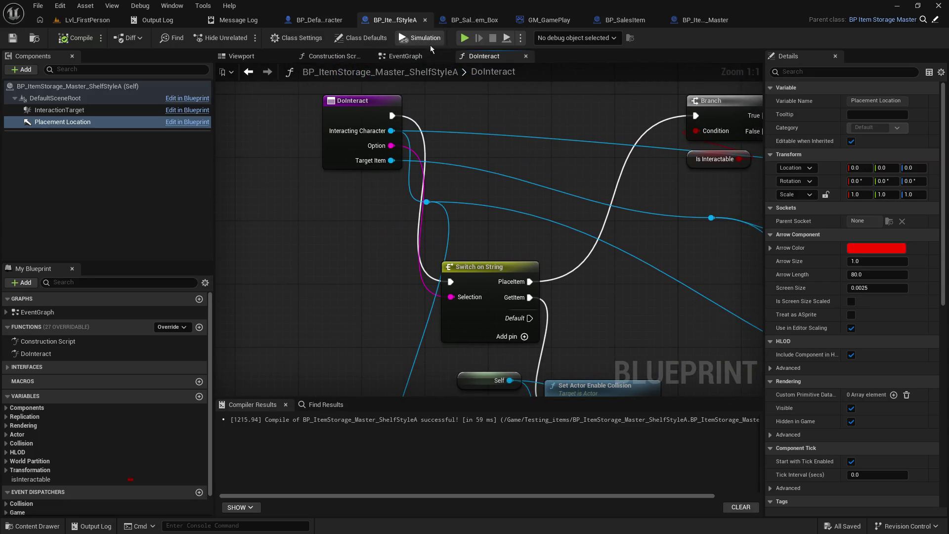
Step: Inspect the mouse button events in BP_DefaultDevCharacter's EventGraph, then play-test Lvl_FirstPerson again
click(319, 19)
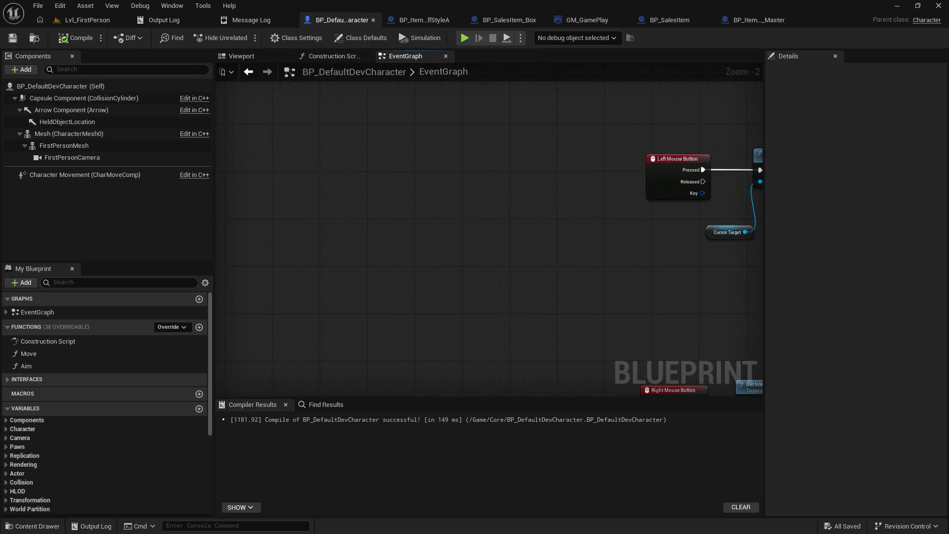
mouse_move(555, 256)
mouse_down()
mouse_move(434, 202)
mouse_move(297, 193)
mouse_up()
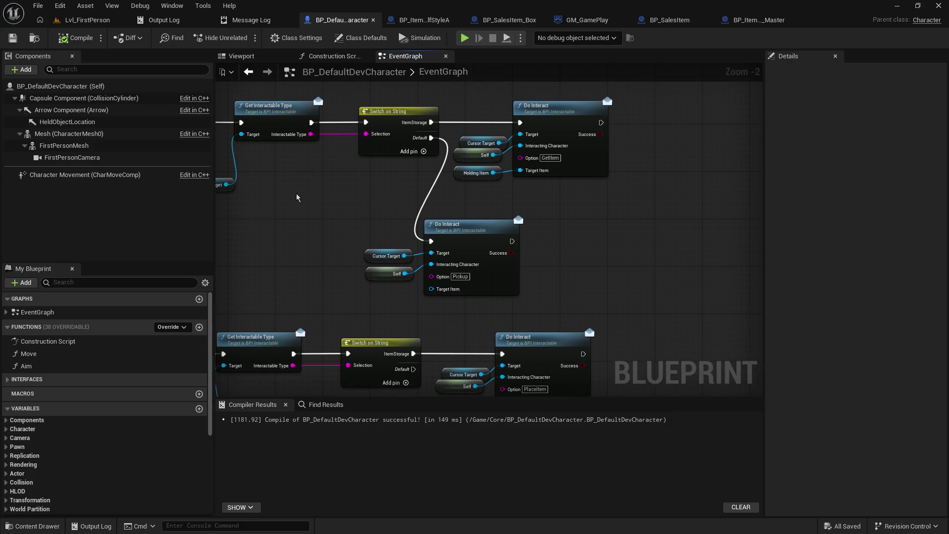
drag(296, 198, 359, 190)
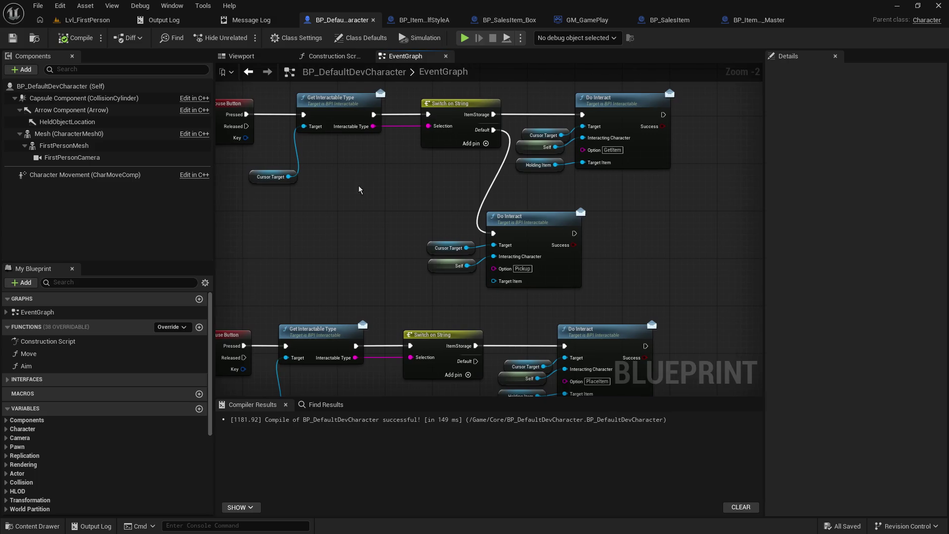
click(83, 24)
click(247, 39)
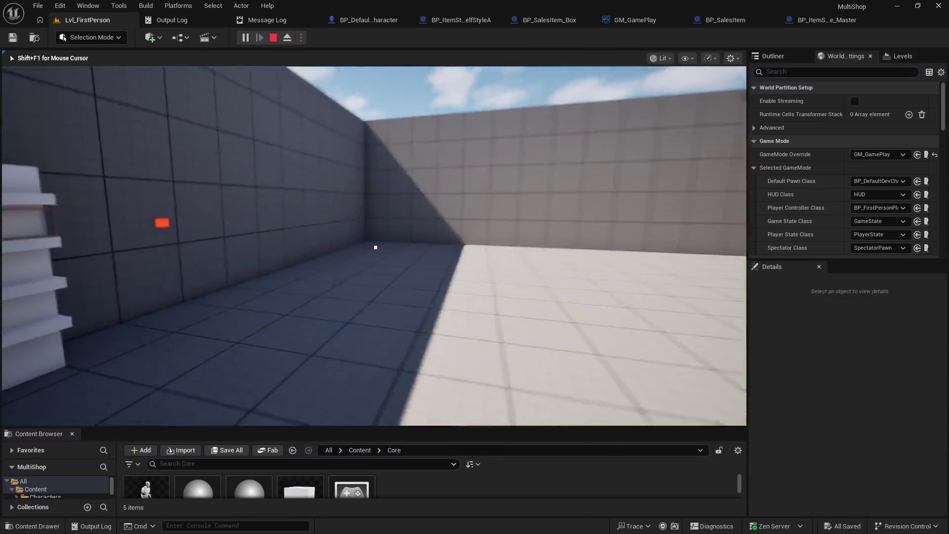
Step: In game, pick up the orange box and place it on the shelf, then stop the play test
click(376, 247)
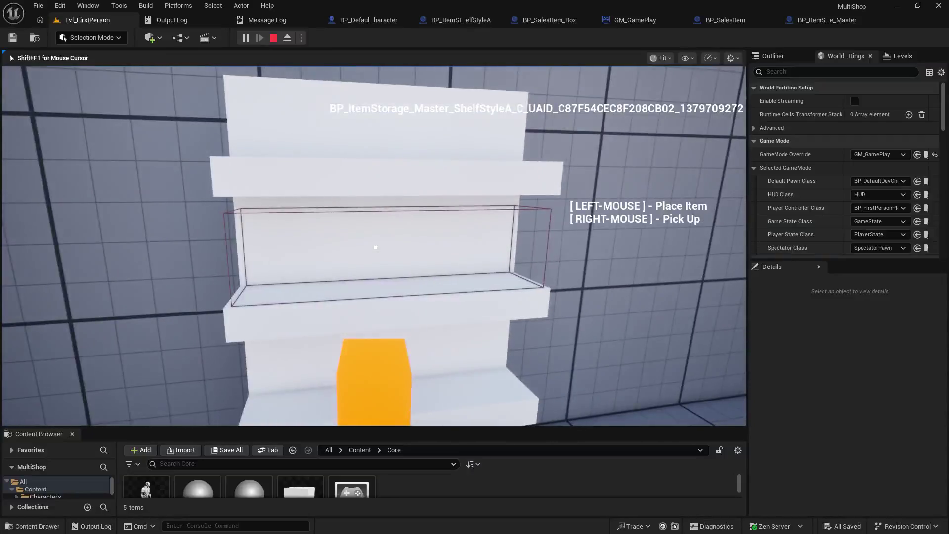
click(376, 247)
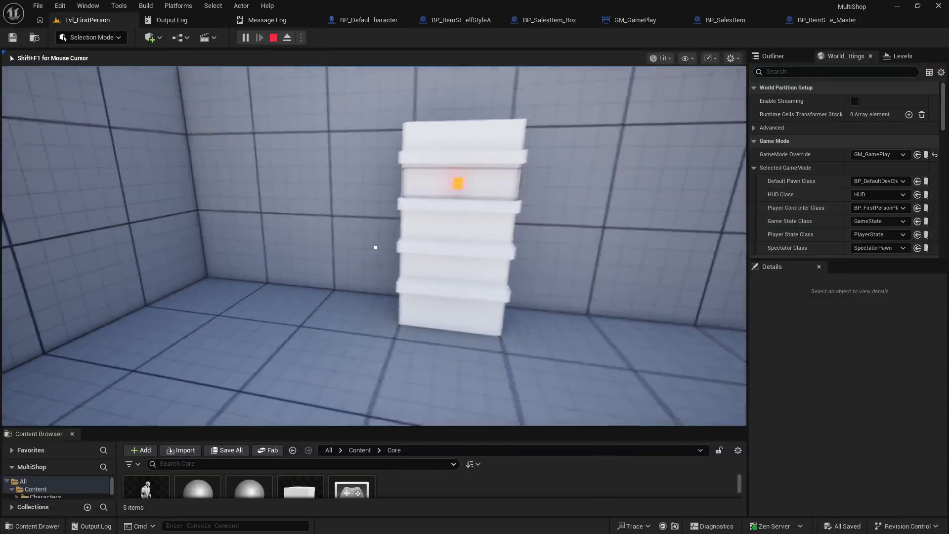
key(Escape)
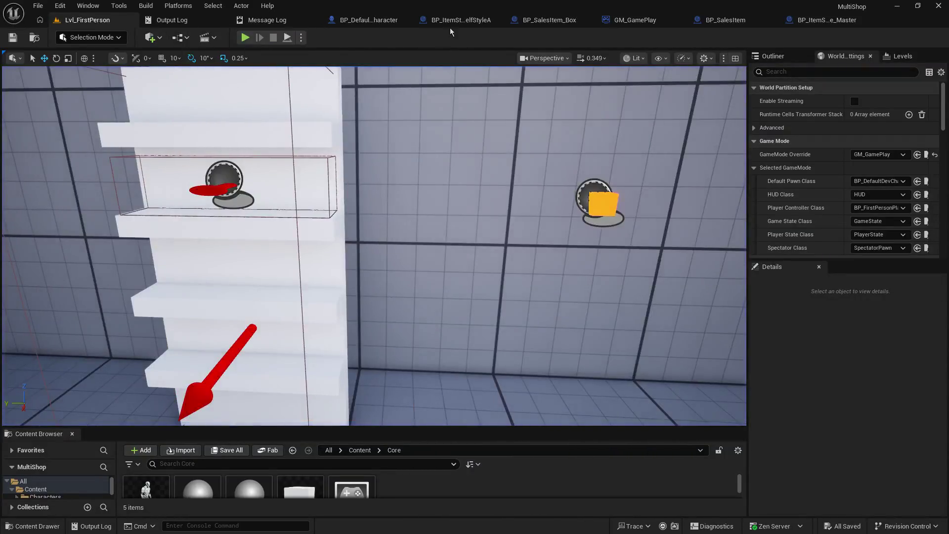
Step: Go back to the shelf blueprint's DoInteract graph and view the collision, attach and Move Inventory Item nodes
click(451, 23)
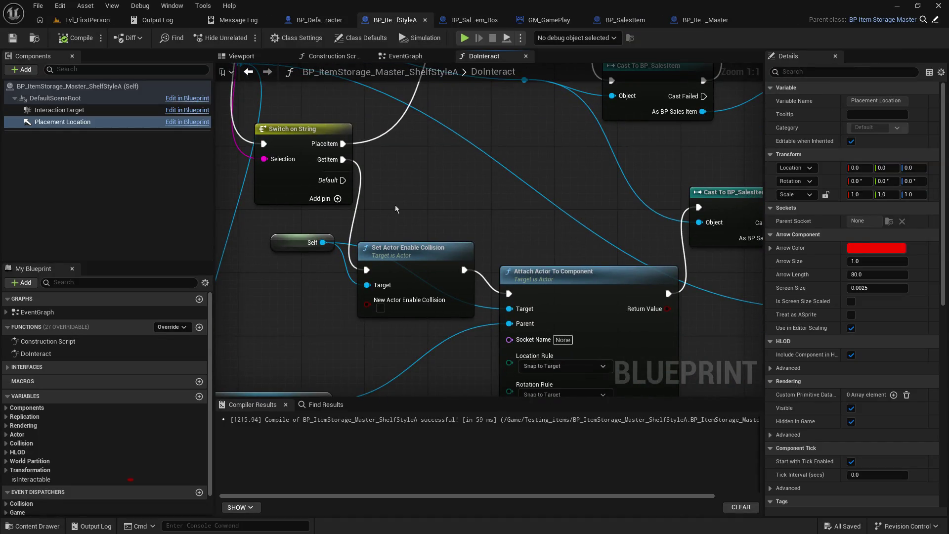
mouse_move(403, 209)
mouse_down()
mouse_move(563, 194)
mouse_move(538, 171)
mouse_move(640, 410)
mouse_move(555, 230)
mouse_move(537, 257)
mouse_up()
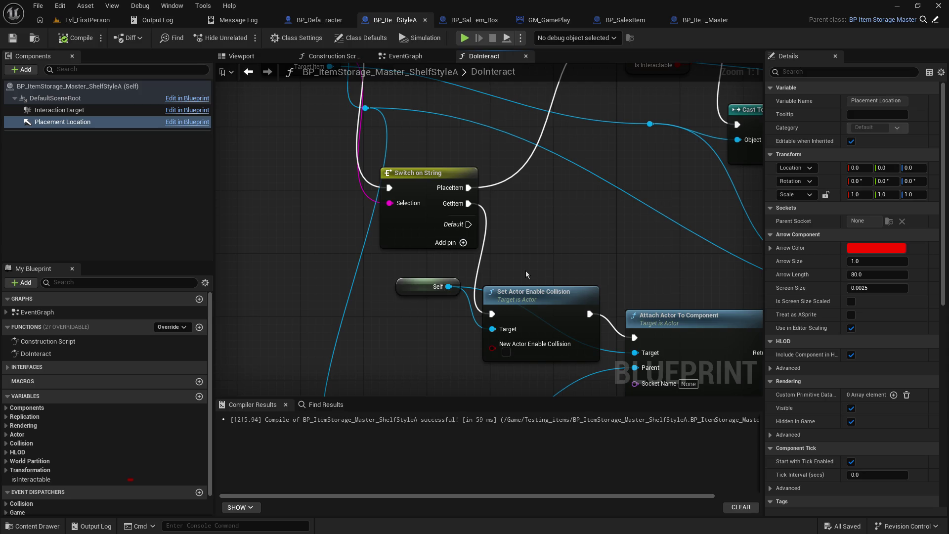
mouse_move(526, 271)
mouse_down()
mouse_move(299, 276)
mouse_move(323, 275)
mouse_up()
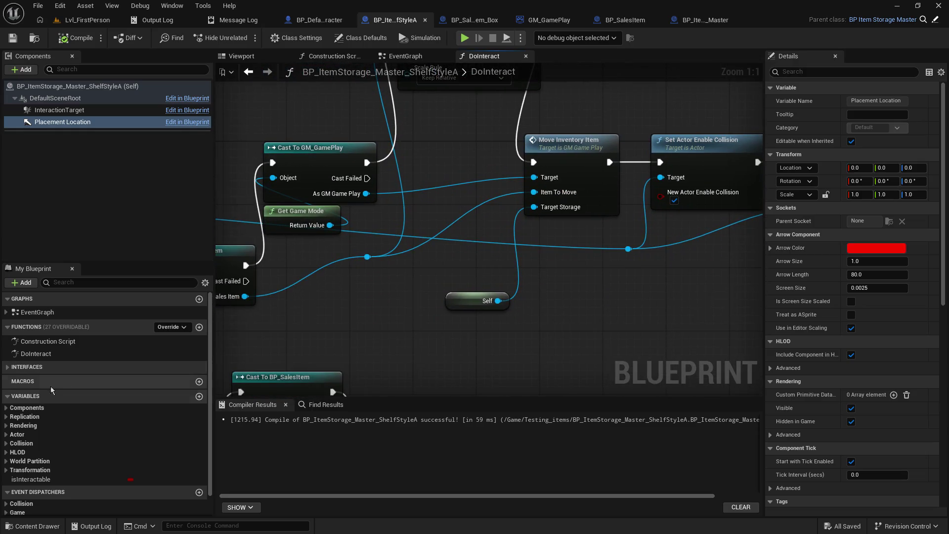
scroll(110, 405, down, 1)
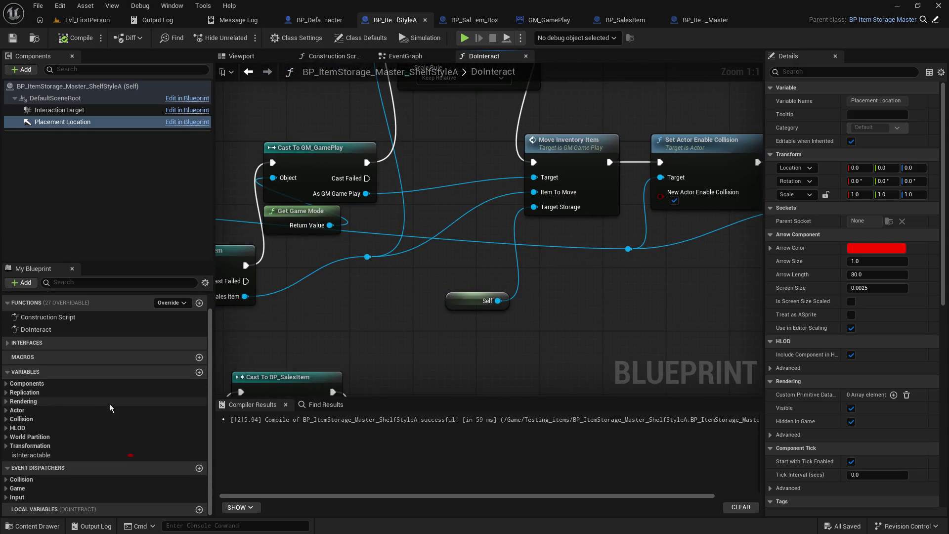
Step: Create a stored_item variable typed as a BP Sales Item object reference
click(199, 372)
text(stored_)
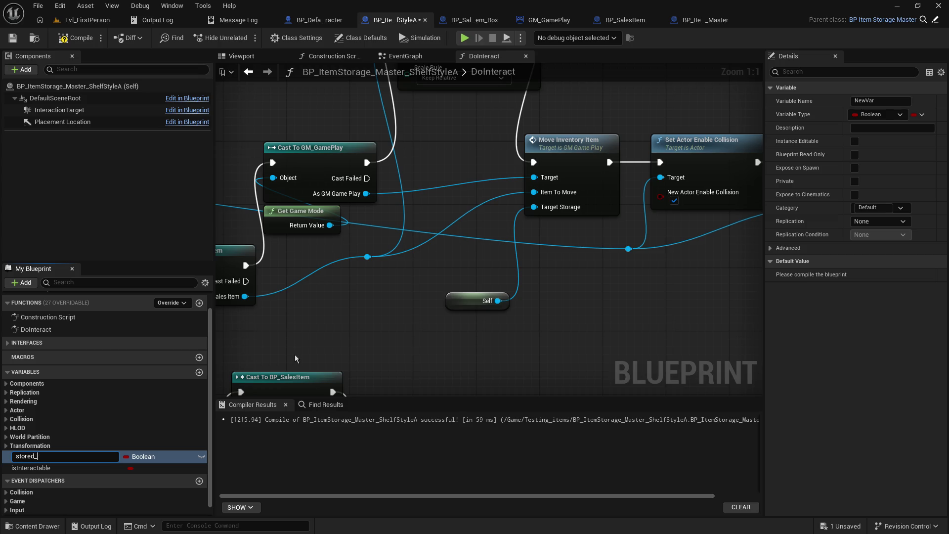
text(item)
key(Return)
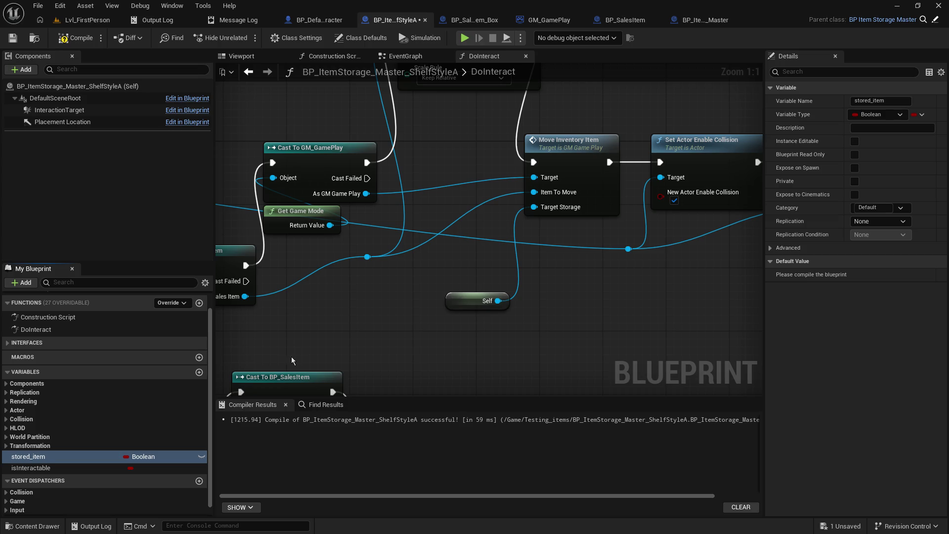
click(136, 456)
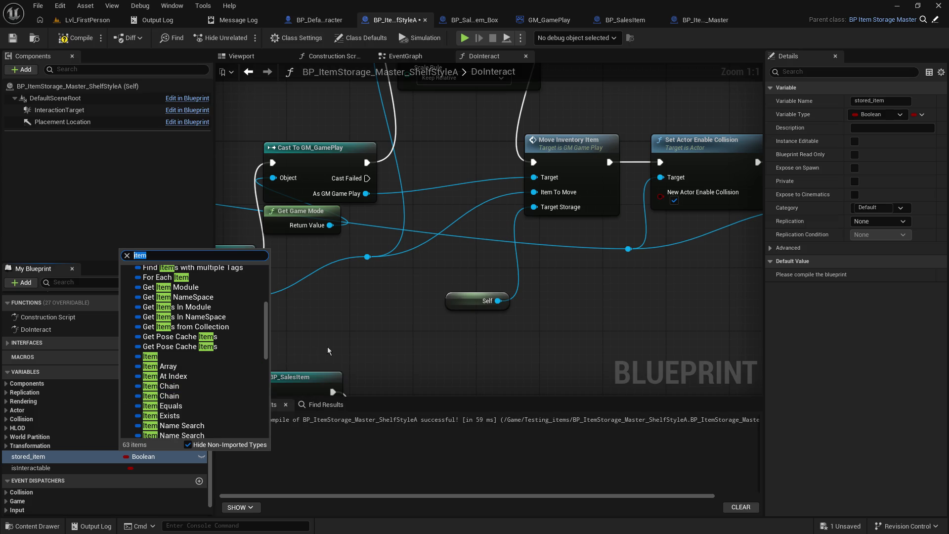
text(bp item)
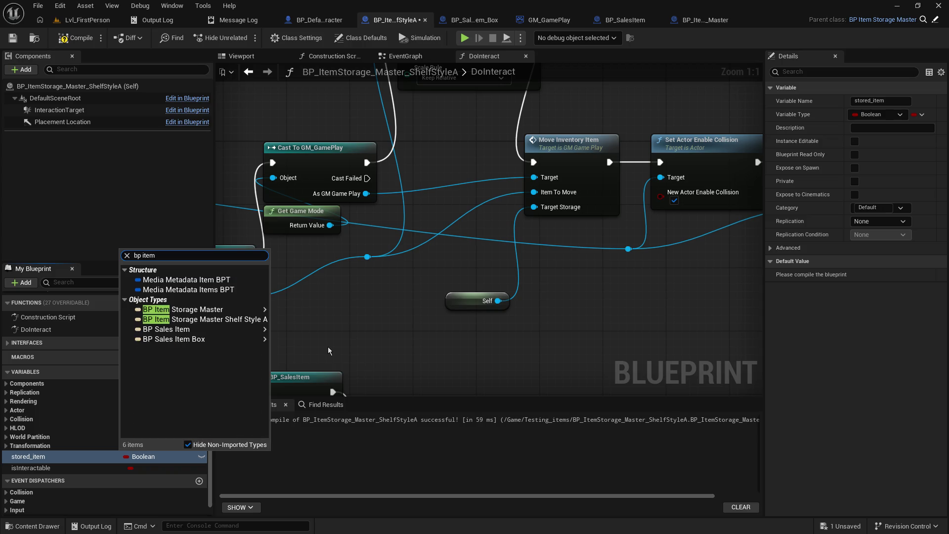
key(Down)
key(Down)
key(Down)
mouse_move(202, 332)
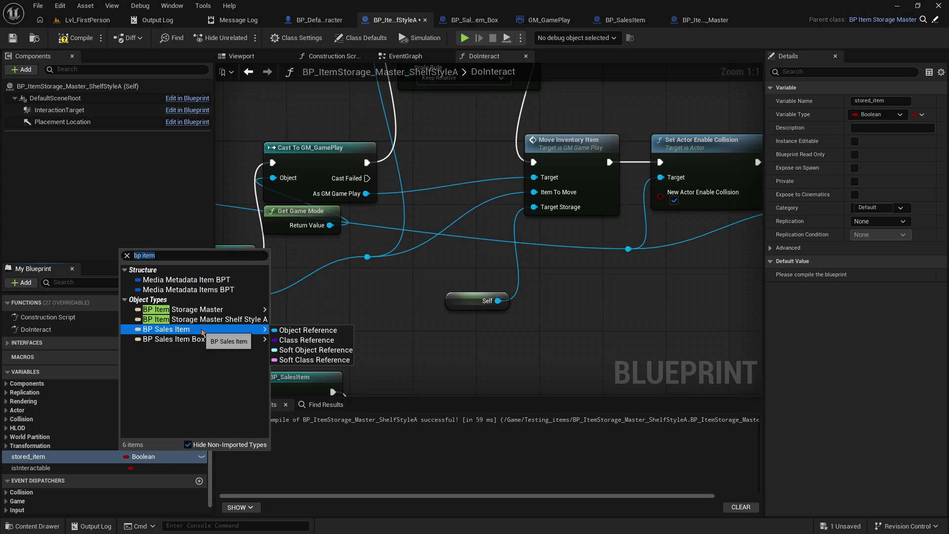
click(276, 331)
Step: Drop stored_item near Move Inventory Item in the graph as a Set node
mouse_move(286, 325)
mouse_down()
mouse_move(314, 369)
mouse_move(601, 301)
mouse_move(622, 494)
mouse_move(611, 462)
mouse_move(173, 529)
mouse_up()
mouse_move(490, 346)
mouse_down()
mouse_move(445, 173)
mouse_move(346, 124)
mouse_move(529, 183)
mouse_move(419, 117)
mouse_move(388, 124)
mouse_up()
drag(28, 456, 431, 127)
click(463, 156)
Step: Around the Holding Item setter and Return Node, delete the Set Actor Enable Collision node
drag(444, 185, 496, 165)
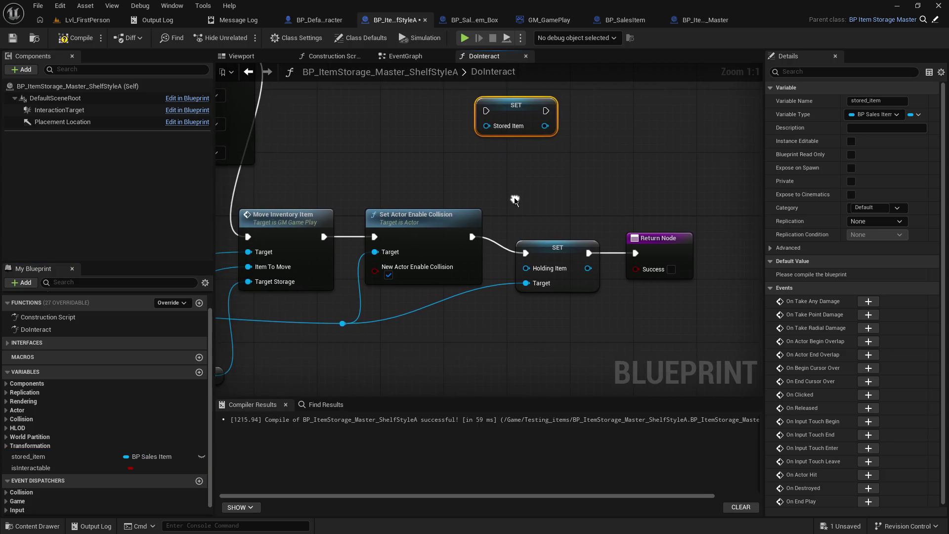
drag(535, 201, 697, 304)
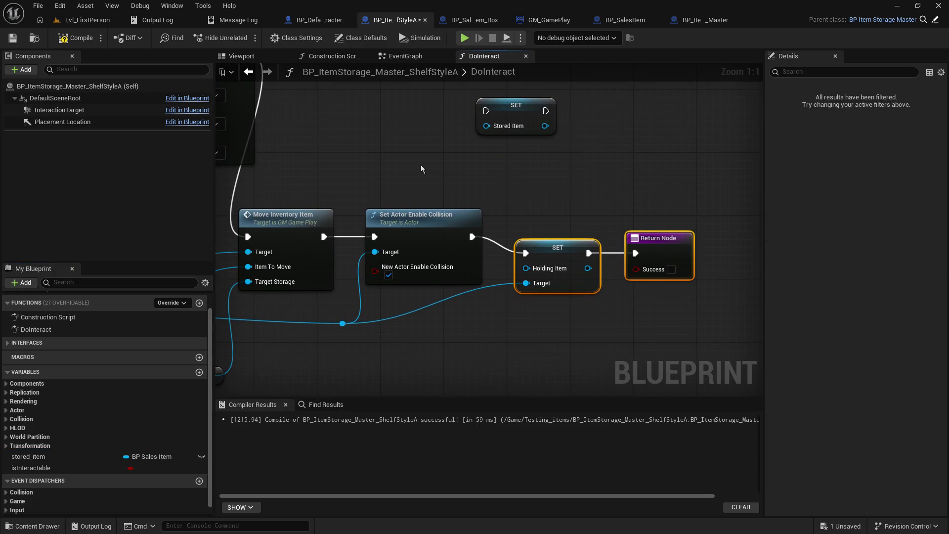
mouse_move(421, 168)
mouse_down()
mouse_move(530, 160)
mouse_move(432, 176)
mouse_move(453, 196)
mouse_up()
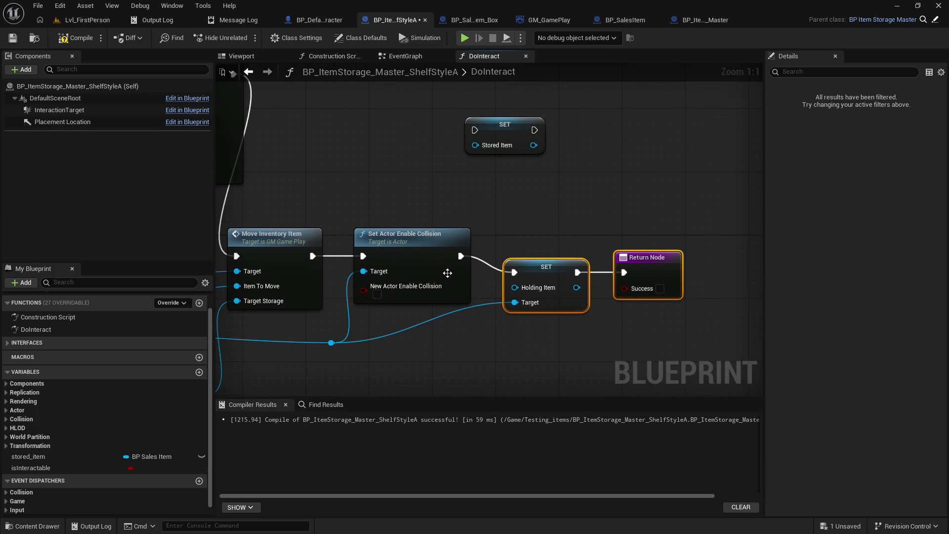
click(400, 236)
key(Delete)
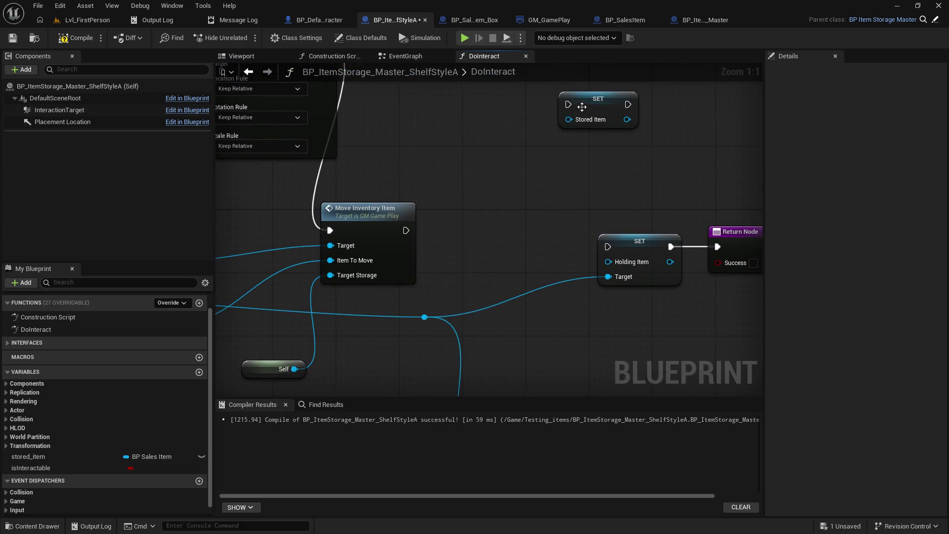
Step: Chain Set Stored Item between Move Inventory Item and the Holding Item setter, feeding it Item To Move, and compile
mouse_move(582, 107)
mouse_down()
mouse_move(456, 243)
mouse_move(479, 235)
mouse_up()
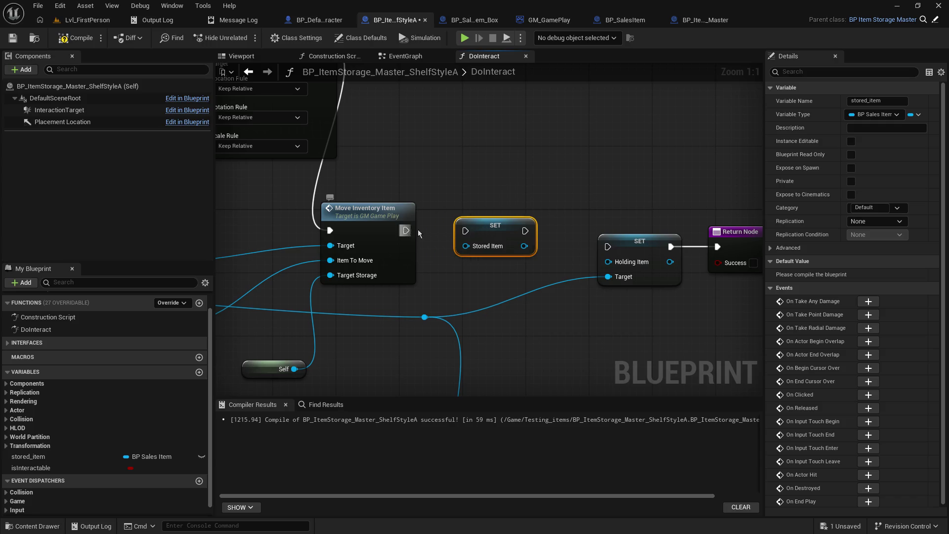
drag(406, 231, 466, 231)
drag(525, 231, 607, 246)
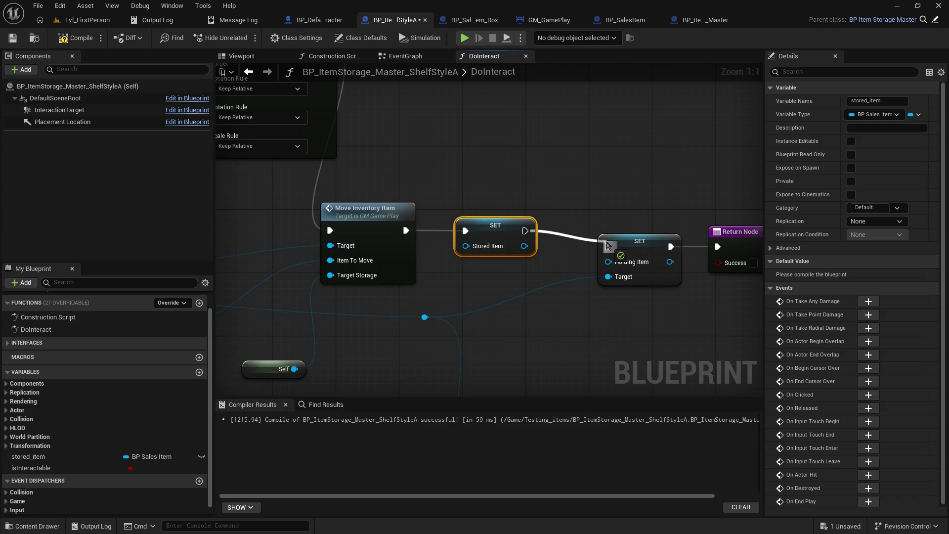
double_click(348, 273)
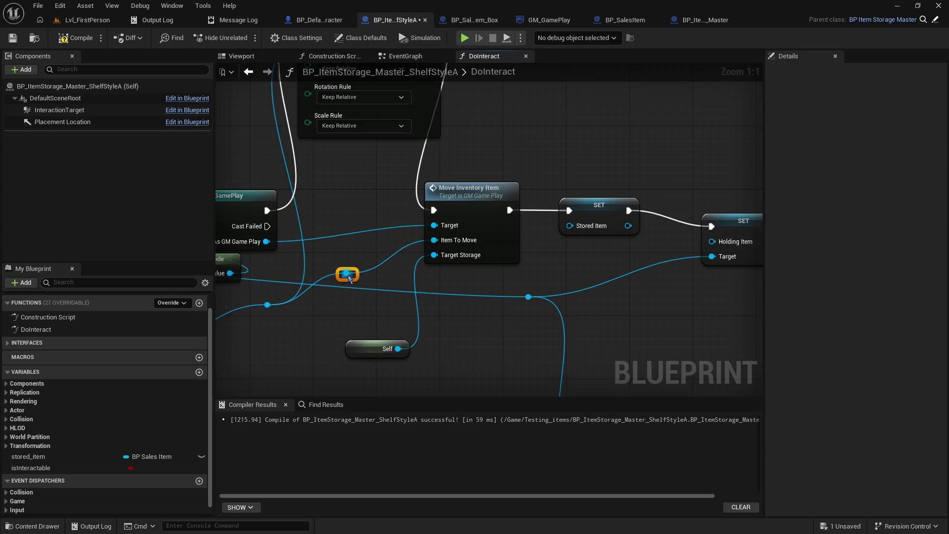
drag(352, 273, 569, 226)
click(74, 38)
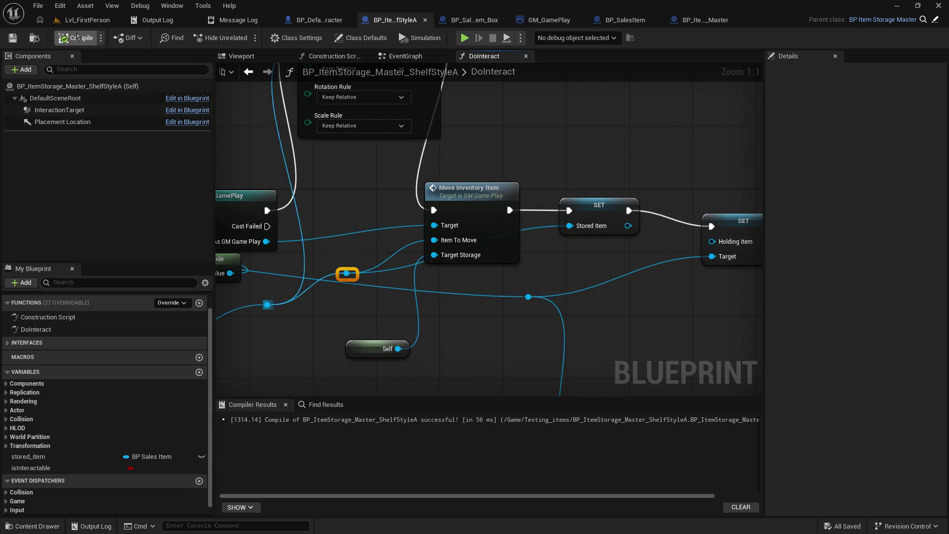
mouse_move(237, 267)
mouse_down()
mouse_move(390, 247)
mouse_move(380, 277)
mouse_move(373, 206)
mouse_move(366, 220)
mouse_move(425, 230)
mouse_move(434, 263)
mouse_up()
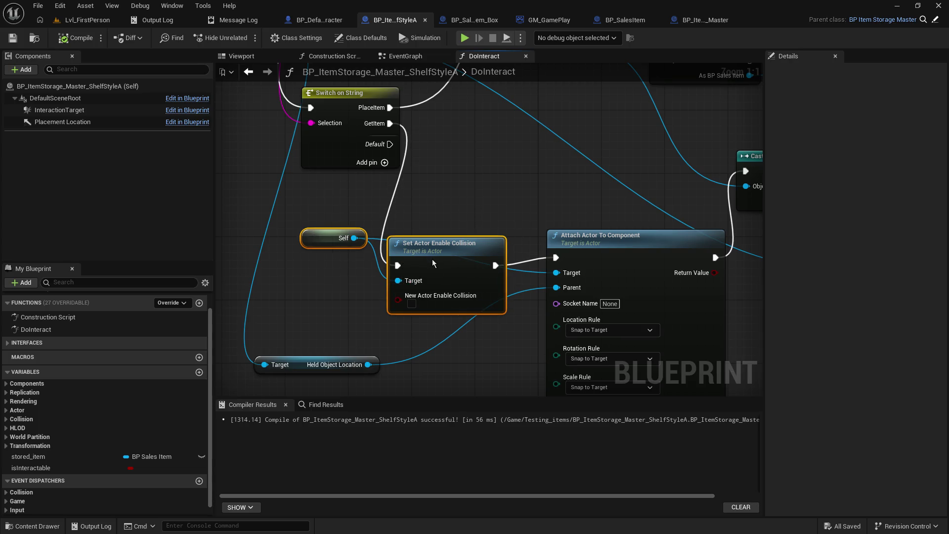
Step: Move the attach, cast and set nodes right and down to make room
scroll(371, 283, down, 4)
drag(256, 210, 583, 296)
drag(448, 241, 538, 320)
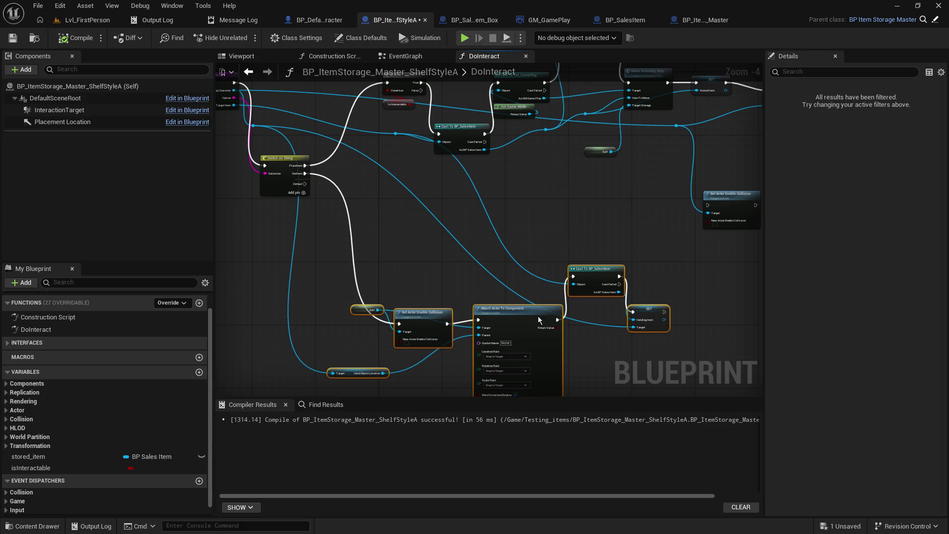
click(396, 235)
Step: Add an Is Valid node from GetItem with a Stored Item getter, then delete the incompatible node
drag(303, 174, 317, 296)
text(is valid)
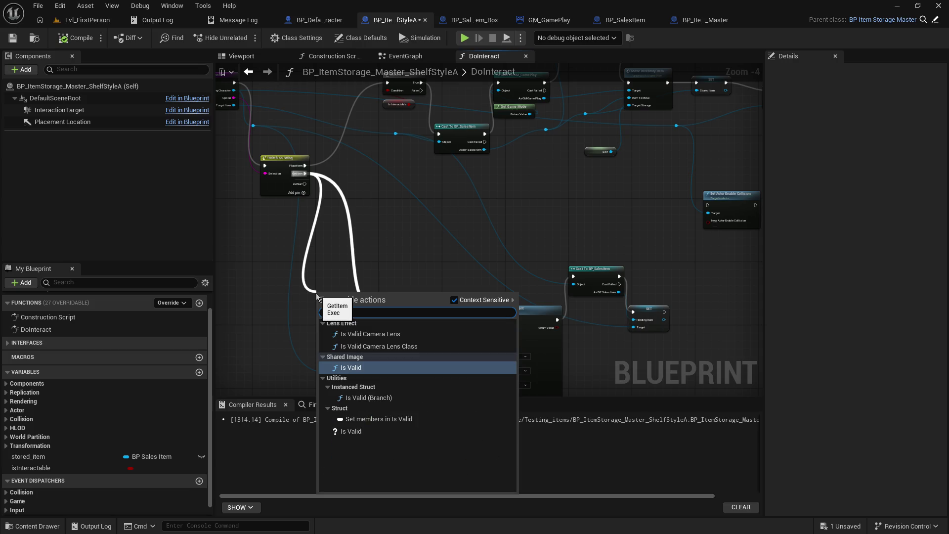
key(Return)
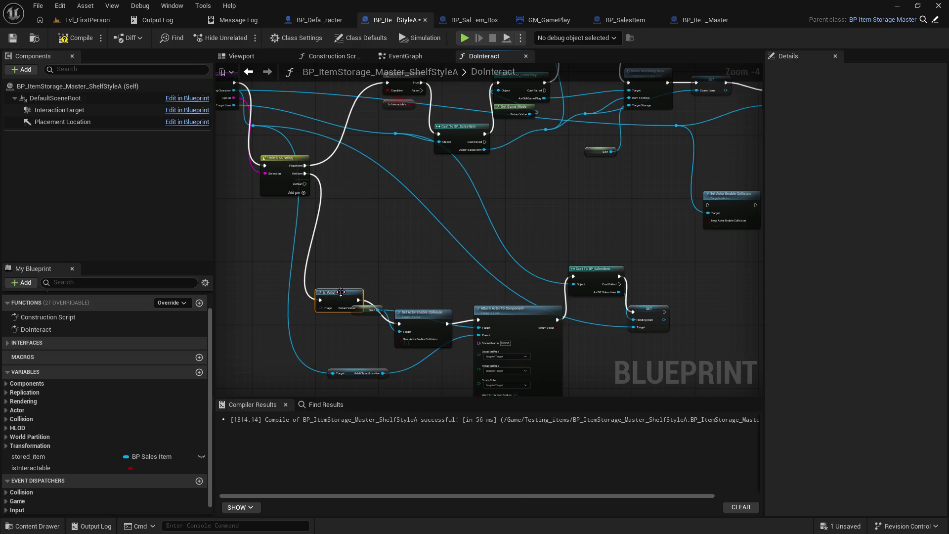
drag(342, 292, 349, 244)
drag(29, 456, 270, 270)
click(275, 281)
scroll(281, 224, up, 3)
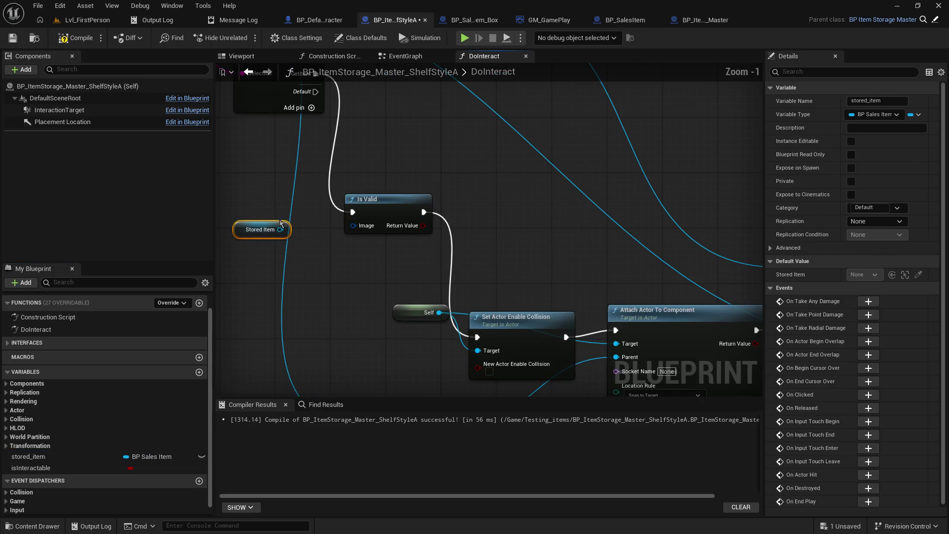
drag(282, 238, 365, 227)
click(383, 199)
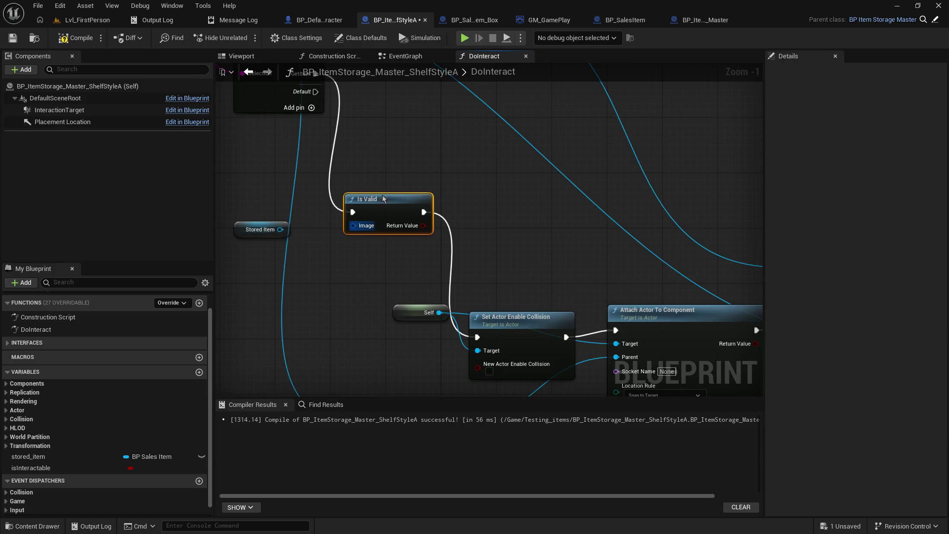
key(Delete)
Step: Add the Is Valid macro after GetItem, leading into Set Actor Enable Collision, with Stored Item as Input Object
drag(314, 125, 352, 219)
text(isvalid)
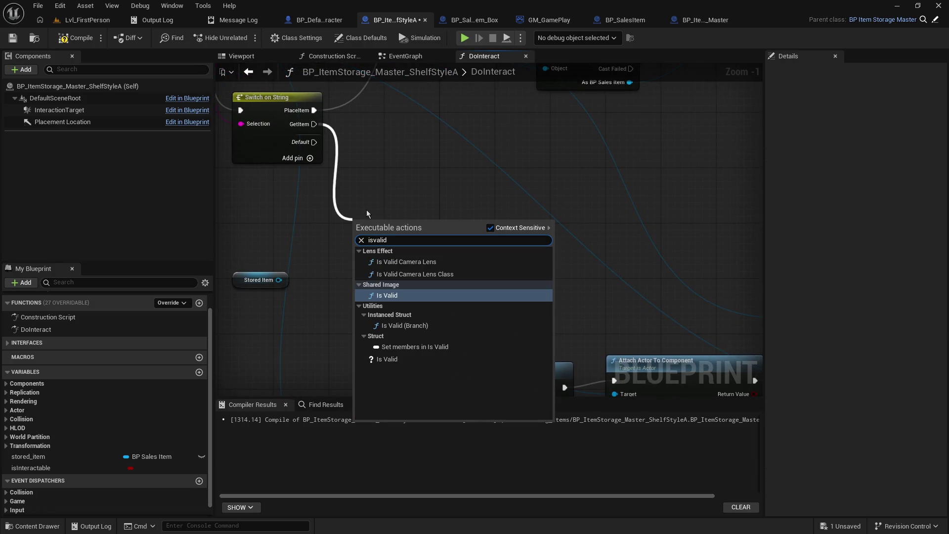
click(388, 360)
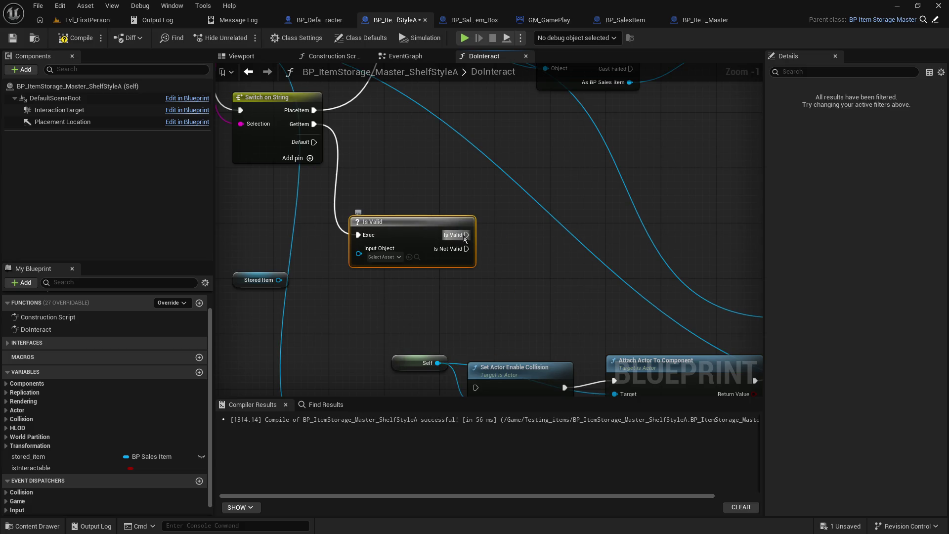
mouse_move(465, 239)
mouse_down()
mouse_move(402, 346)
mouse_move(483, 387)
mouse_move(476, 345)
mouse_up()
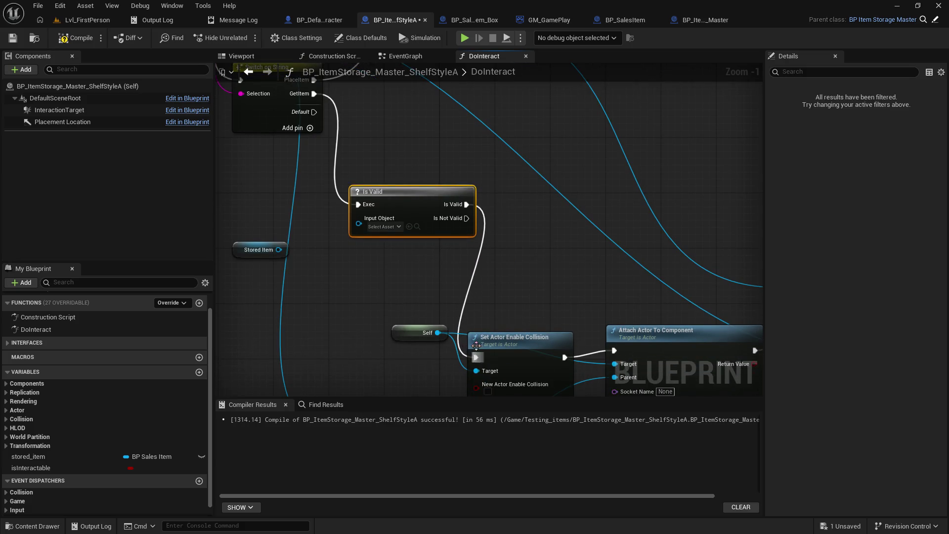
drag(396, 188, 348, 238)
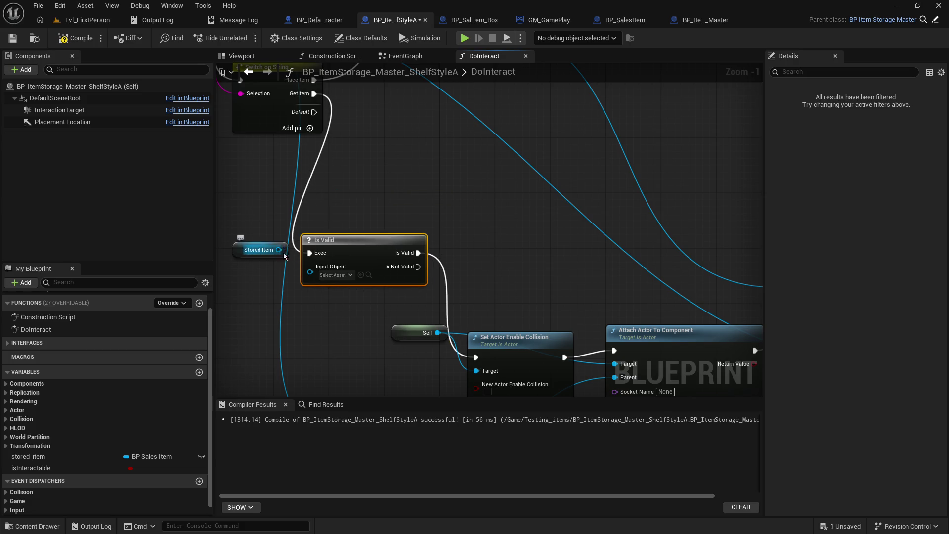
mouse_move(279, 249)
mouse_down()
mouse_move(313, 281)
mouse_move(311, 273)
mouse_up()
Step: Insert a Set Stored Item node, chaining Cast To BP_SalesItem → SET Stored Item → SET Holding Item
click(241, 255)
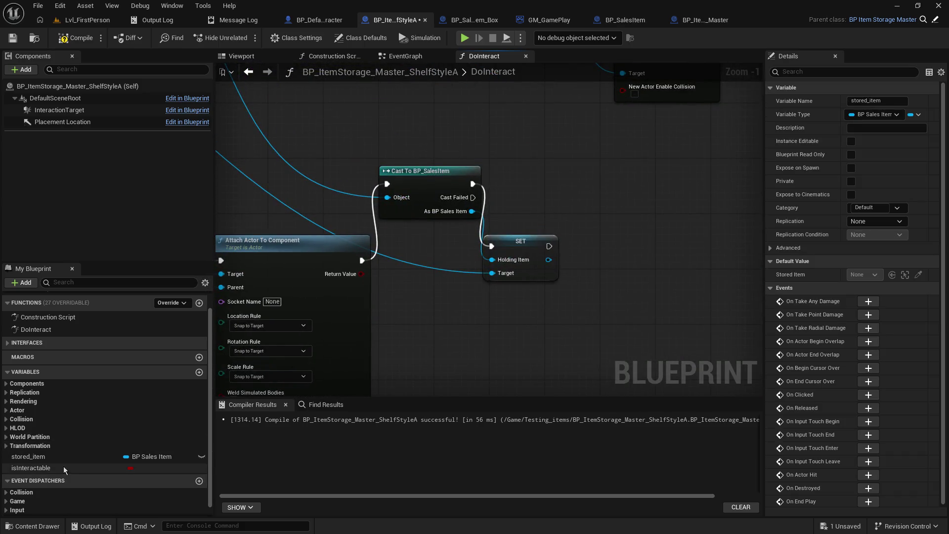
mouse_move(41, 465)
mouse_down()
mouse_move(484, 348)
mouse_move(617, 250)
mouse_up()
click(625, 275)
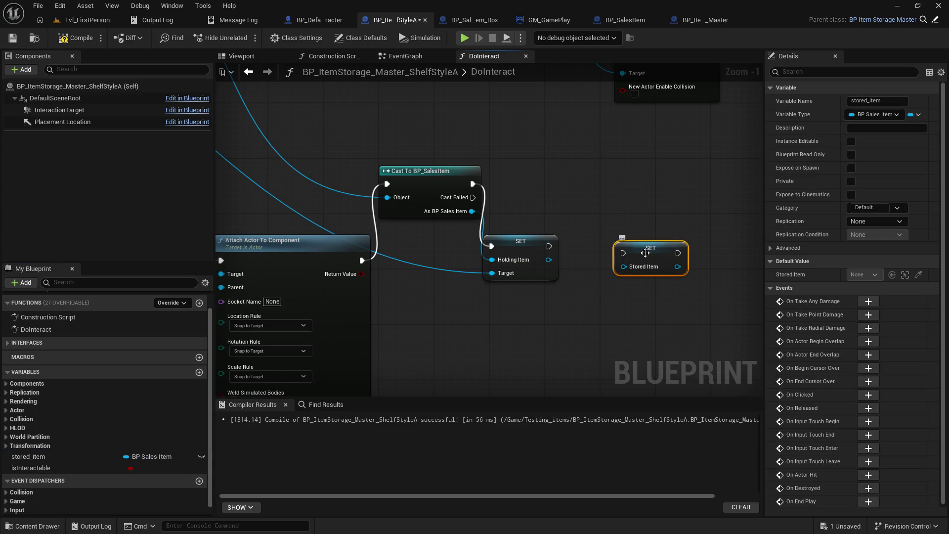
mouse_move(526, 242)
mouse_down()
mouse_move(643, 235)
mouse_move(606, 277)
mouse_move(589, 207)
mouse_move(561, 186)
mouse_up()
mouse_move(472, 184)
mouse_down()
mouse_move(540, 190)
mouse_move(613, 240)
mouse_up()
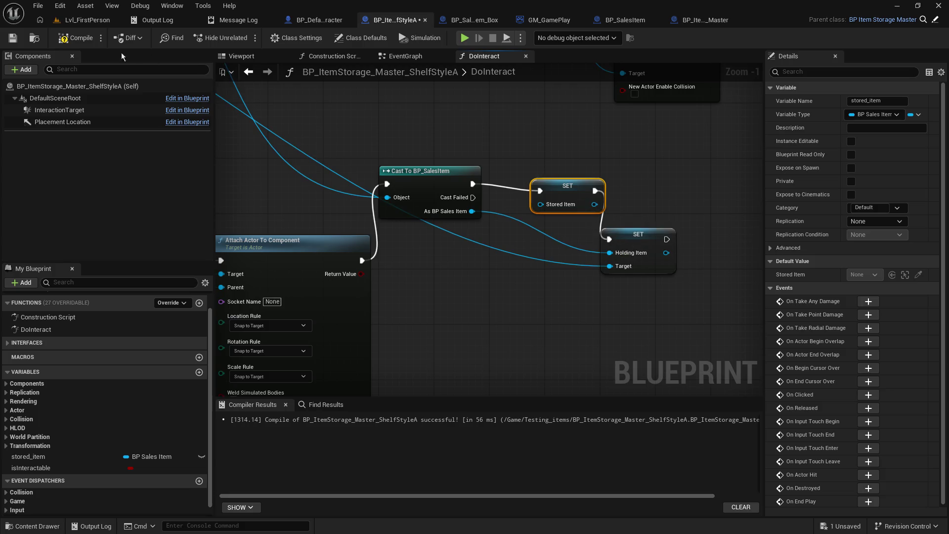
Step: Play Lvl_FirstPerson, place the held orange box on the shelf, then stop the session
click(87, 20)
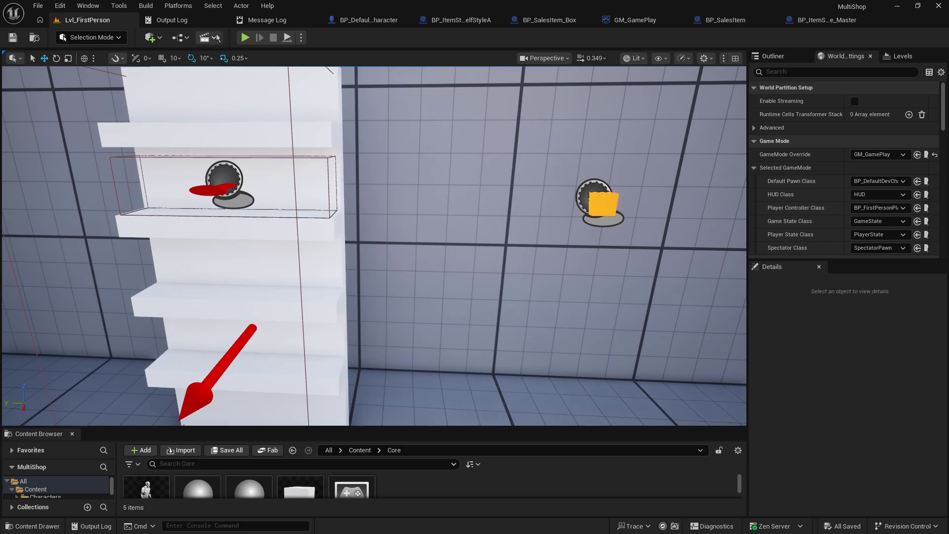
click(244, 37)
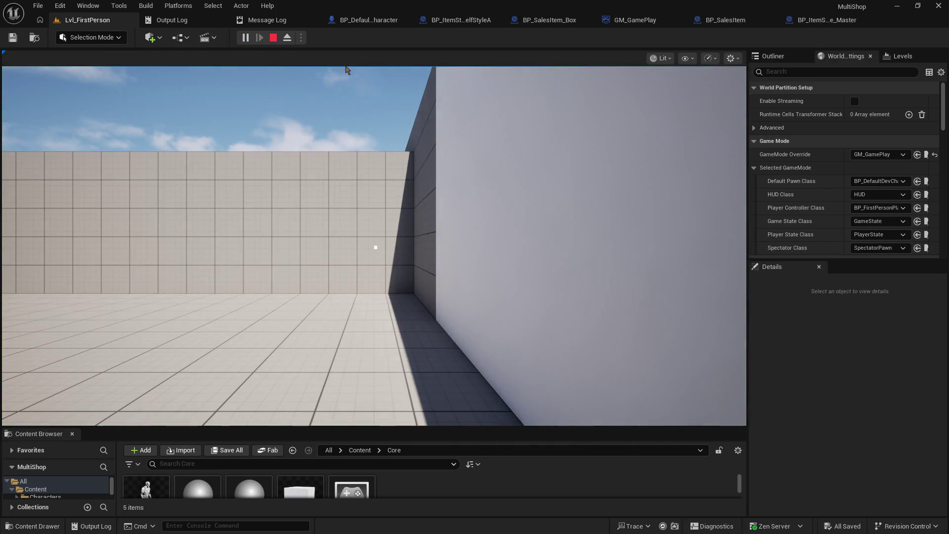
click(424, 164)
key(w)
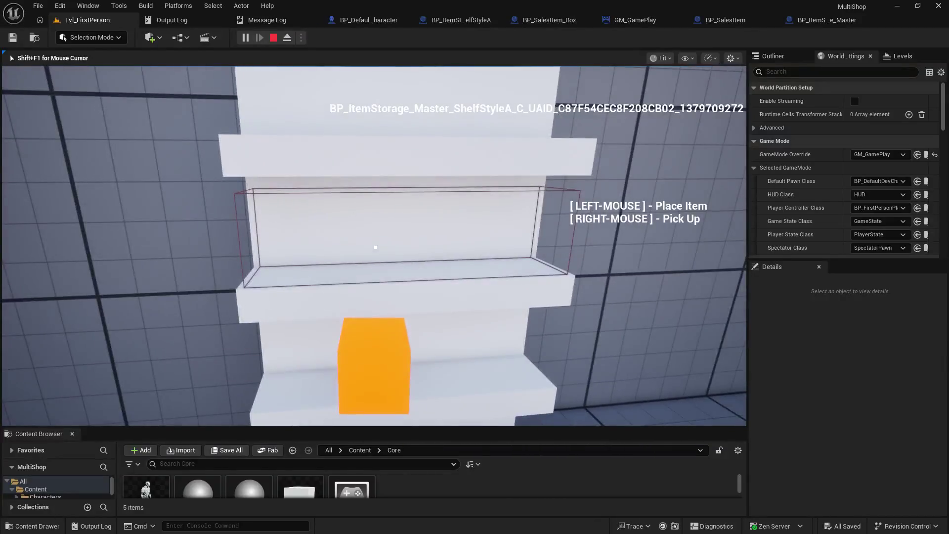
click(376, 247)
key(s)
key(w)
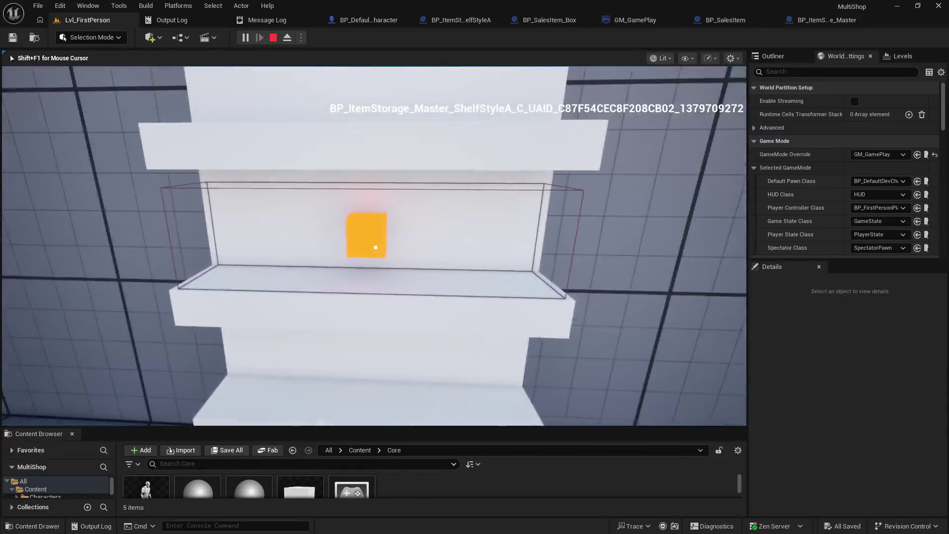
key(s)
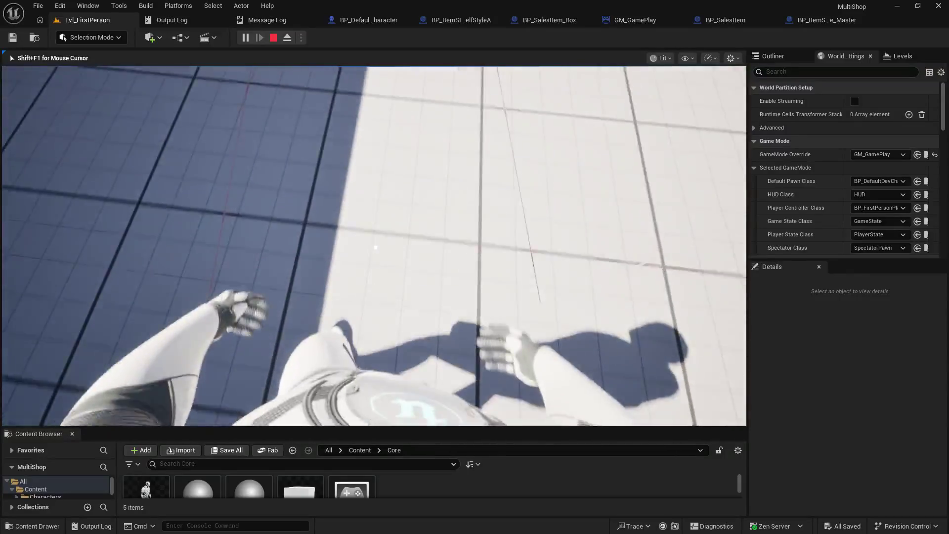
key(d)
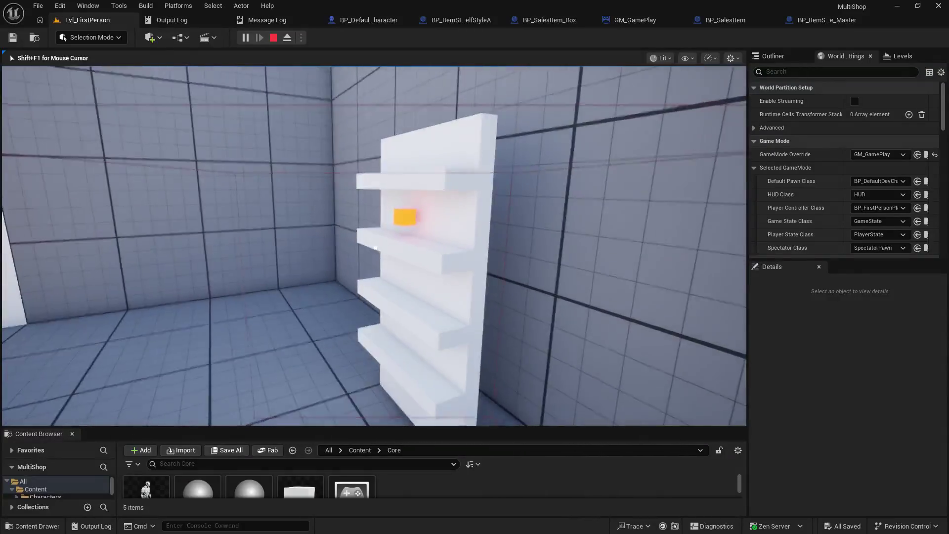
key(Escape)
Step: Reposition the Self node and break its link to the attach node's Target
click(446, 24)
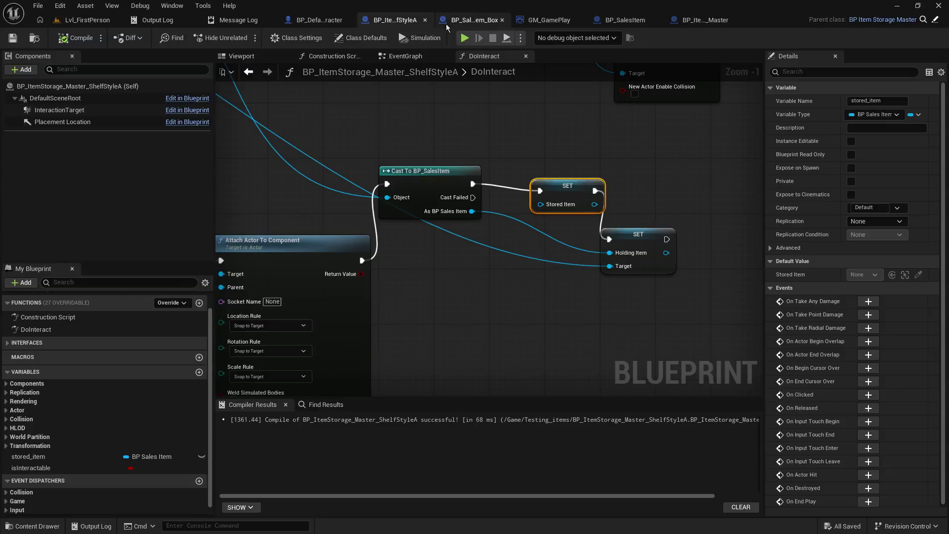
drag(430, 102, 488, 178)
drag(357, 192, 344, 165)
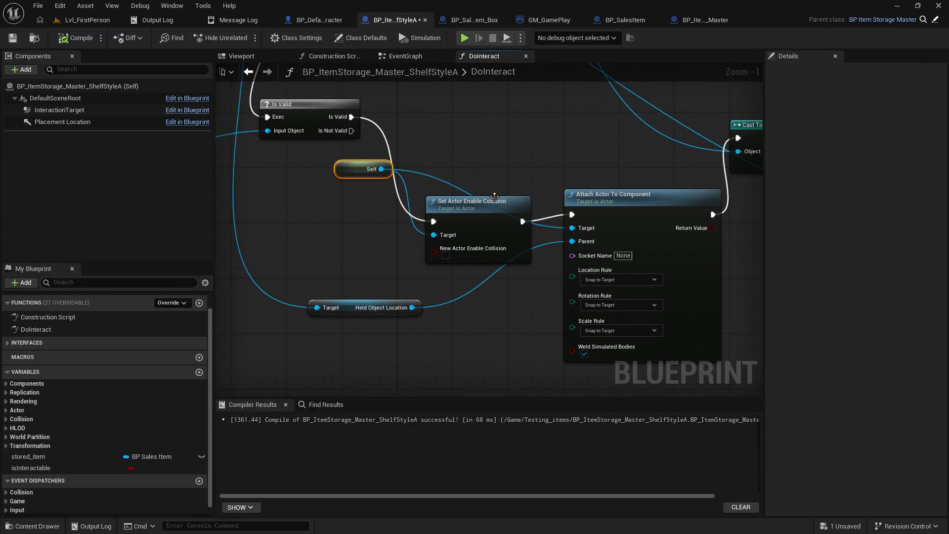
click(432, 188)
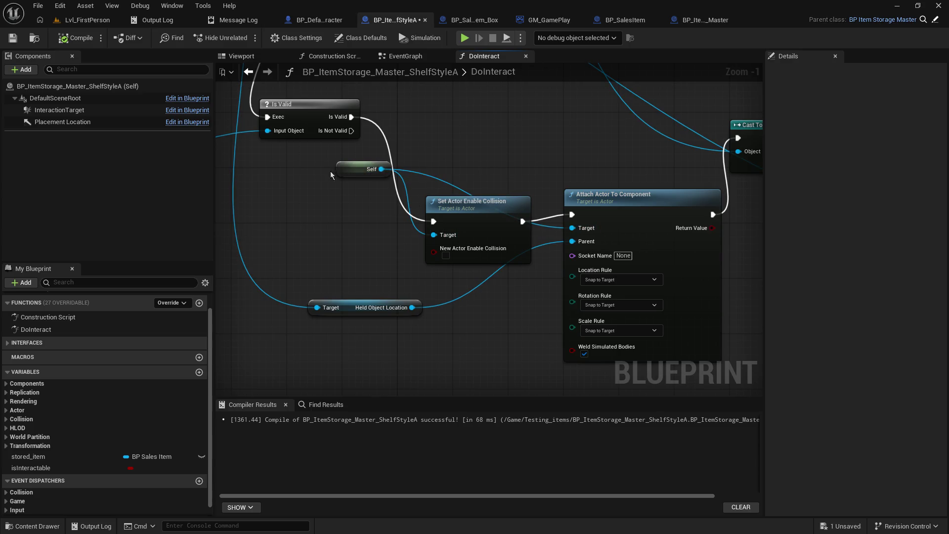
drag(534, 164, 534, 164)
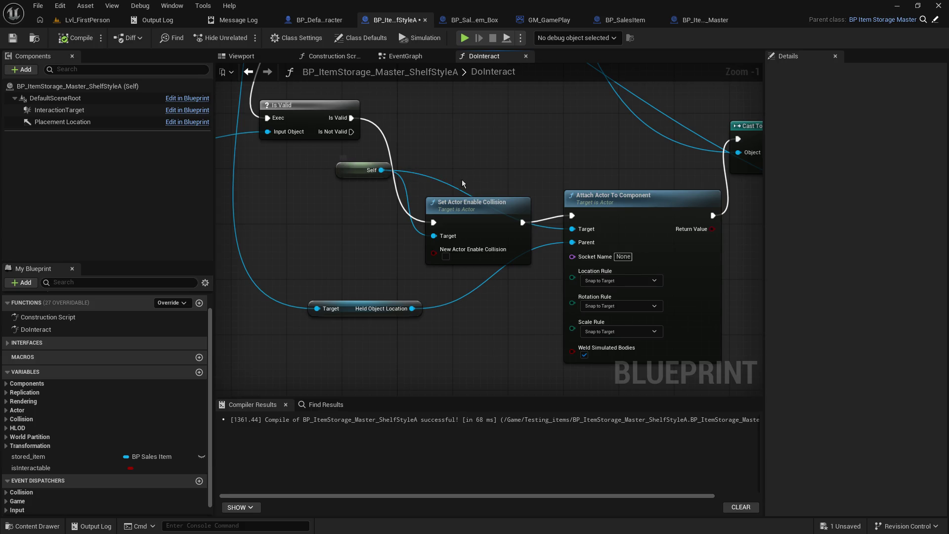
key(ctrl+z)
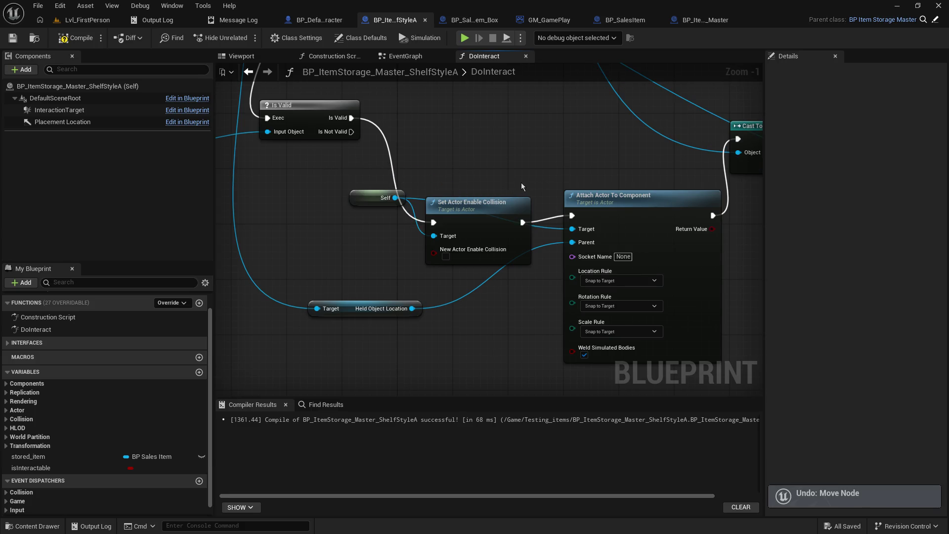
mouse_move(522, 186)
mouse_down()
mouse_move(476, 303)
mouse_move(494, 133)
mouse_move(419, 267)
mouse_move(173, 217)
mouse_up()
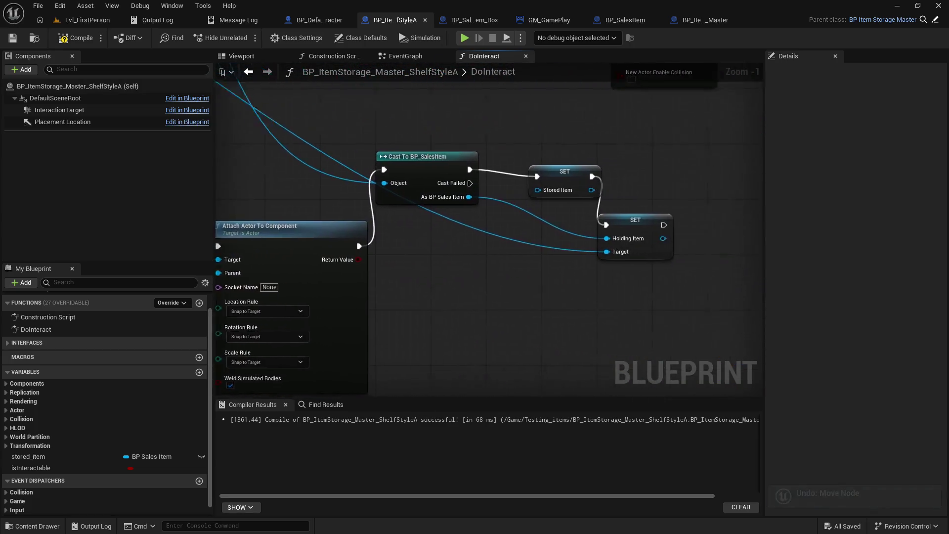
drag(270, 214, 216, 208)
key(ctrl+y)
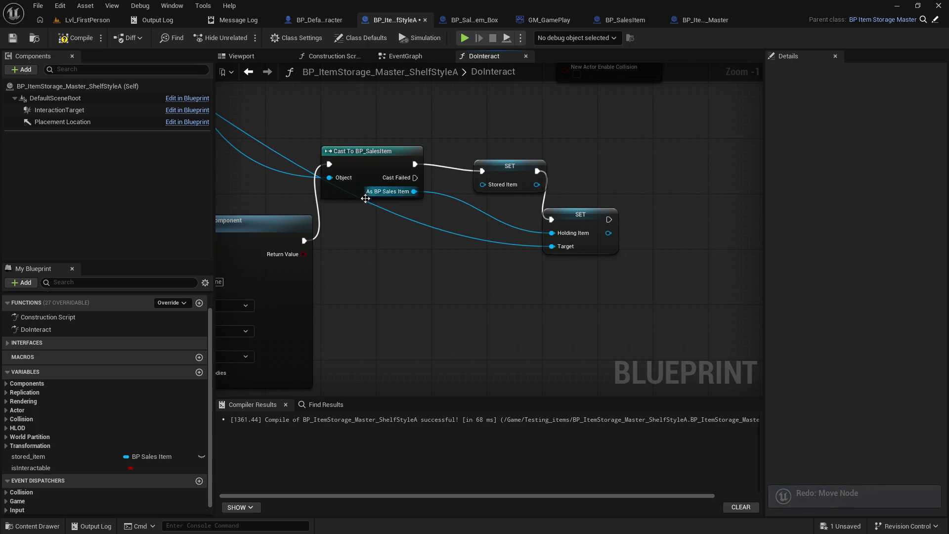
mouse_move(365, 199)
mouse_down()
mouse_move(758, 256)
mouse_move(726, 250)
mouse_up()
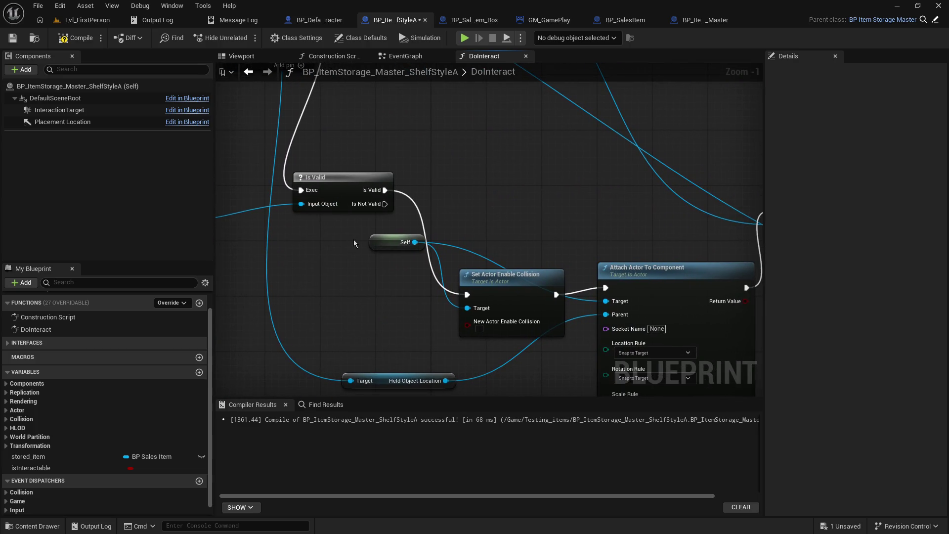
drag(375, 240, 374, 226)
click(467, 241)
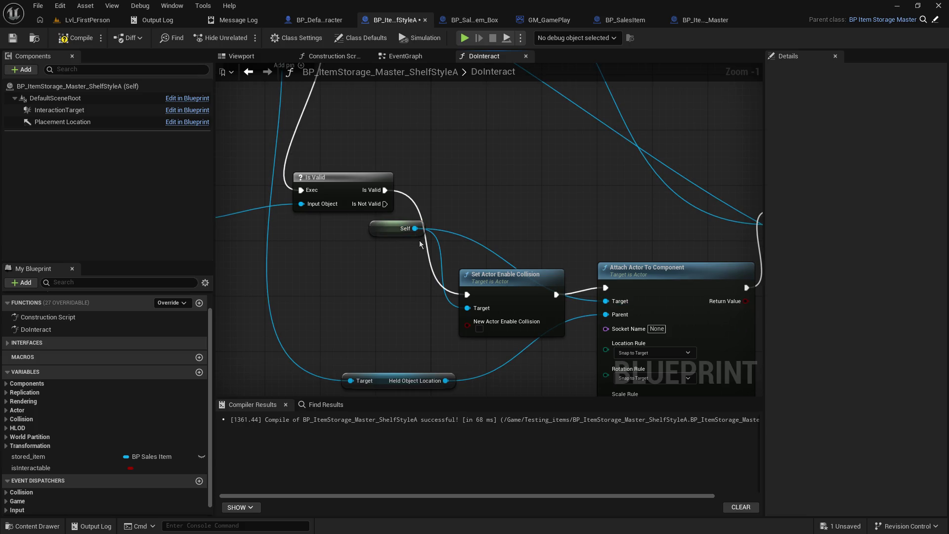
alt+click(465, 238)
mouse_move(390, 228)
mouse_down()
mouse_move(373, 274)
mouse_move(395, 303)
mouse_up()
Step: Route the Target Item wire through reroute knots into Attach Actor To Component, move the Cast node, and save
mouse_move(532, 233)
mouse_down()
mouse_move(368, 203)
mouse_move(322, 264)
mouse_move(472, 441)
mouse_up()
drag(489, 230, 669, 264)
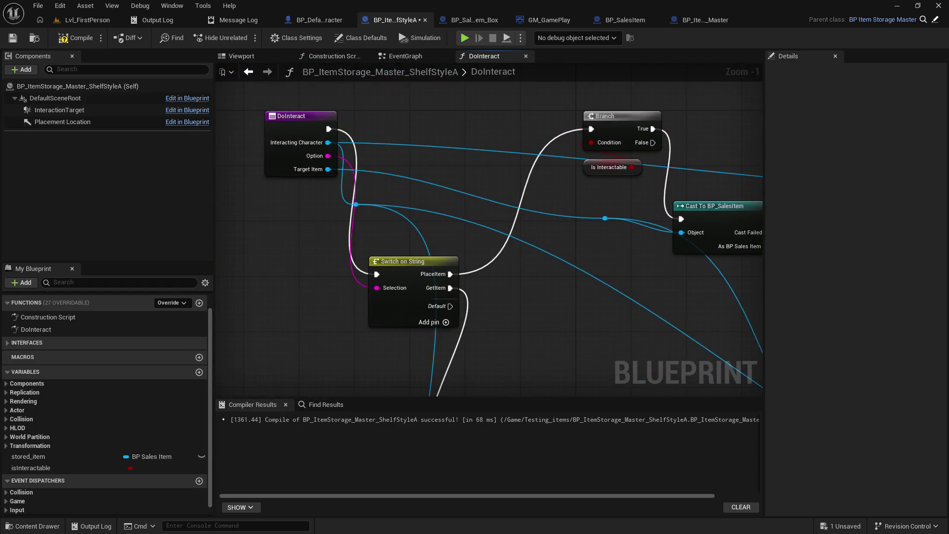
drag(544, 247, 511, 195)
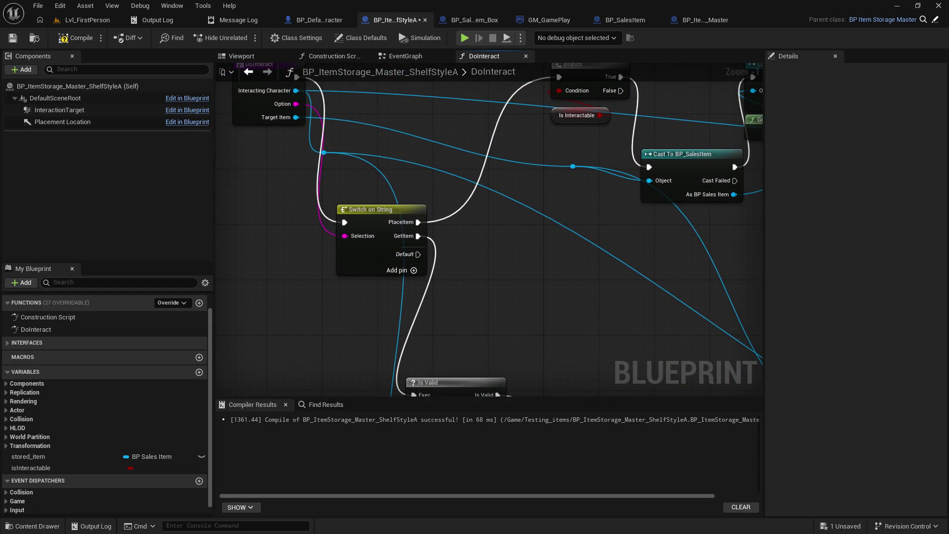
drag(495, 232, 533, 281)
drag(657, 400, 657, 400)
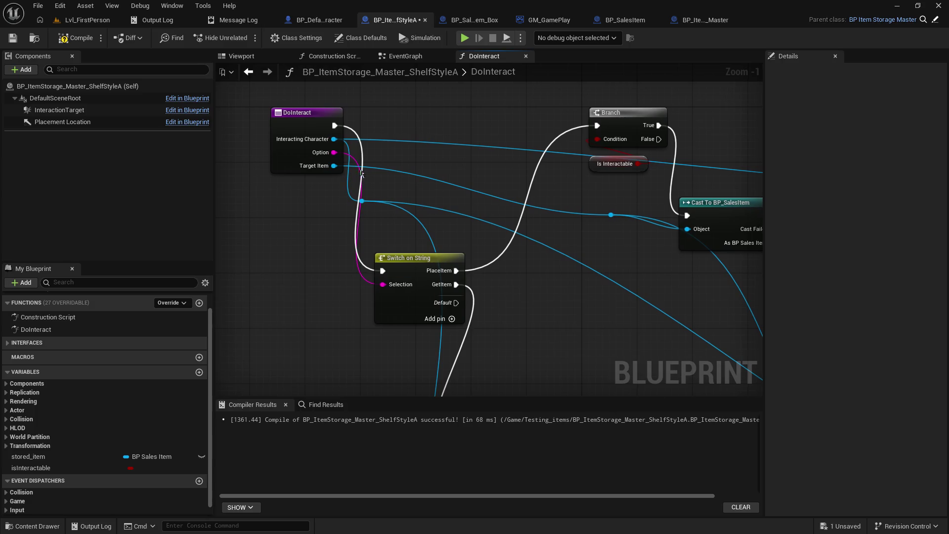
double_click(611, 214)
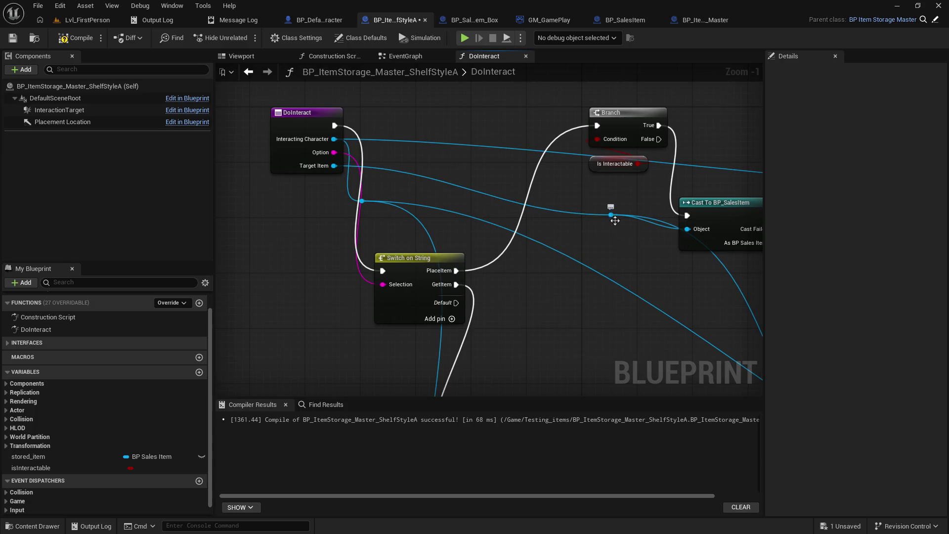
double_click(719, 257)
mouse_move(719, 257)
mouse_down()
mouse_move(659, 362)
mouse_move(604, 361)
mouse_up()
mouse_move(635, 323)
mouse_down()
mouse_move(640, 195)
mouse_move(426, 84)
mouse_move(384, 219)
mouse_move(399, 231)
mouse_move(534, 254)
mouse_move(327, 253)
mouse_up()
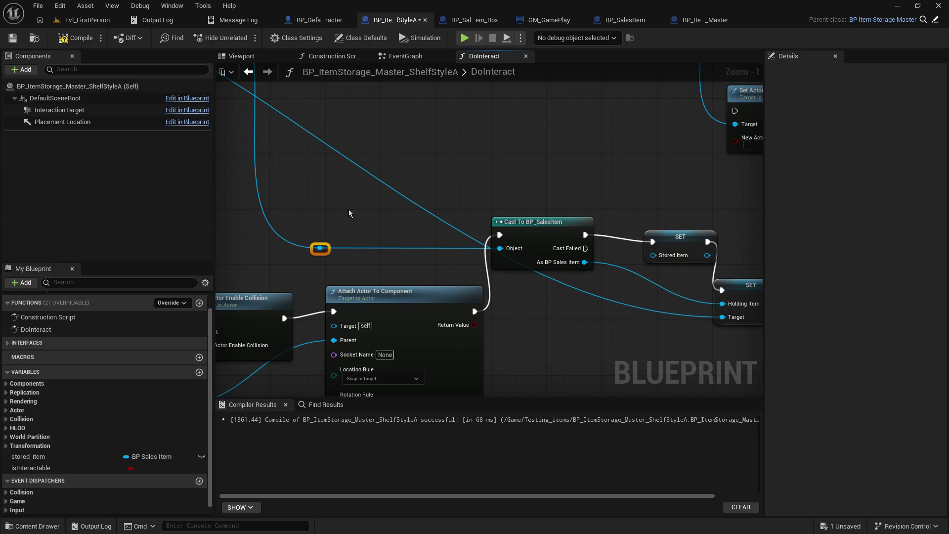
mouse_move(325, 248)
mouse_down()
mouse_move(315, 271)
mouse_move(326, 340)
mouse_move(334, 325)
mouse_up()
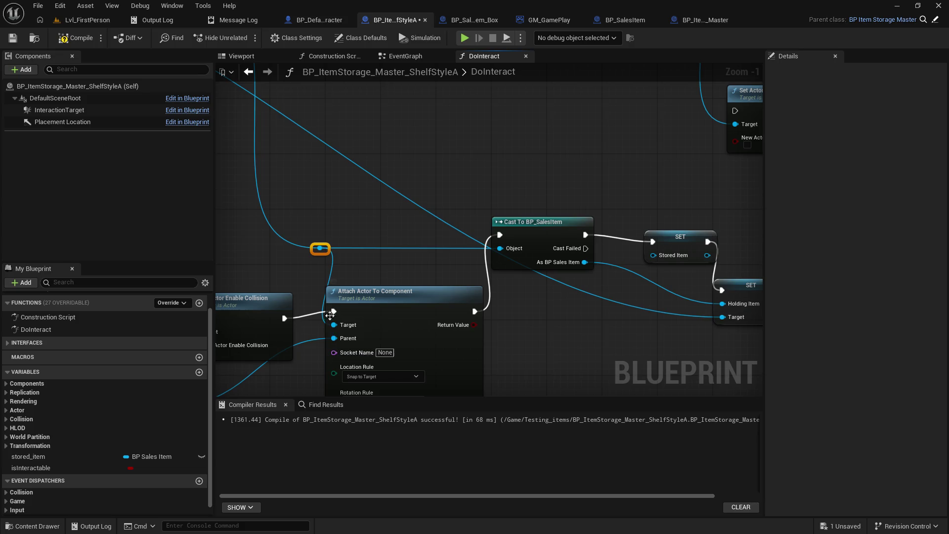
drag(518, 227, 552, 199)
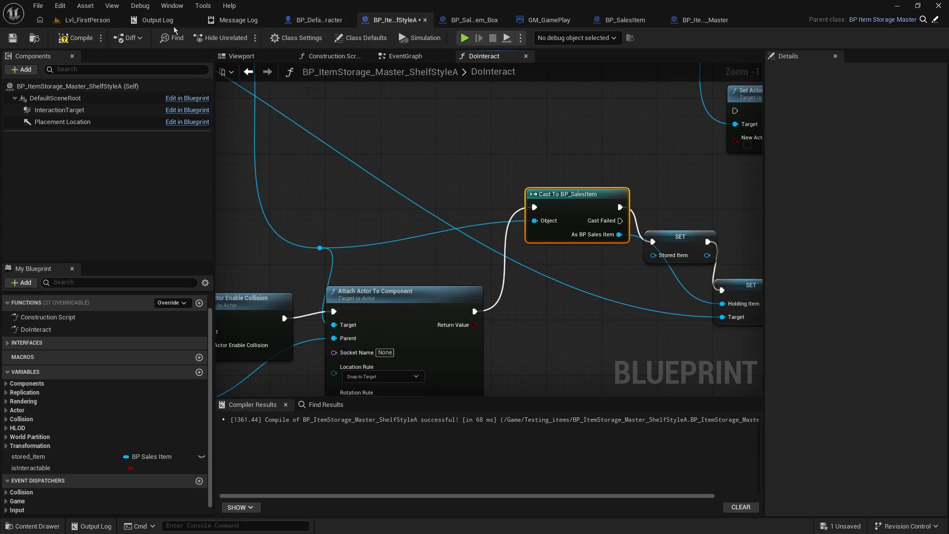
key(ctrl+s)
Step: Play-test picking up the orange cube and placing it on the shelf
click(85, 20)
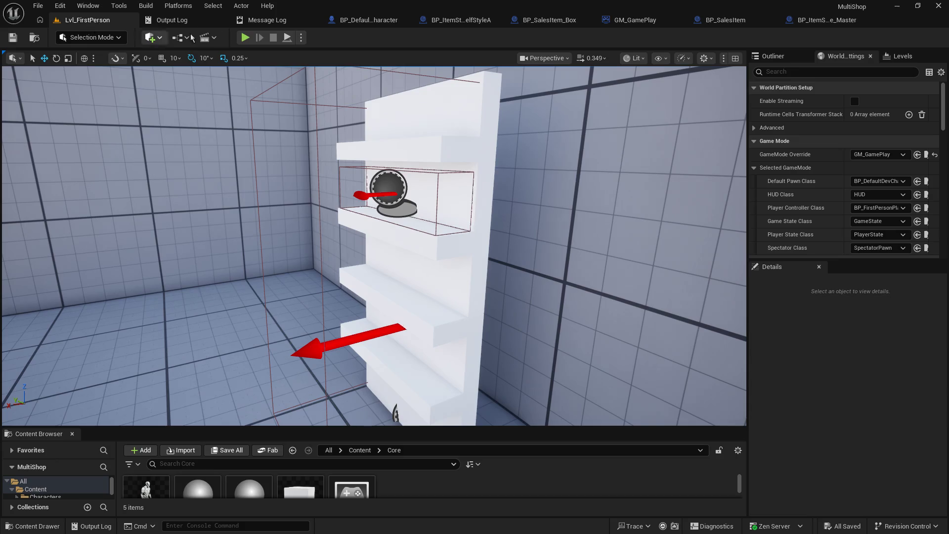
click(245, 38)
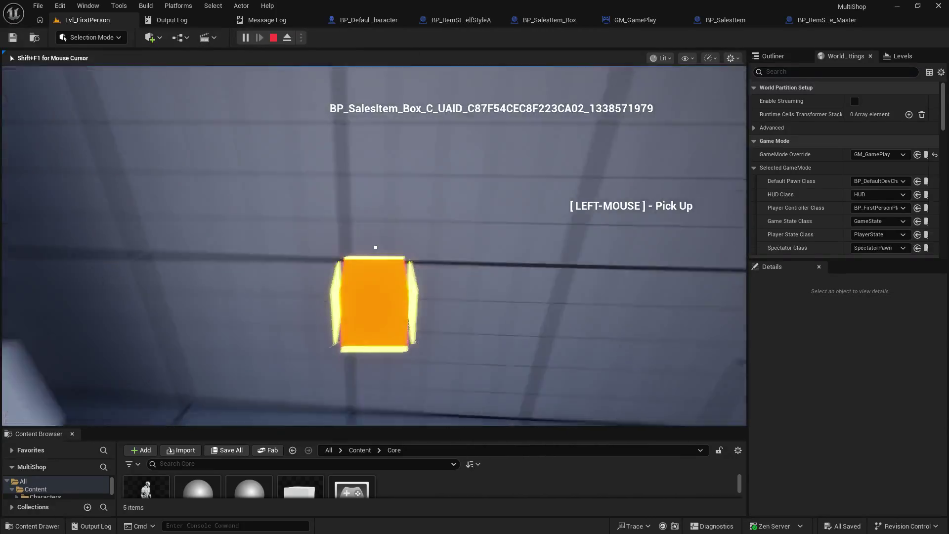
click(376, 247)
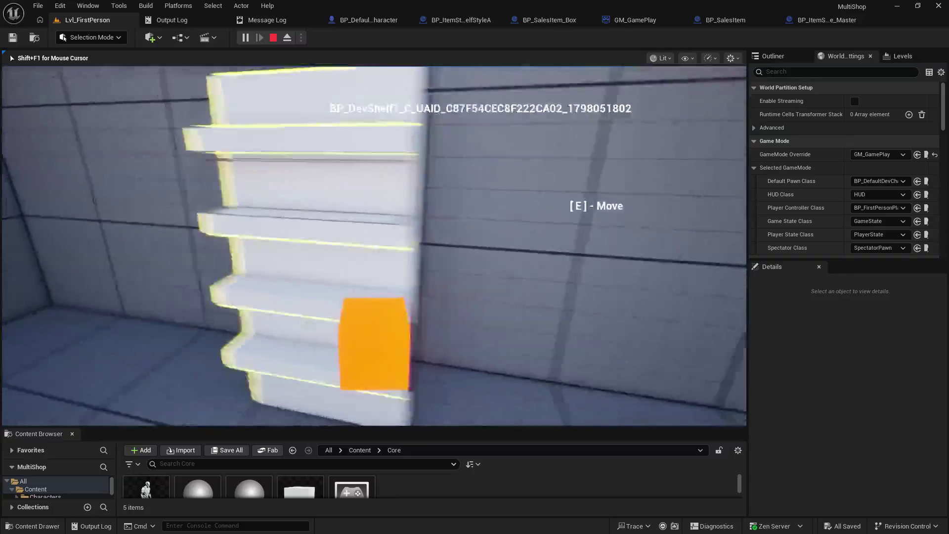
click(376, 247)
key(s)
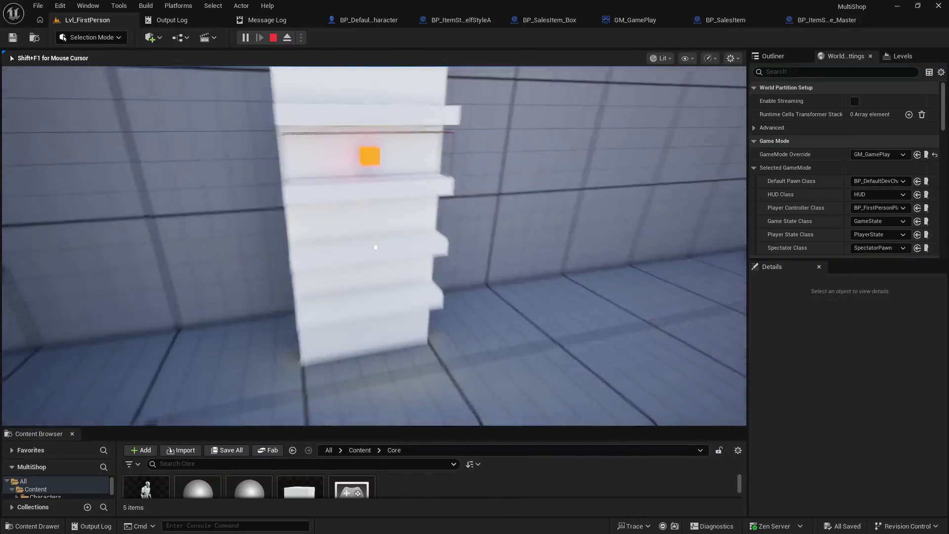
key(w)
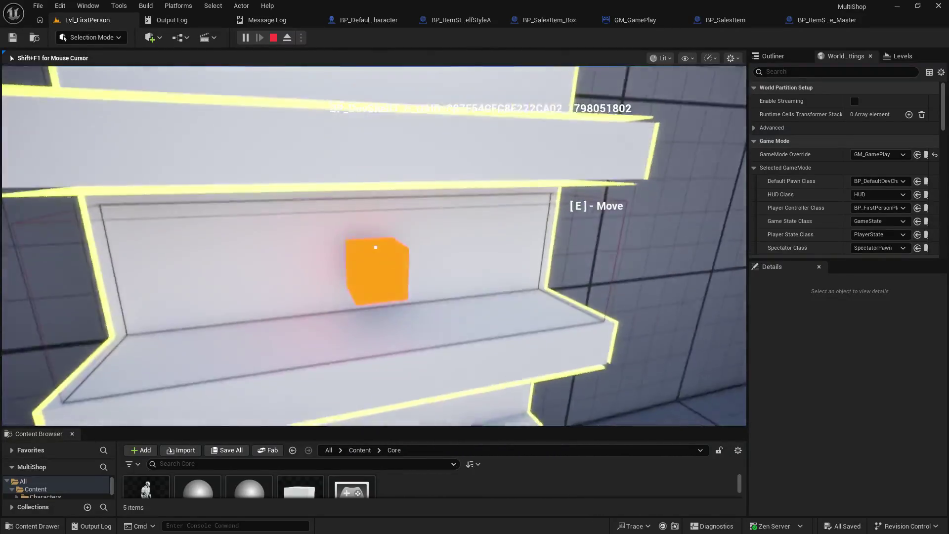
key(s)
key(w)
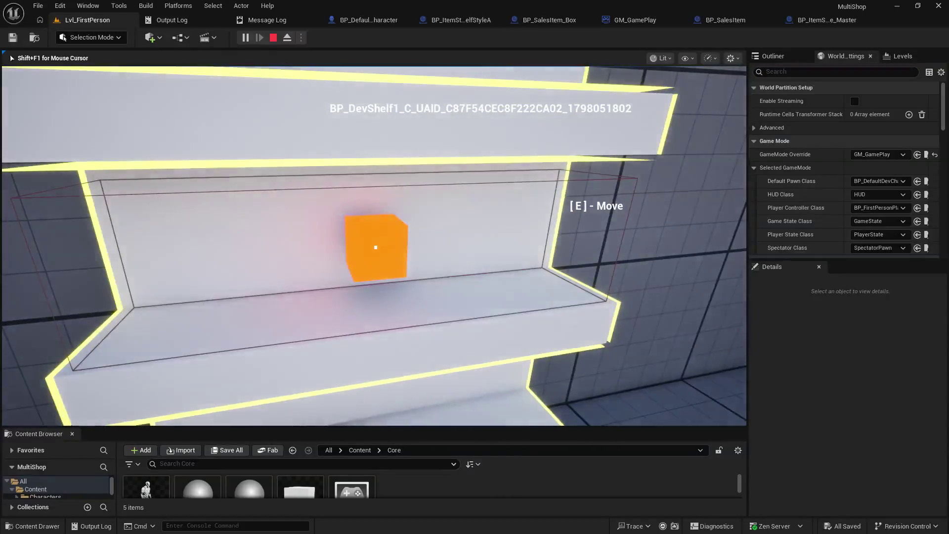
key(s)
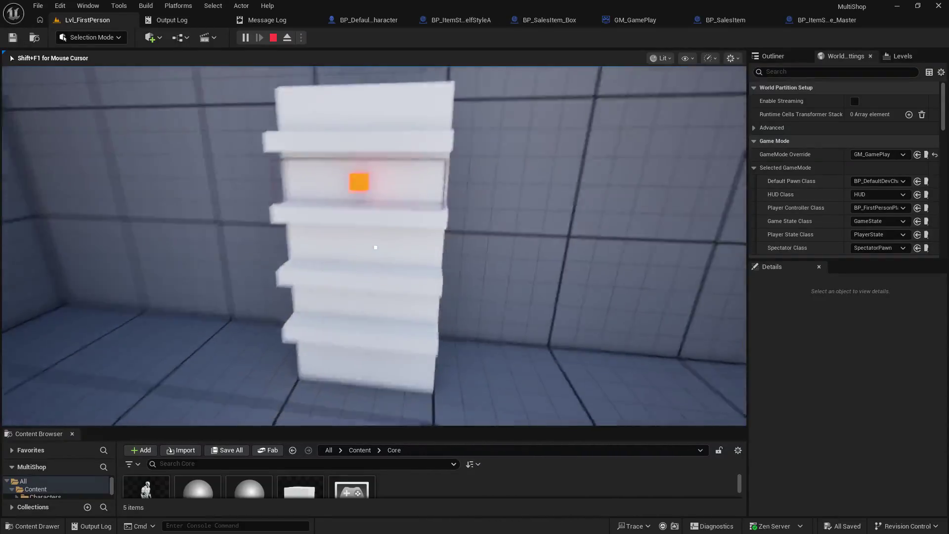
key(w)
key(Escape)
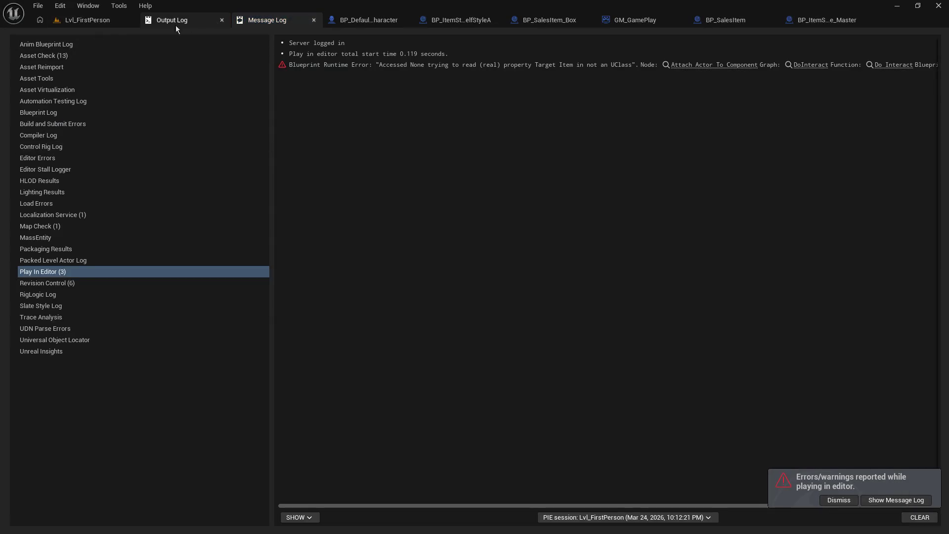
Step: Run a second play test carrying the orange box to the shelf, then open the character EventGraph
click(56, 22)
click(245, 38)
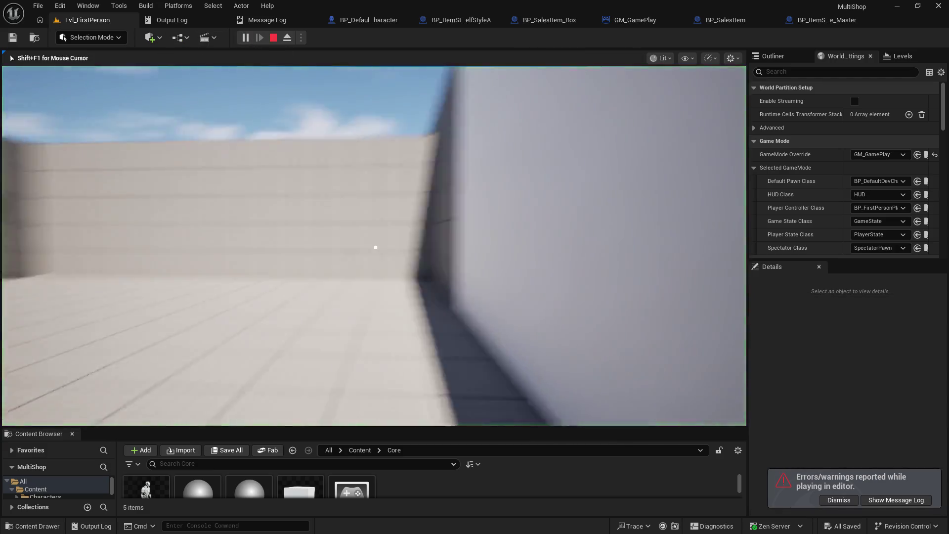
key(w)
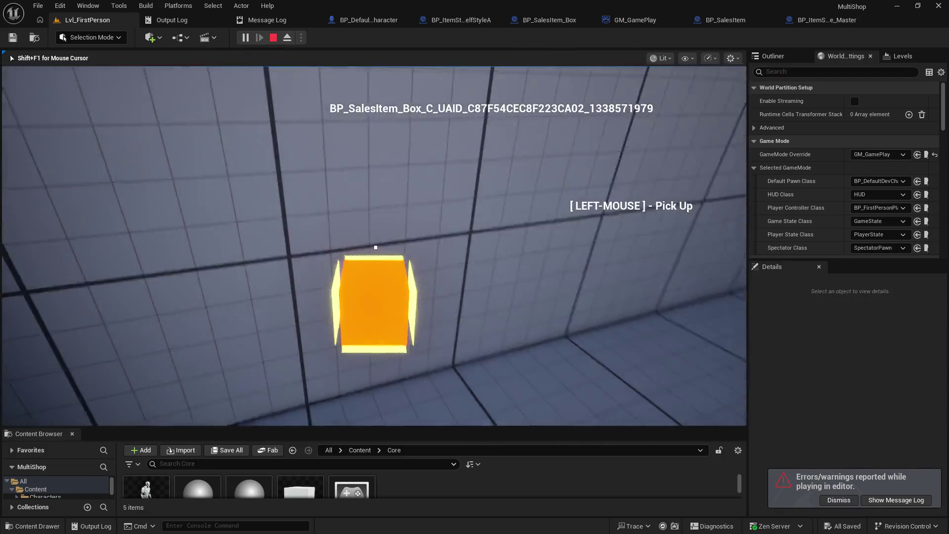
click(375, 247)
key(w)
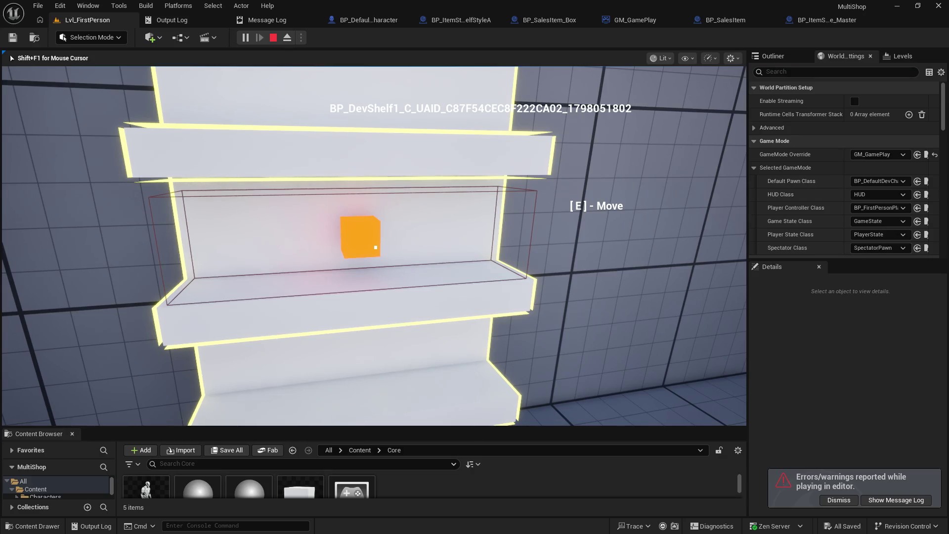
key(s)
key(w)
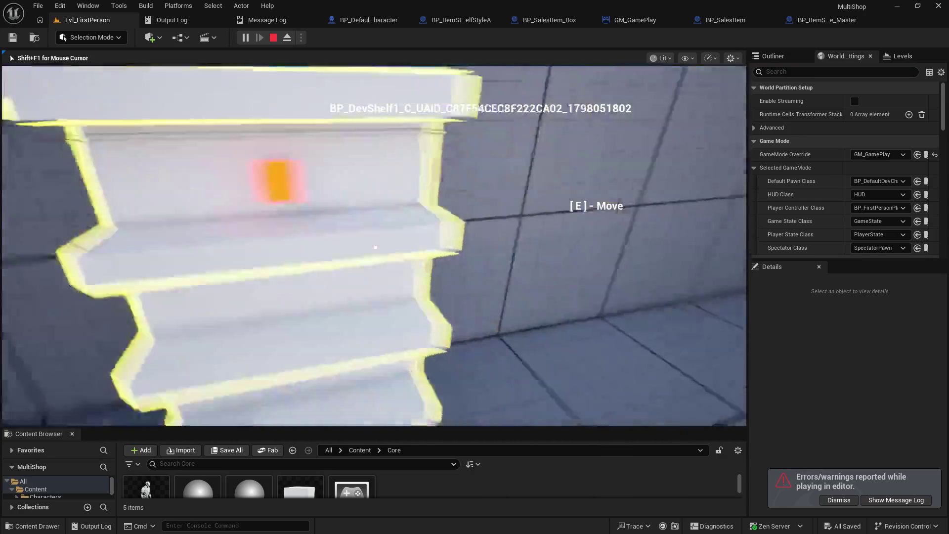
key(s)
key(Escape)
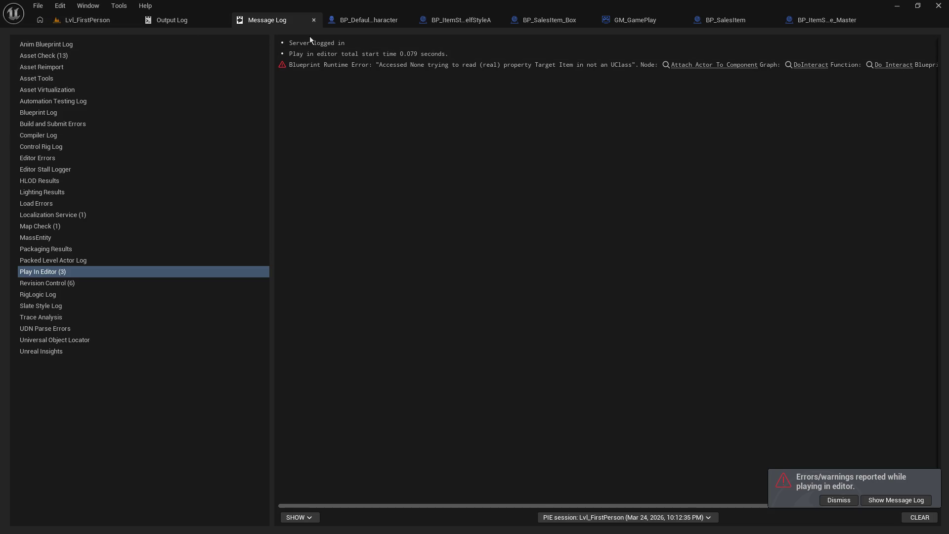
click(366, 20)
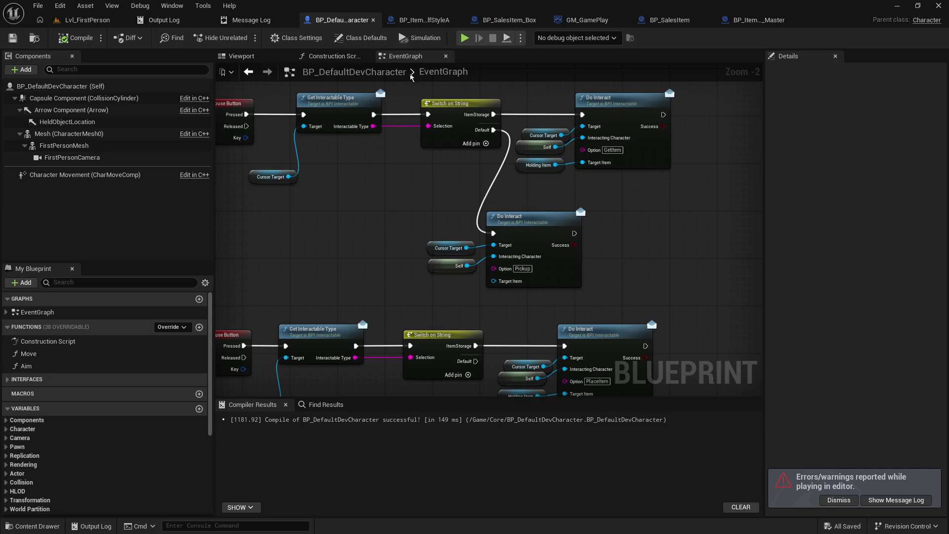
Step: Delete Set Actor Enable Collision and wire Is Valid's valid output straight to the attach node
click(420, 19)
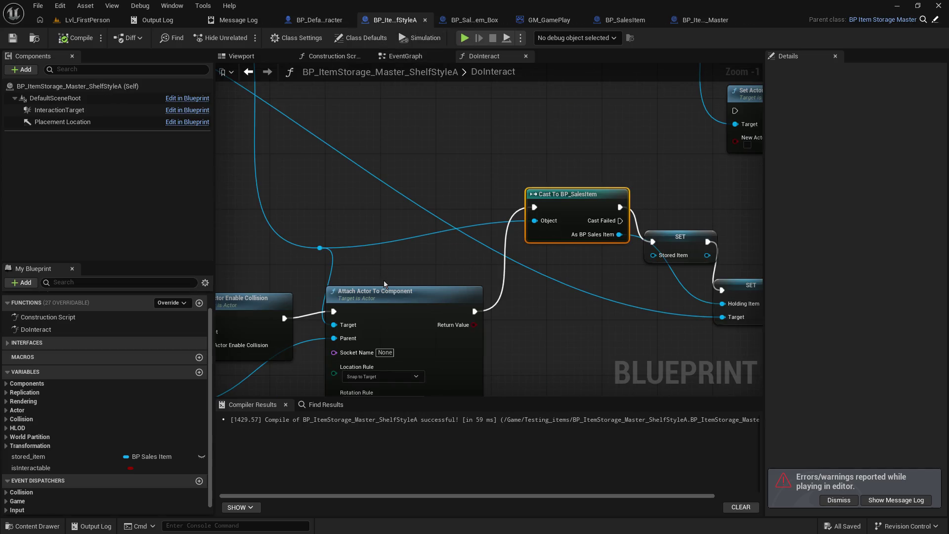
drag(384, 280, 624, 203)
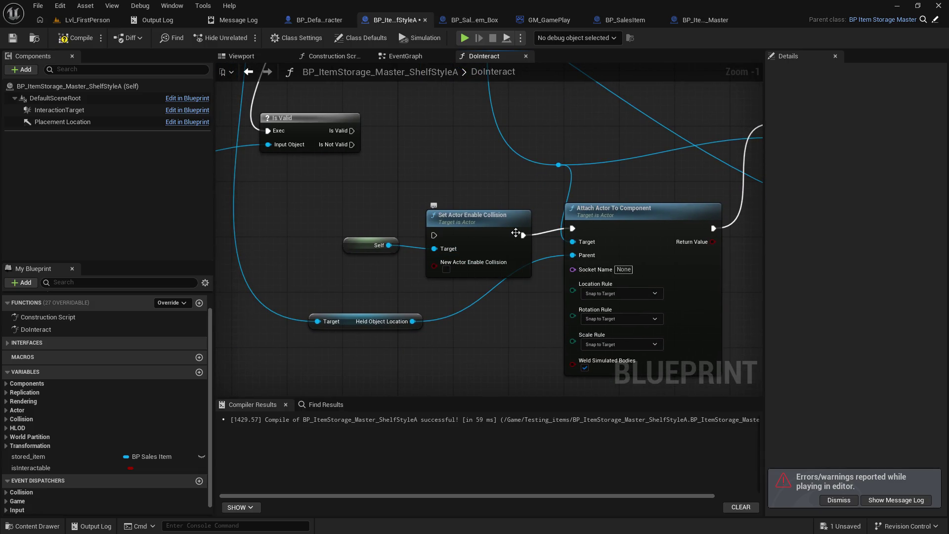
alt+click(522, 235)
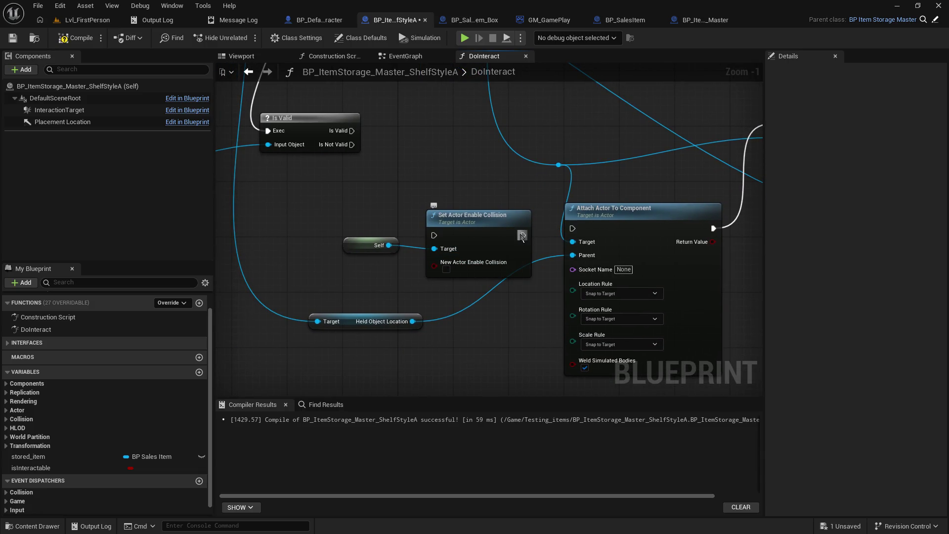
click(448, 222)
key(Delete)
mouse_move(352, 130)
mouse_down()
mouse_move(554, 231)
mouse_move(573, 229)
mouse_up()
mouse_move(400, 265)
mouse_down()
mouse_move(418, 255)
mouse_move(222, 260)
mouse_move(548, 328)
mouse_up()
drag(409, 203, 512, 256)
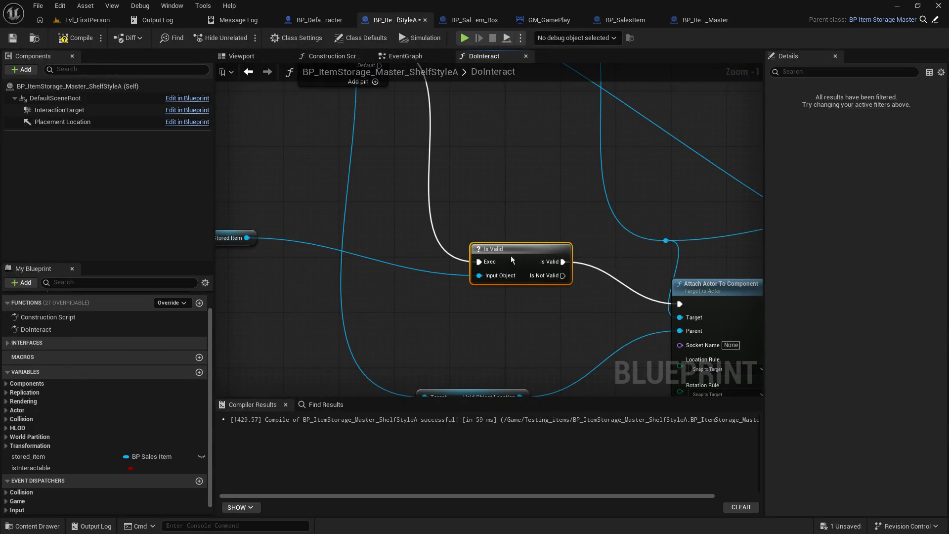
drag(232, 230, 430, 271)
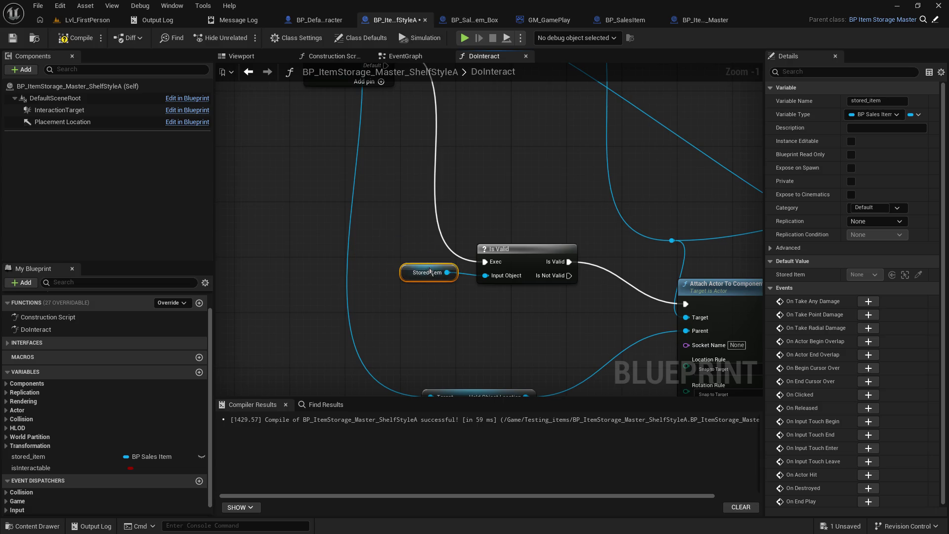
Step: Move the Held Object Location node up near the Is Valid check
mouse_move(622, 265)
mouse_down()
mouse_move(357, 255)
mouse_move(327, 208)
mouse_up()
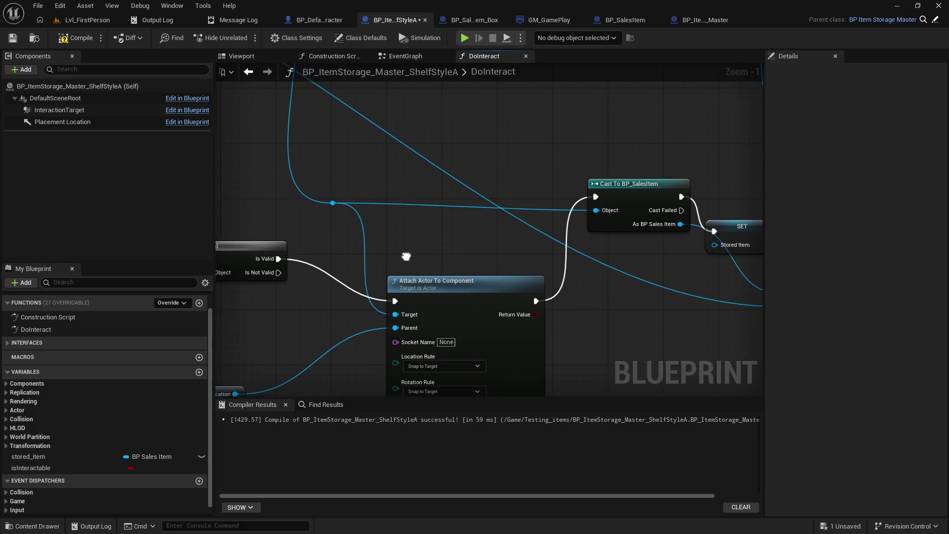
drag(388, 257, 484, 184)
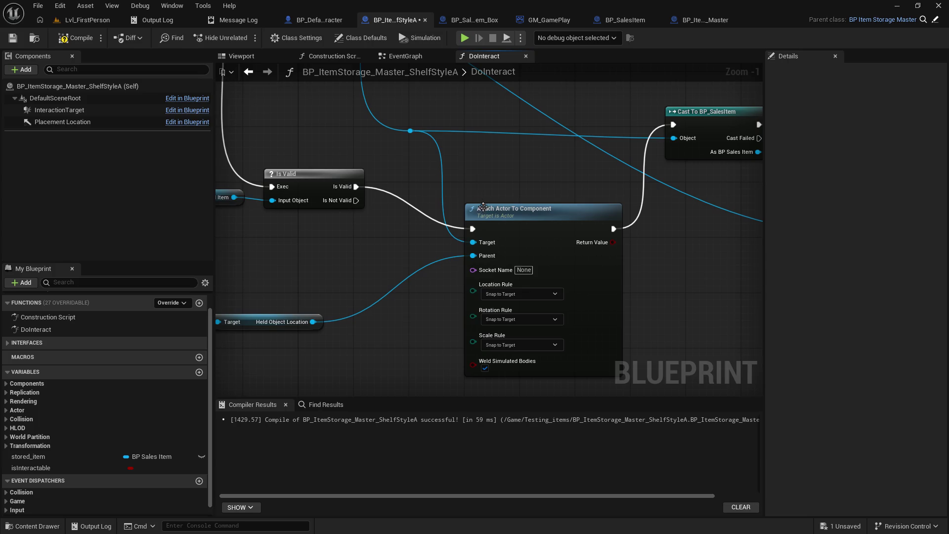
mouse_move(339, 281)
mouse_down()
mouse_move(494, 267)
mouse_move(524, 351)
mouse_move(618, 430)
mouse_up()
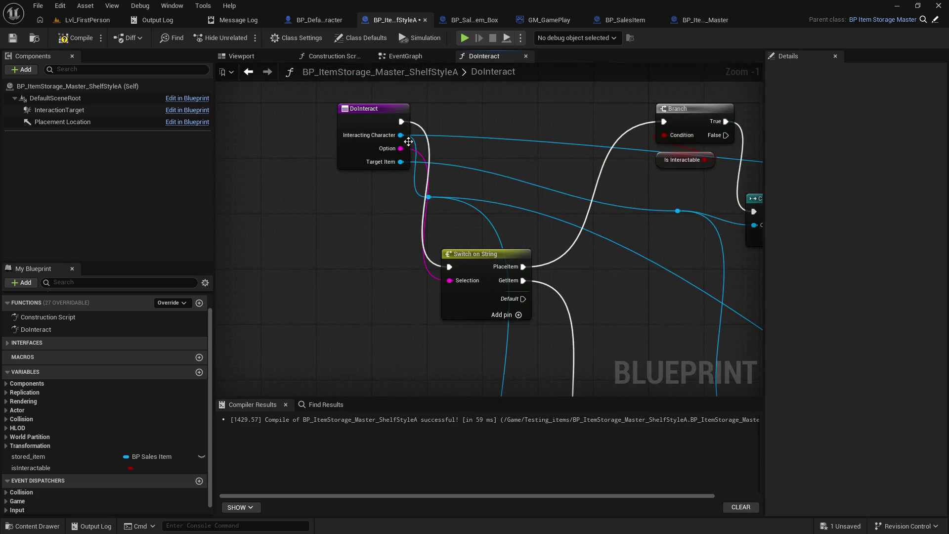
drag(548, 330, 473, 66)
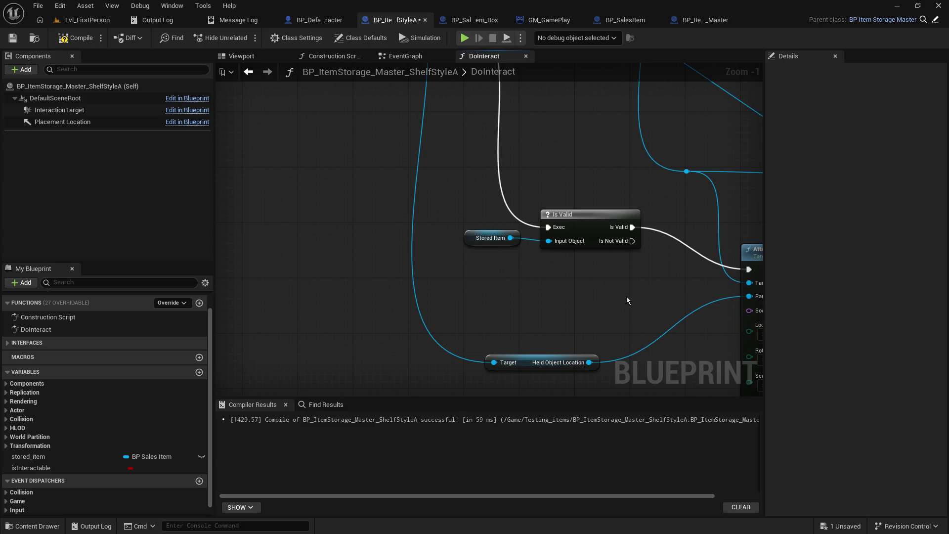
drag(627, 296, 452, 252)
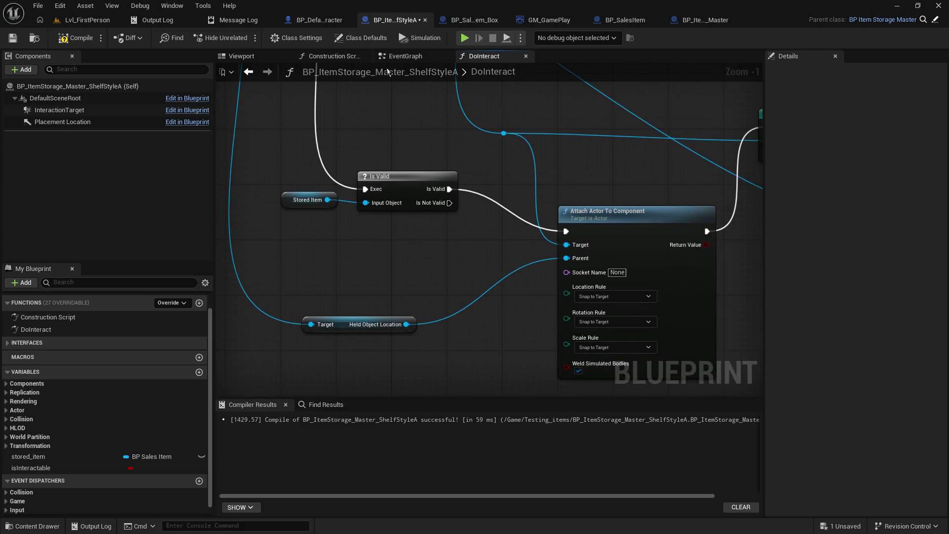
click(321, 20)
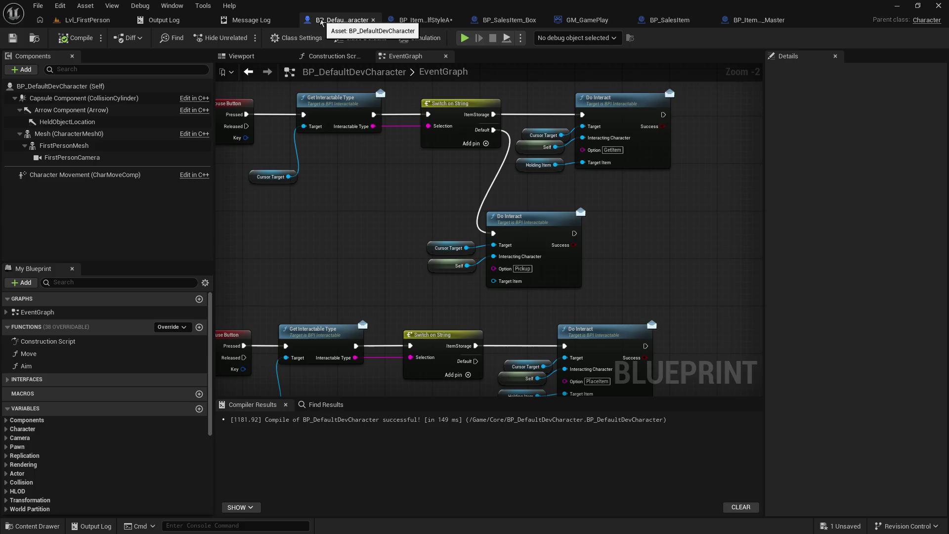
click(423, 19)
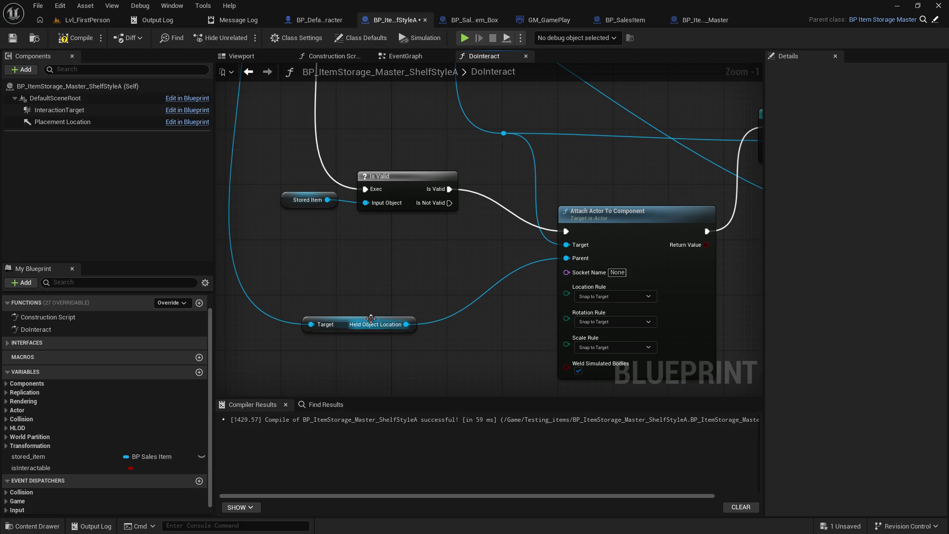
mouse_move(345, 323)
mouse_down()
mouse_move(346, 248)
mouse_move(354, 249)
mouse_up()
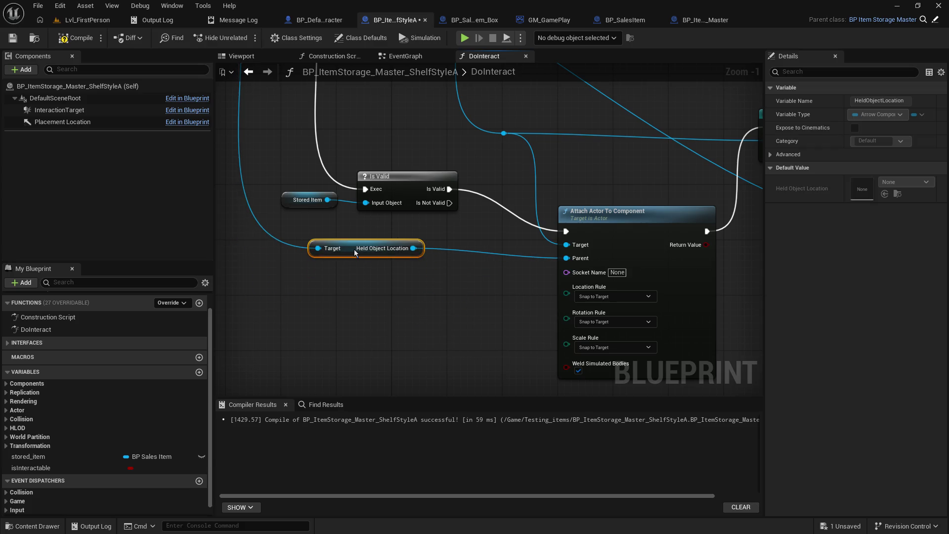
click(461, 227)
Step: Rearrange the Cast To BP_SalesItem and both SET nodes, then compile and save the shelf blueprint
mouse_move(461, 227)
mouse_down()
mouse_move(233, 237)
mouse_move(216, 262)
mouse_up()
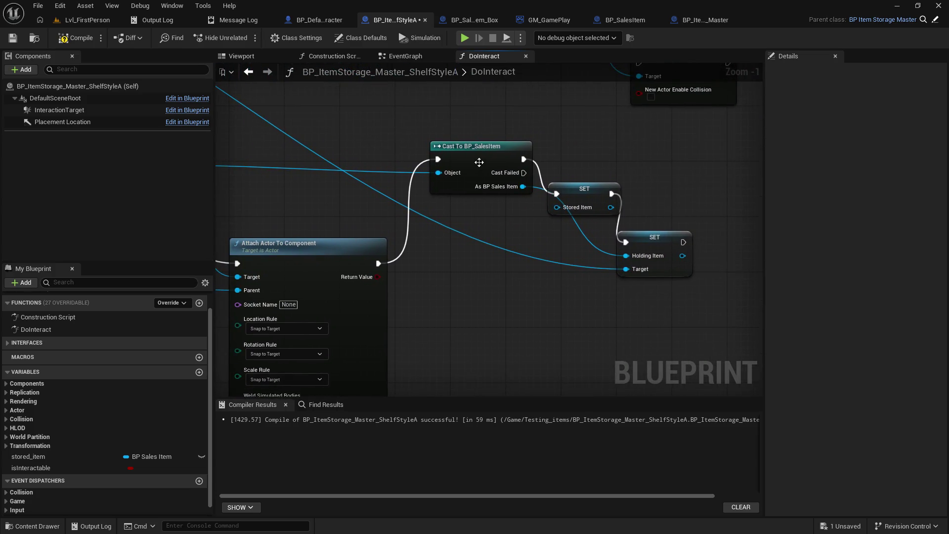
mouse_move(494, 149)
mouse_down()
mouse_move(485, 268)
mouse_move(487, 149)
mouse_up()
drag(594, 188, 645, 154)
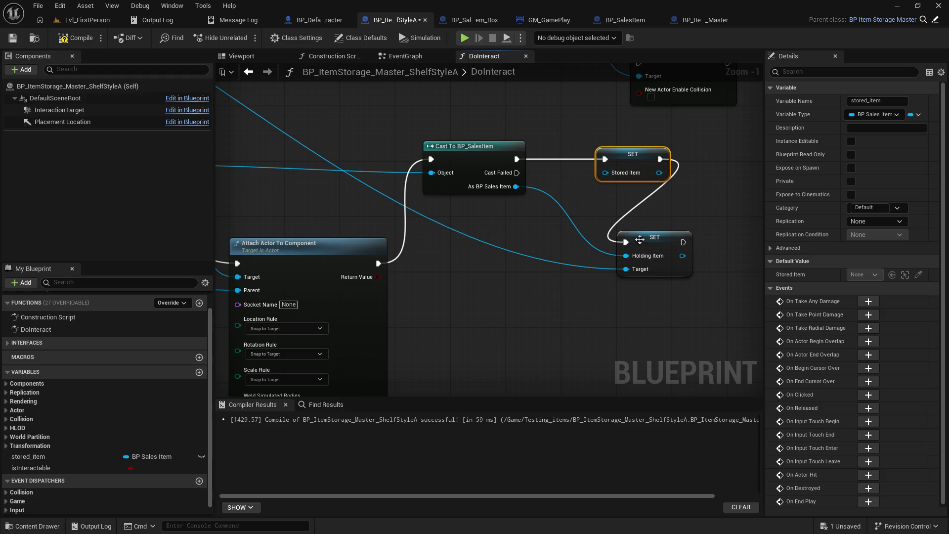
drag(637, 237, 692, 265)
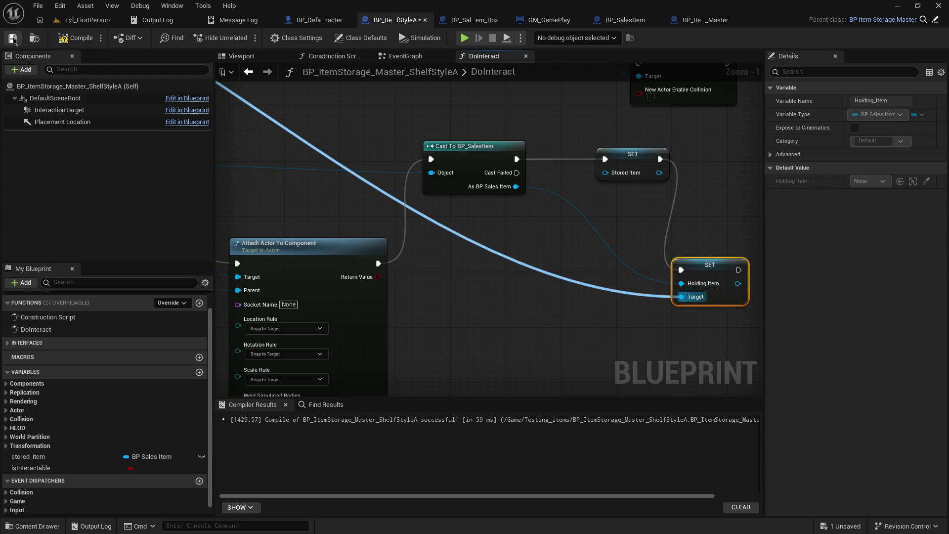
click(75, 38)
click(88, 20)
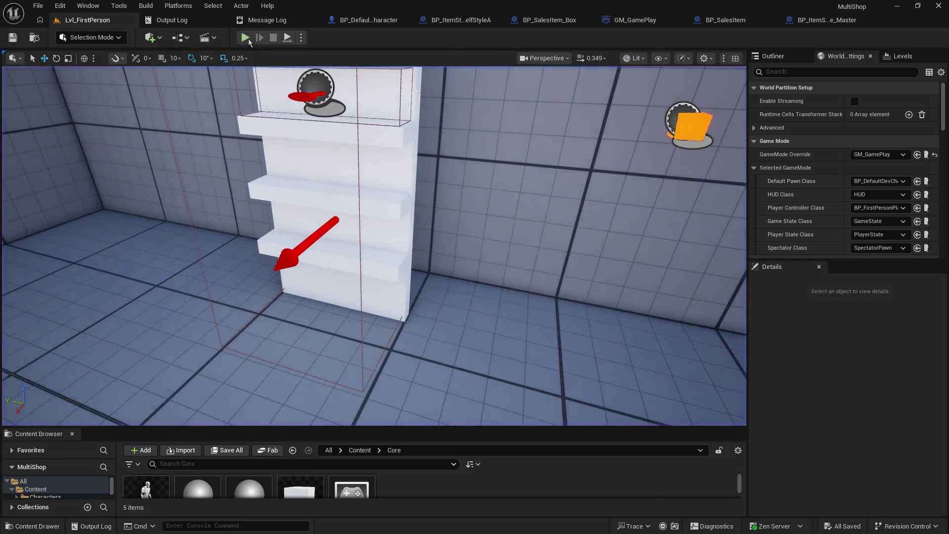
Step: Play the level, pick up the orange box and place it on the shelf, then stop
click(250, 38)
key(w)
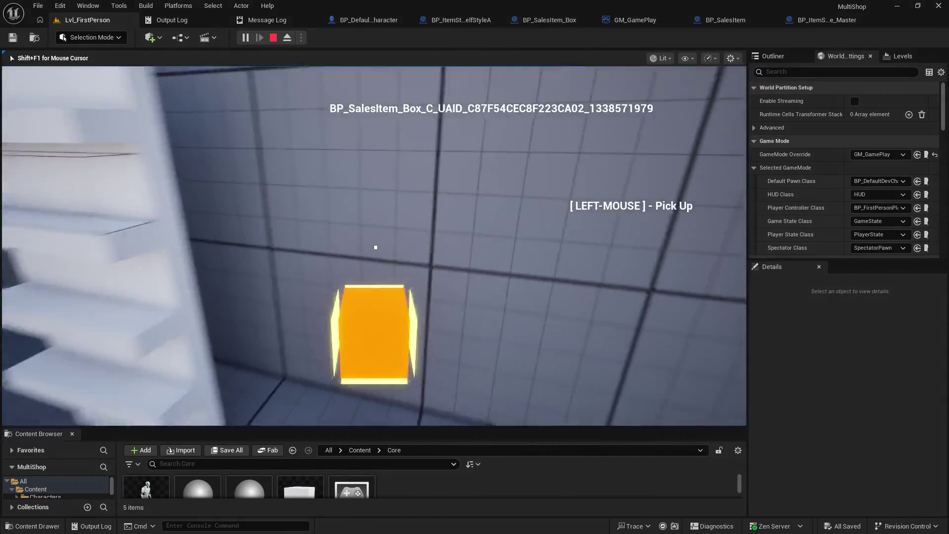
click(376, 247)
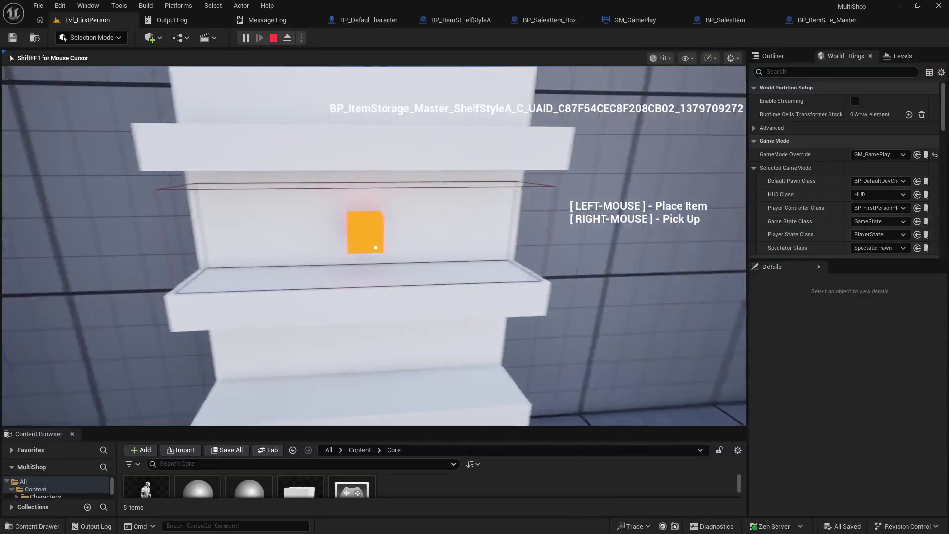
click(376, 248)
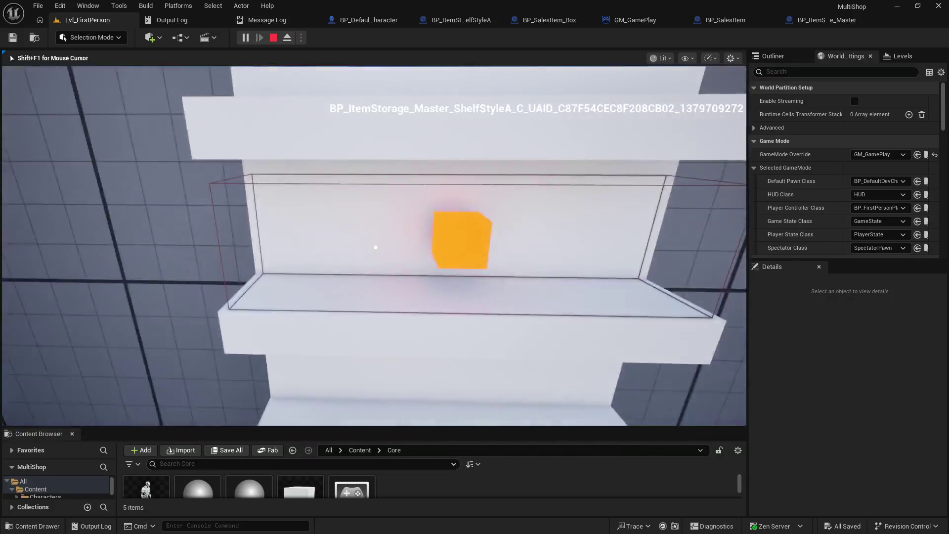
key(shift+F1)
key(Escape)
Step: Set an F9 breakpoint on the DoInteract Is Valid node, then play again and walk to the shelf
click(395, 20)
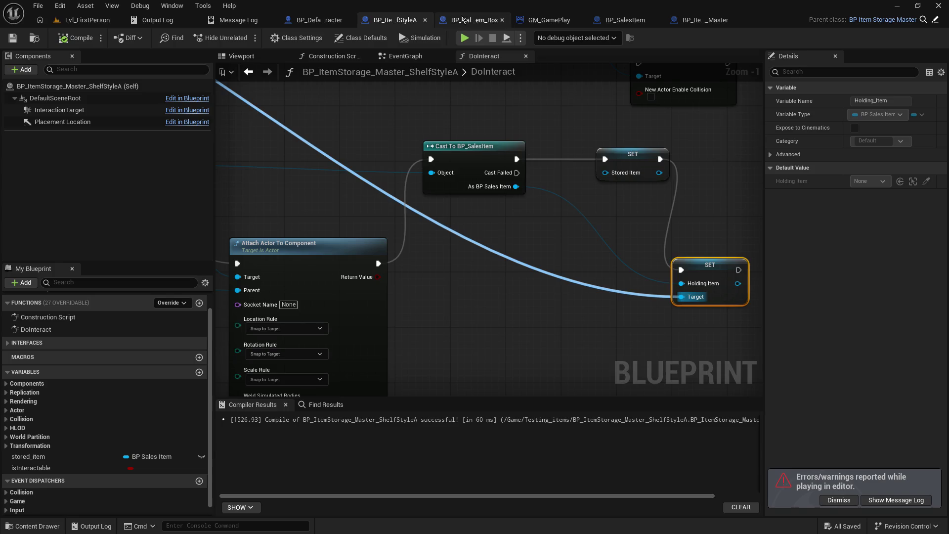
mouse_move(453, 187)
mouse_down()
mouse_move(247, 72)
mouse_move(296, 158)
mouse_move(217, 100)
mouse_up()
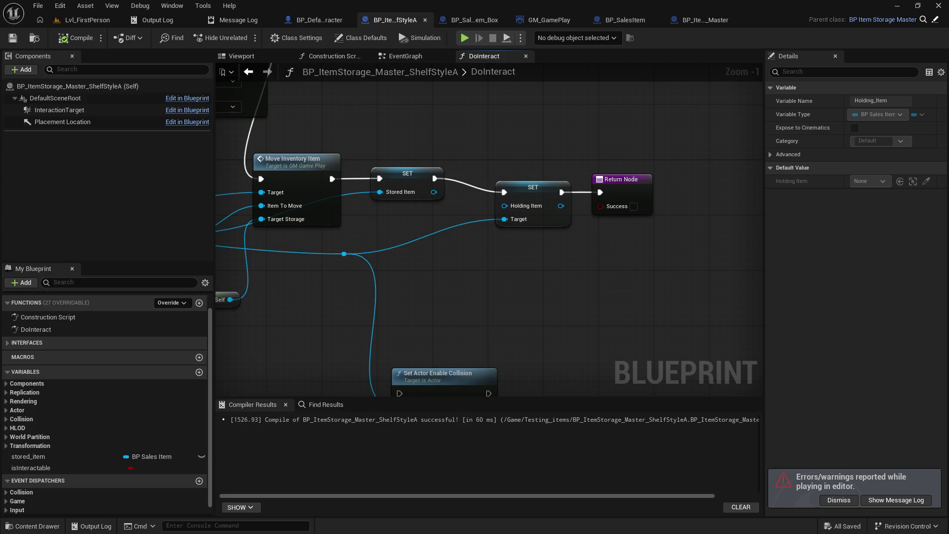
mouse_move(248, 173)
mouse_down()
mouse_move(569, 188)
mouse_move(741, 247)
mouse_move(687, 254)
mouse_move(593, 316)
mouse_move(515, 394)
mouse_up()
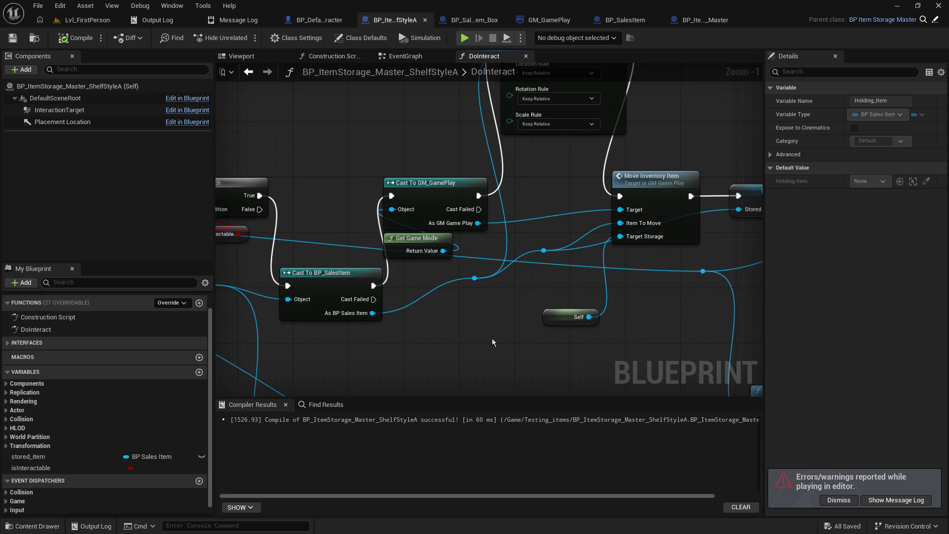
mouse_move(422, 369)
mouse_down()
mouse_move(265, 315)
mouse_move(148, 248)
mouse_move(622, 110)
mouse_move(571, 181)
mouse_up()
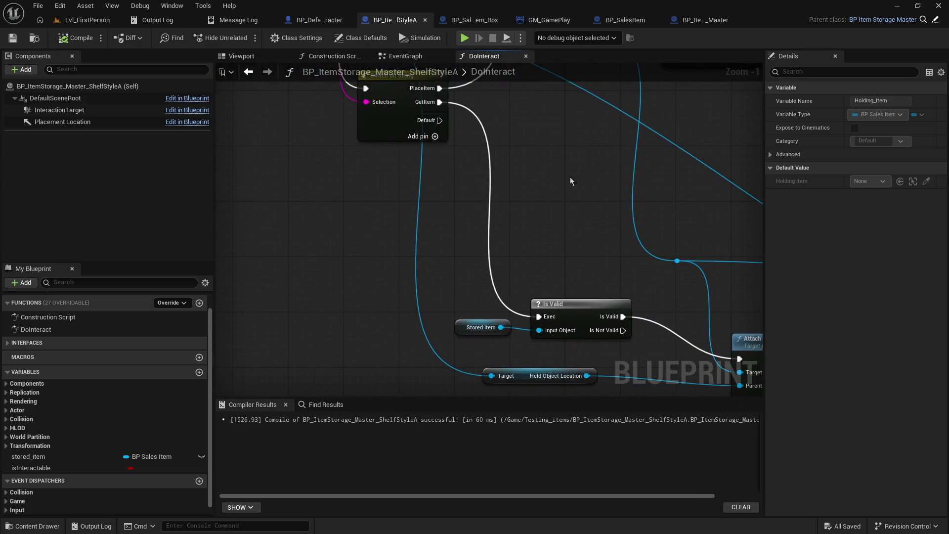
click(547, 305)
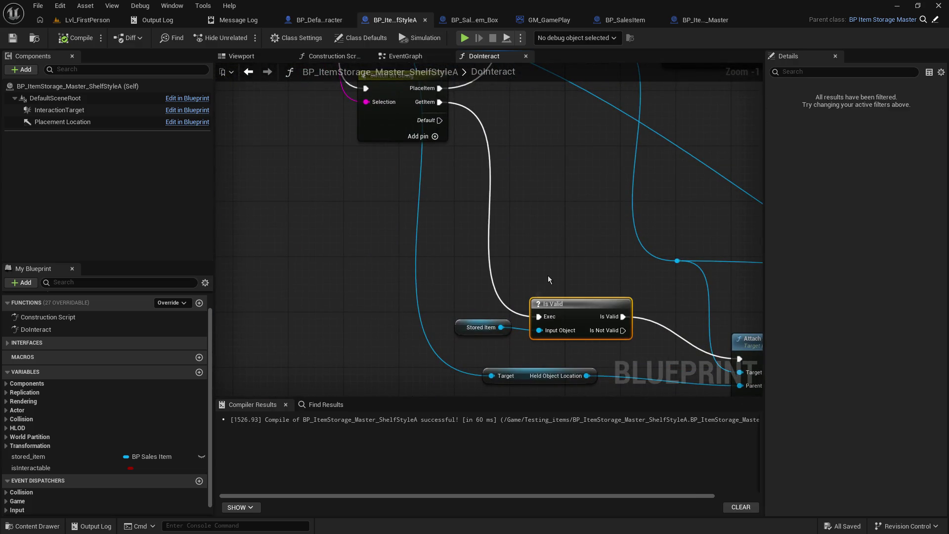
key(F9)
key(alt+p)
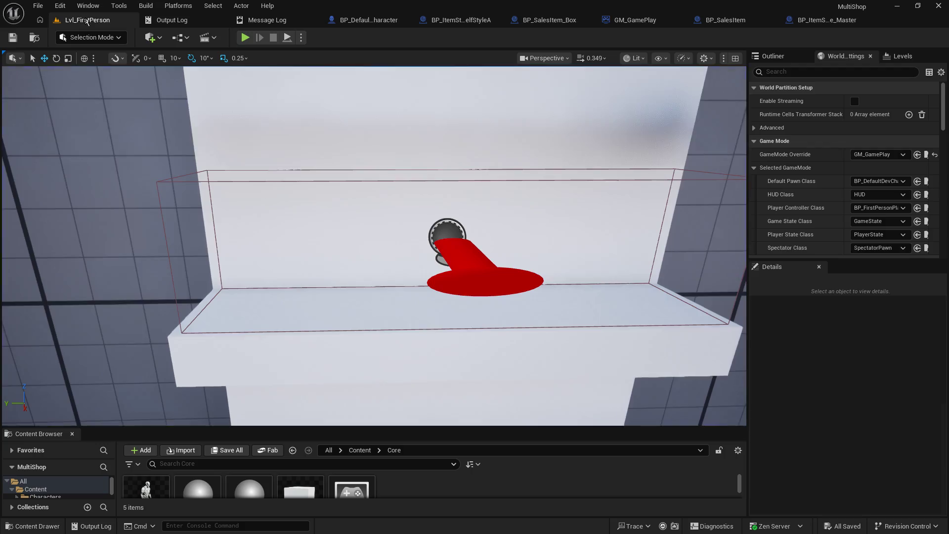
key(w)
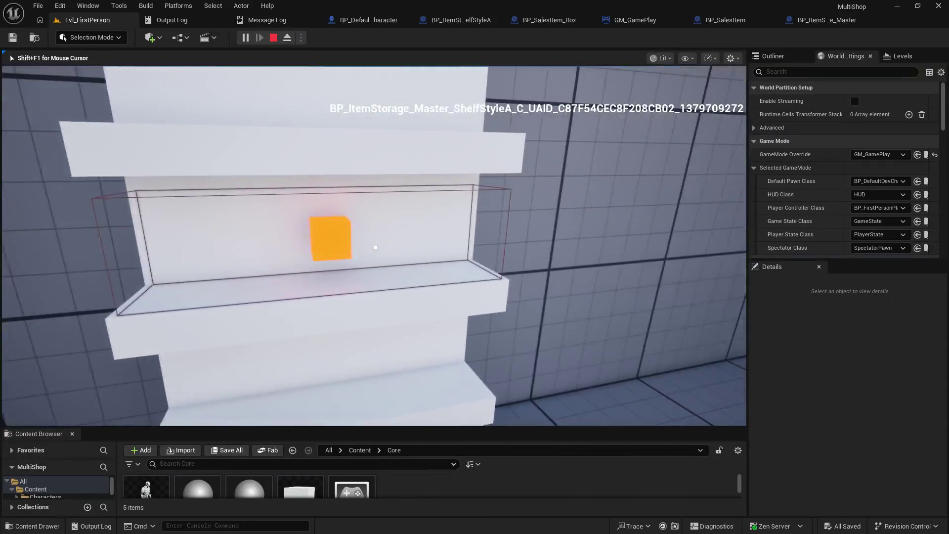
Step: Trigger the Is Valid breakpoint and step through to Cast To BP_SalesItem and the Holding Item setter
click(375, 246)
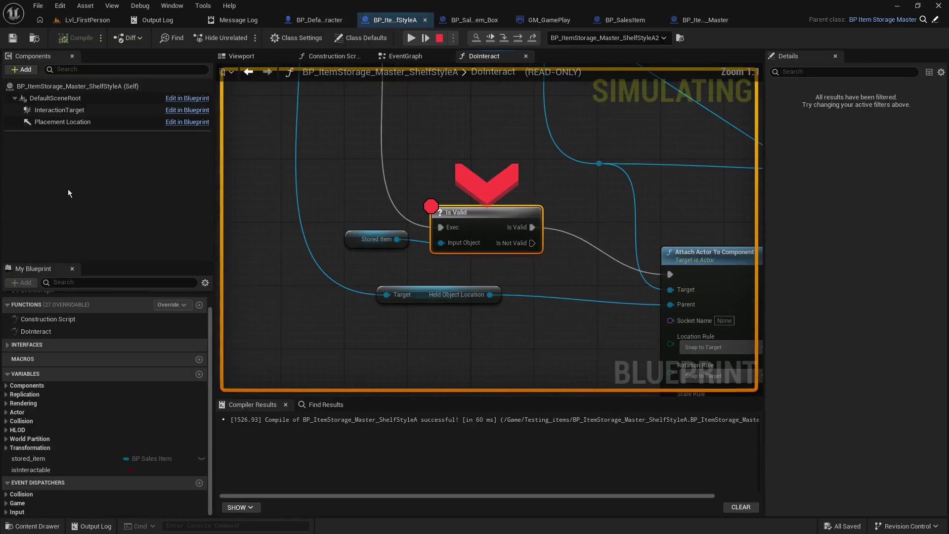
mouse_move(393, 242)
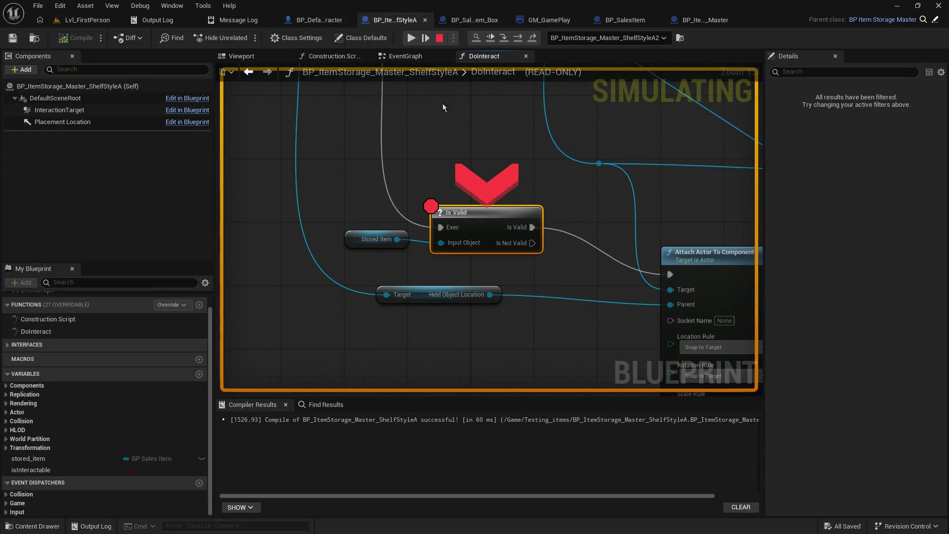
click(505, 39)
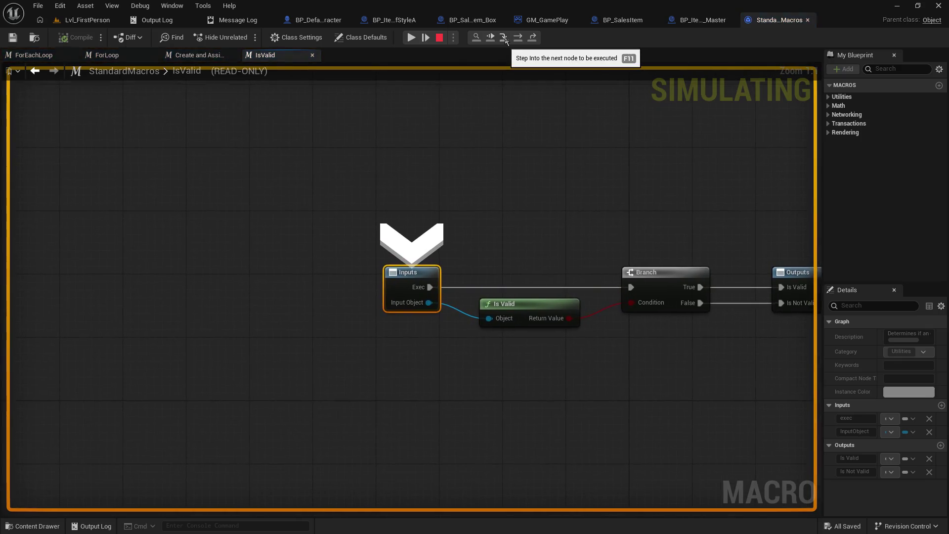
click(532, 39)
mouse_move(340, 177)
mouse_down()
mouse_move(477, 228)
mouse_move(458, 243)
mouse_up()
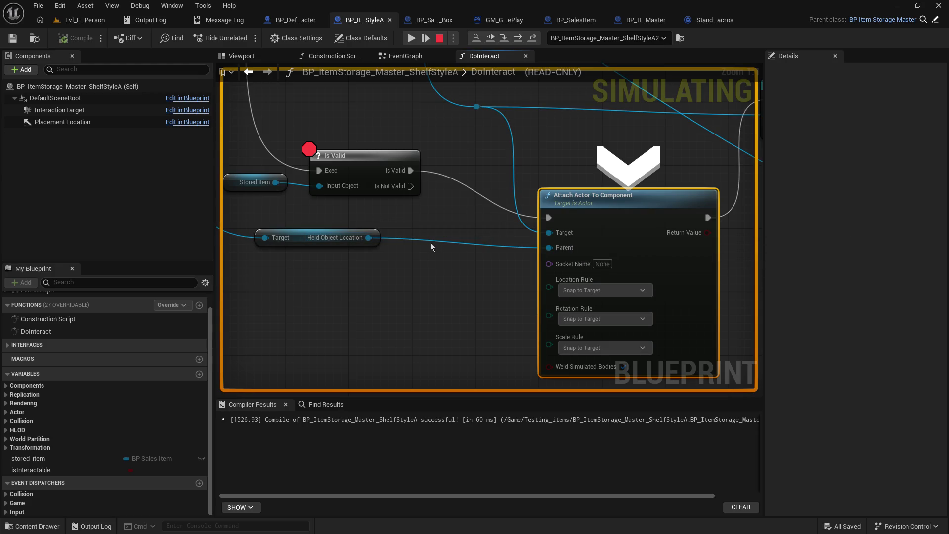
mouse_move(264, 238)
mouse_move(437, 276)
mouse_down()
mouse_move(261, 276)
mouse_move(157, 315)
mouse_up()
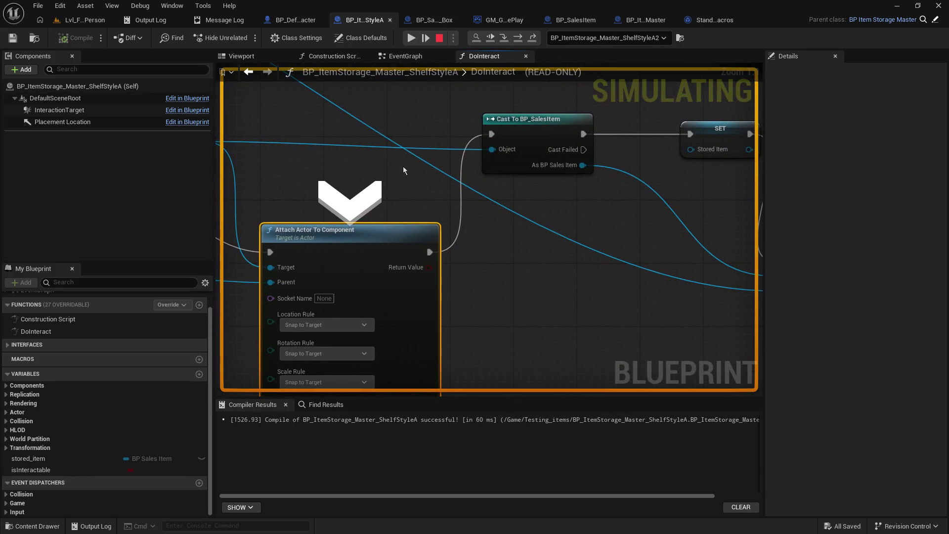
double_click(487, 73)
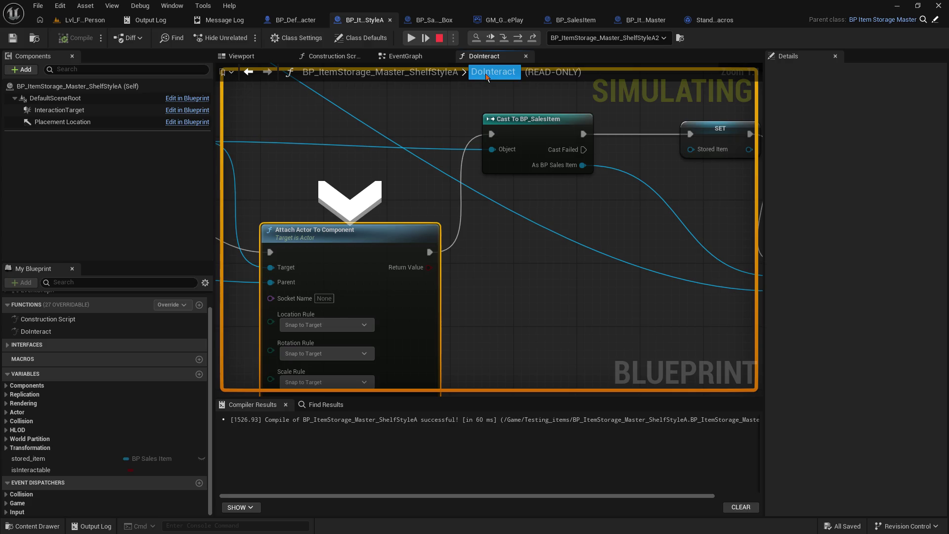
click(505, 39)
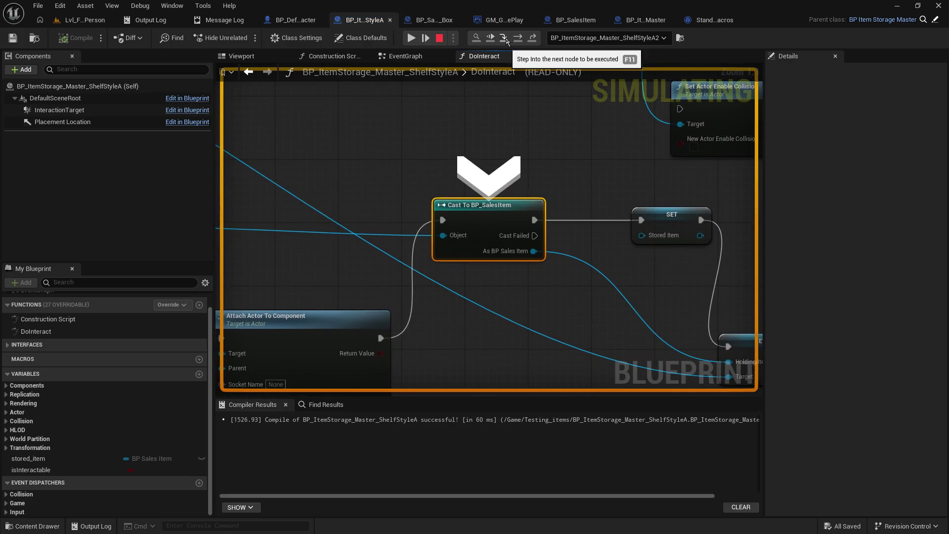
double_click(472, 76)
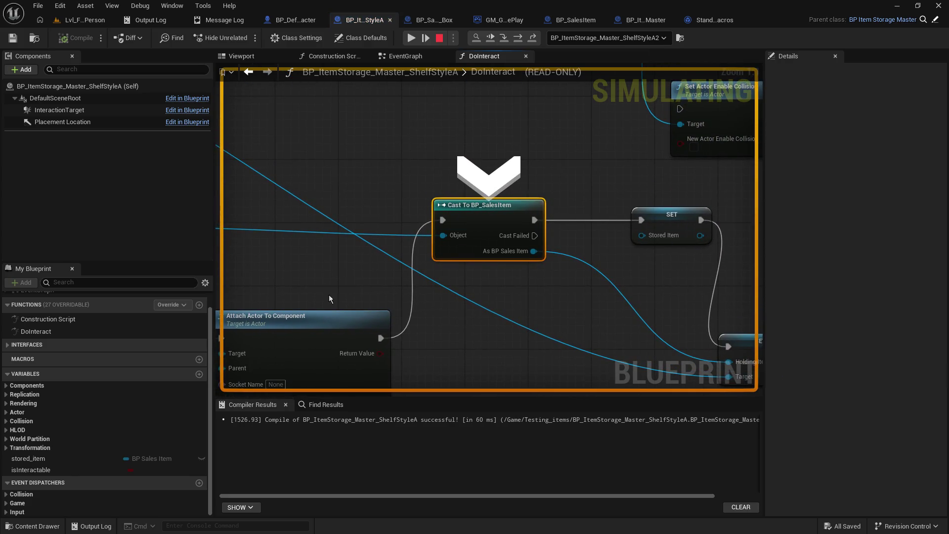
mouse_move(330, 299)
mouse_down()
mouse_move(492, 231)
mouse_move(466, 144)
mouse_move(222, 269)
mouse_up()
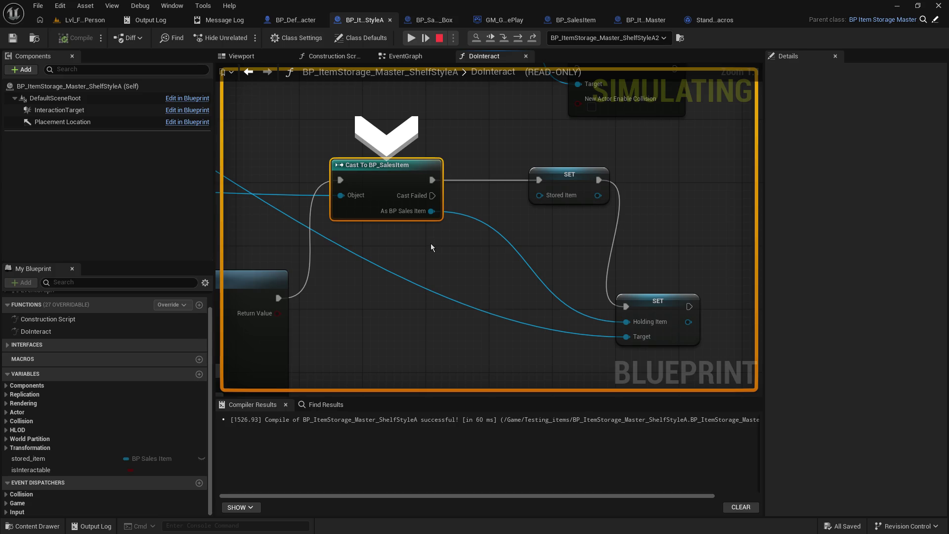
Step: Resume, interact with the shelved cube to reproduce the Target Item error, then open BP_SalesItem_Box
click(403, 40)
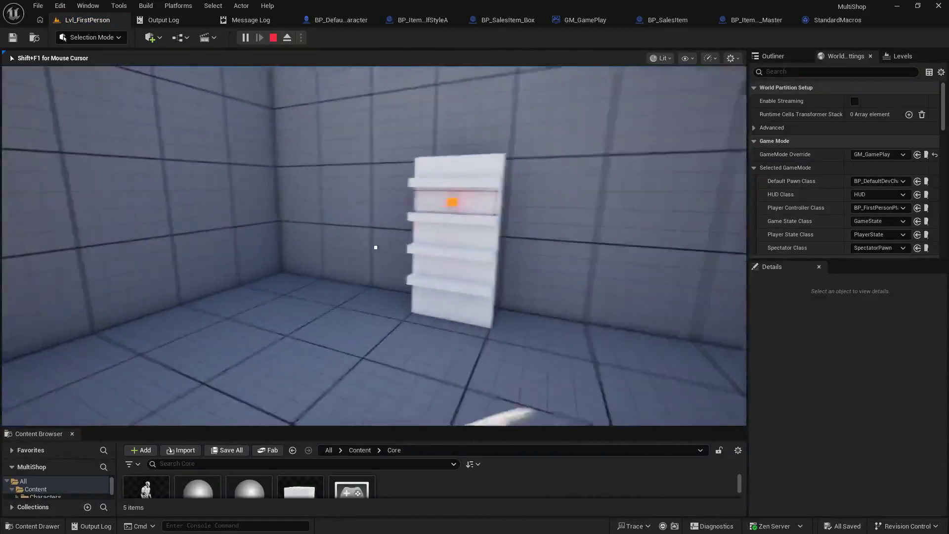
key(w)
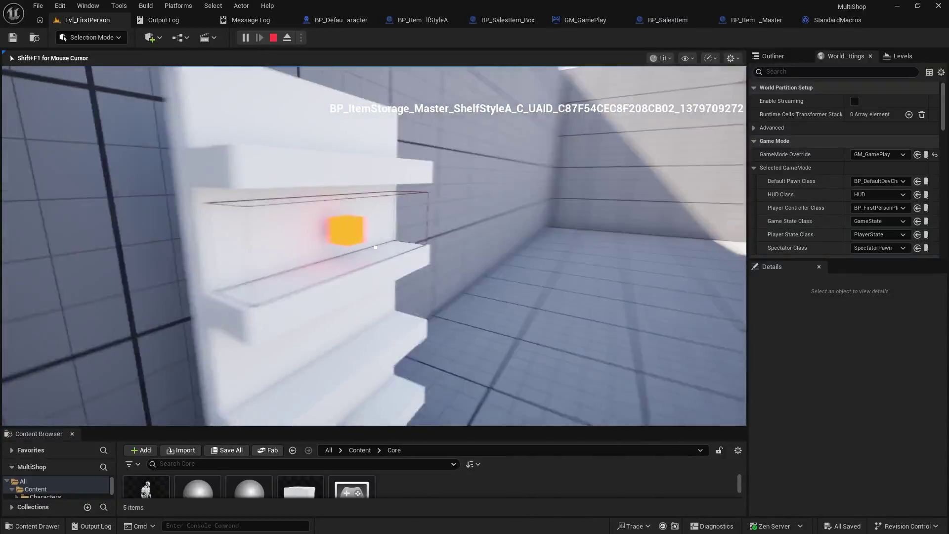
key(w)
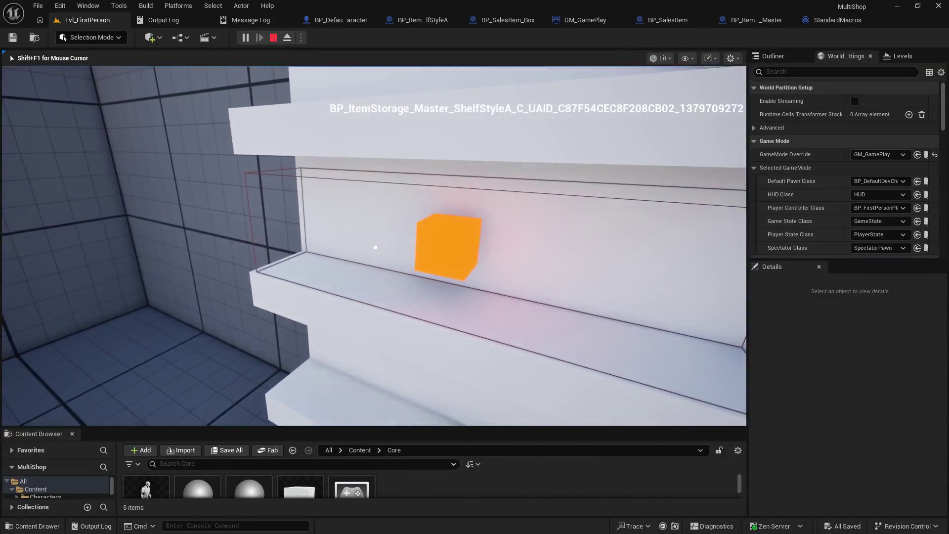
key(e)
key(Escape)
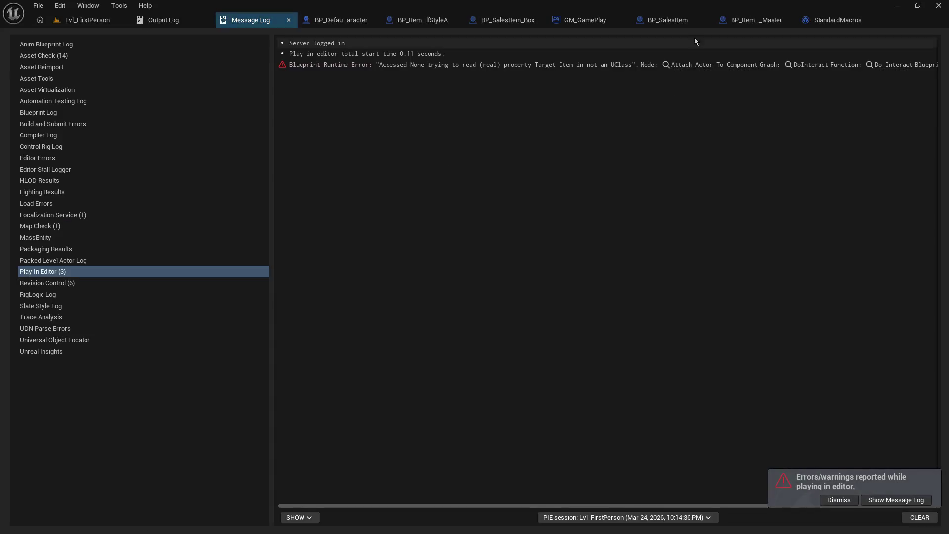
click(508, 21)
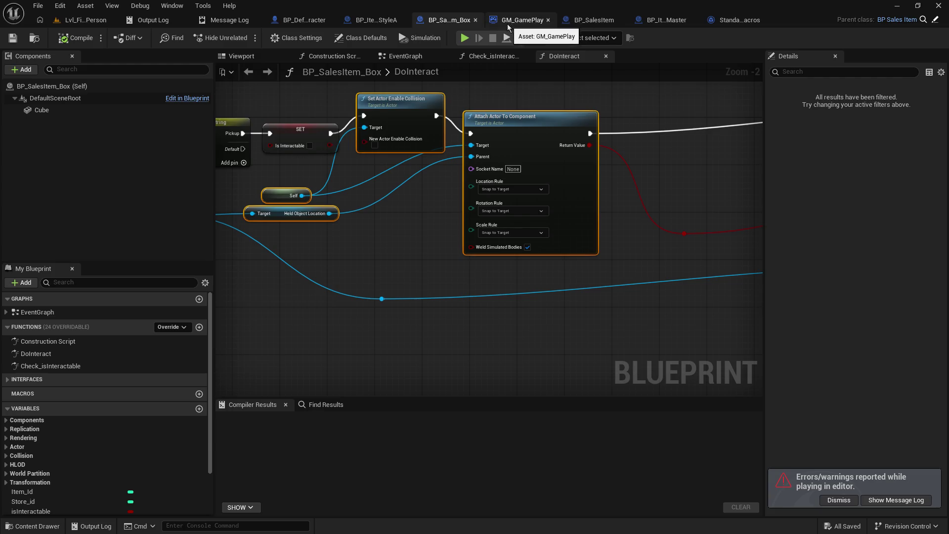
Step: Bring DoInteract, Branch and Switch on String into view and shift the four attach nodes right
mouse_move(397, 120)
mouse_down()
mouse_move(720, 201)
mouse_move(508, 159)
mouse_up()
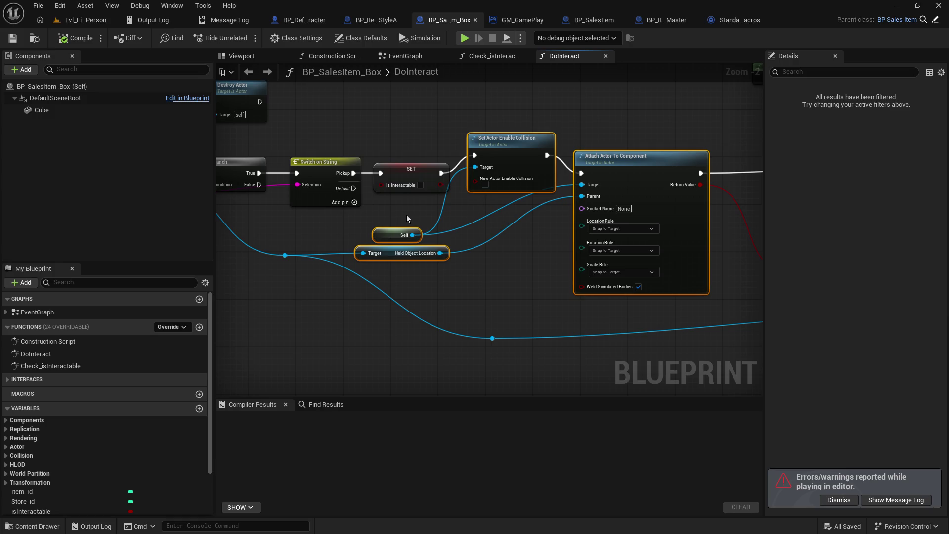
scroll(340, 215, up, 1)
scroll(339, 215, up, 1)
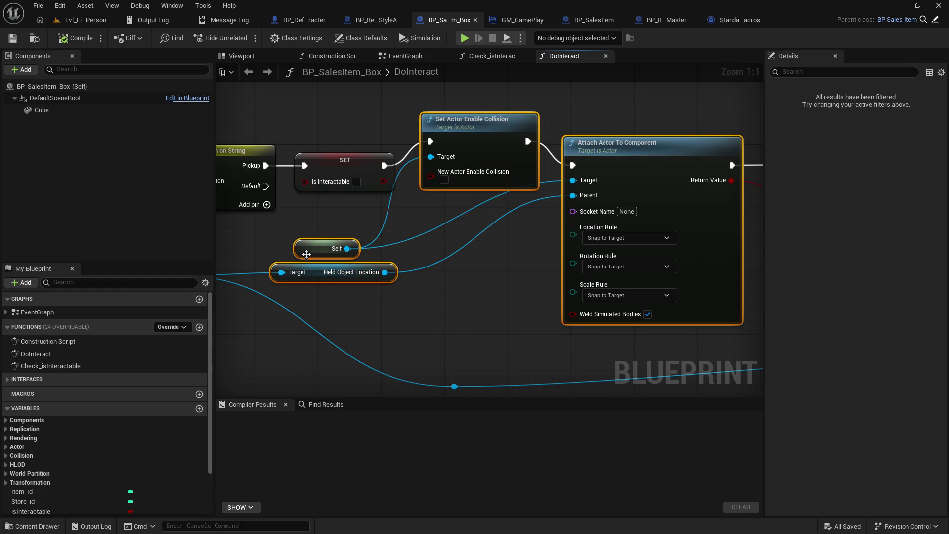
mouse_move(306, 253)
mouse_down()
mouse_move(307, 229)
mouse_move(320, 278)
mouse_up()
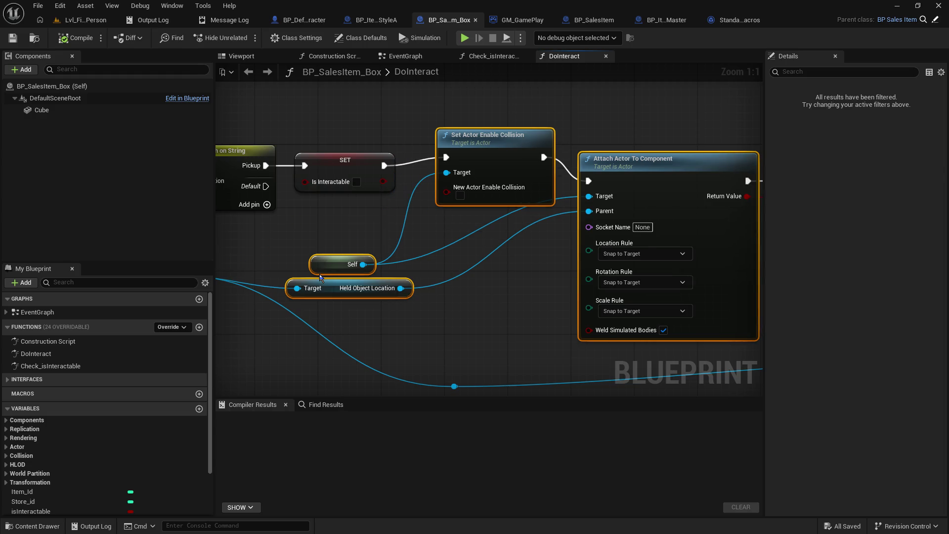
click(312, 247)
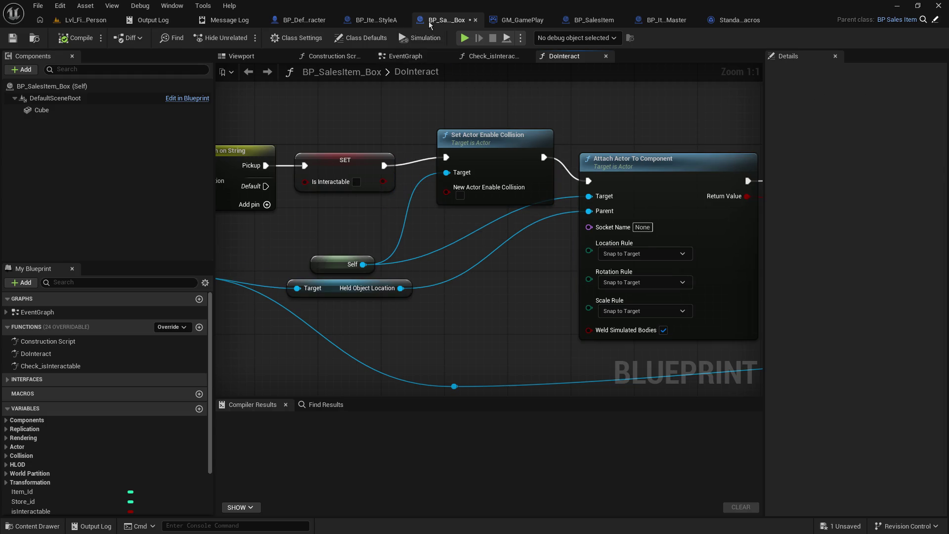
Step: In the shelf's DoInteract, wire a Self node into Attach Actor To Component's Target
click(376, 20)
drag(346, 160, 729, 129)
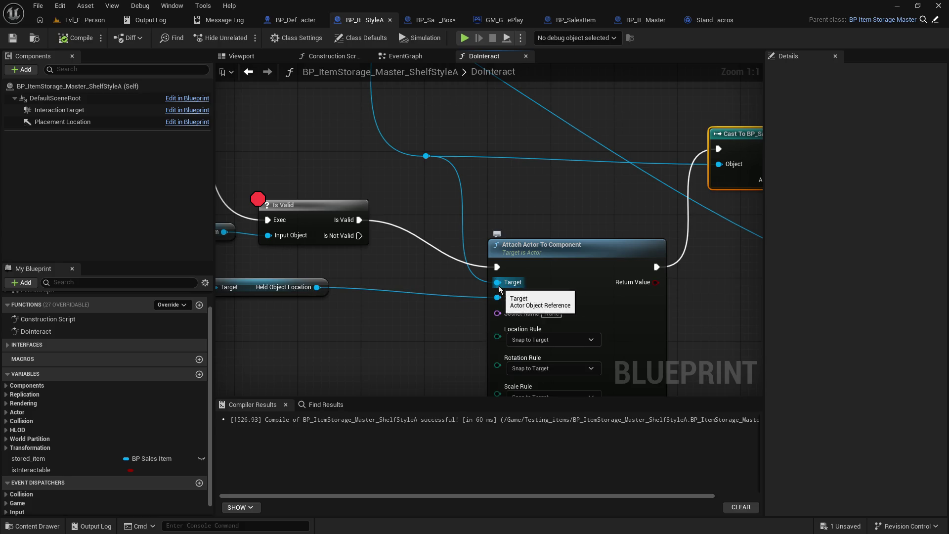
drag(497, 283, 431, 283)
text(self)
key(Return)
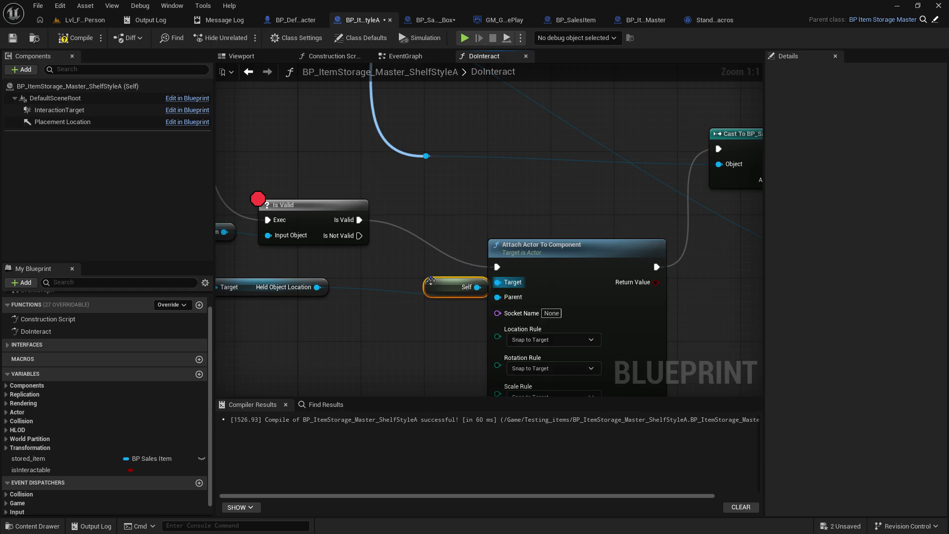
drag(431, 280, 375, 257)
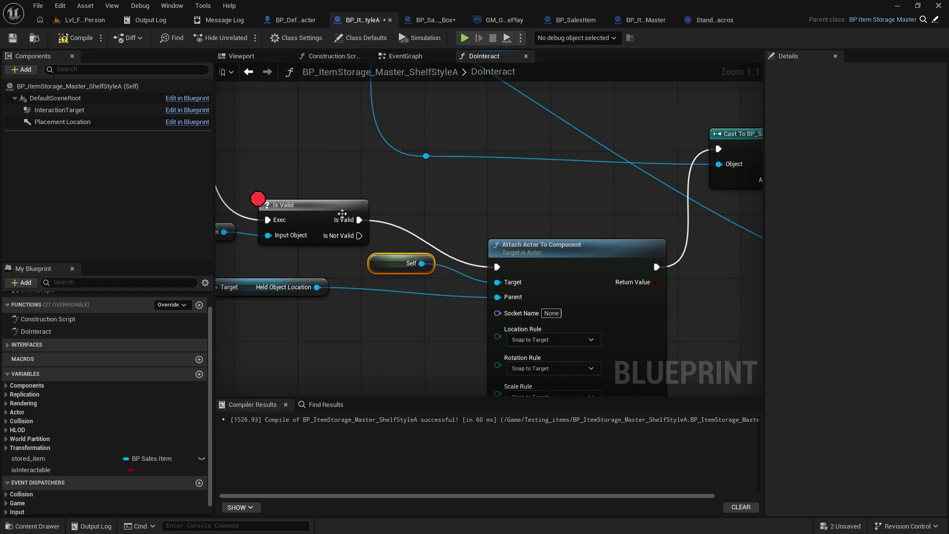
Step: Remove the Is Valid breakpoint, compile the shelf blueprint and start a play test
click(292, 202)
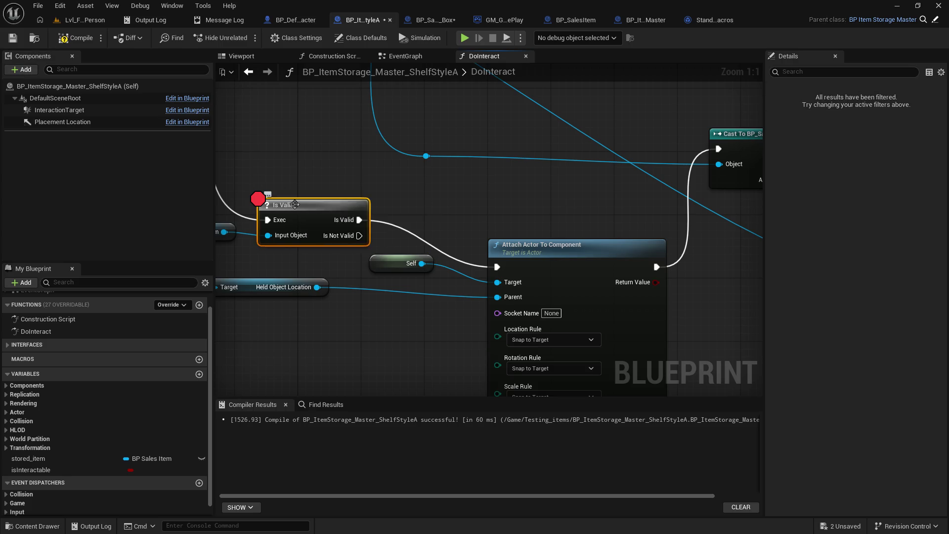
key(F9)
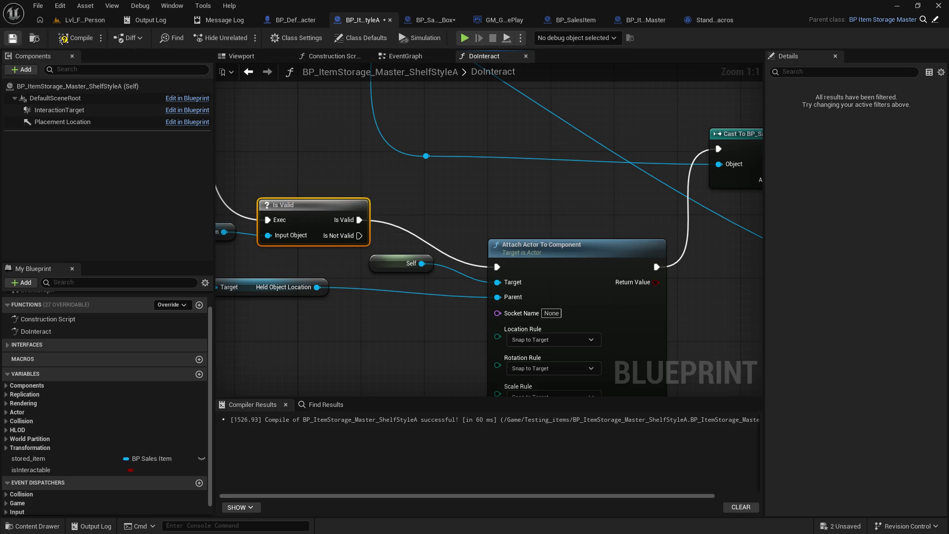
click(63, 40)
key(alt+p)
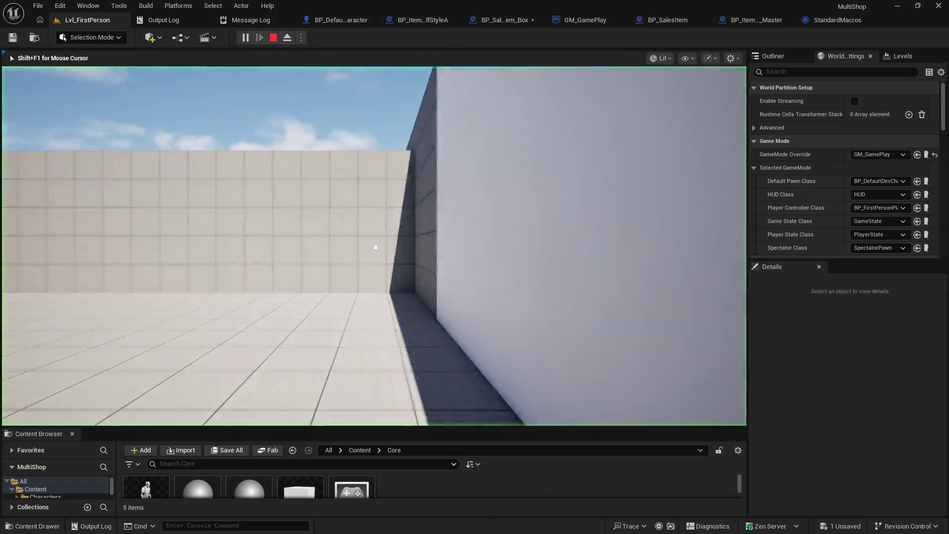
Step: Walk up and pick up the orange box, stop playing, and switch to BP_SalesItem_Box
key(w)
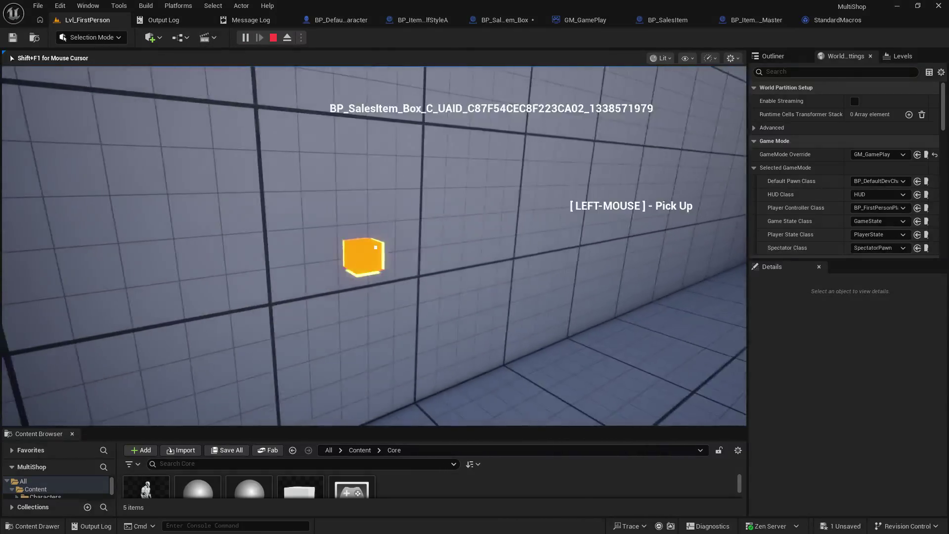
click(376, 247)
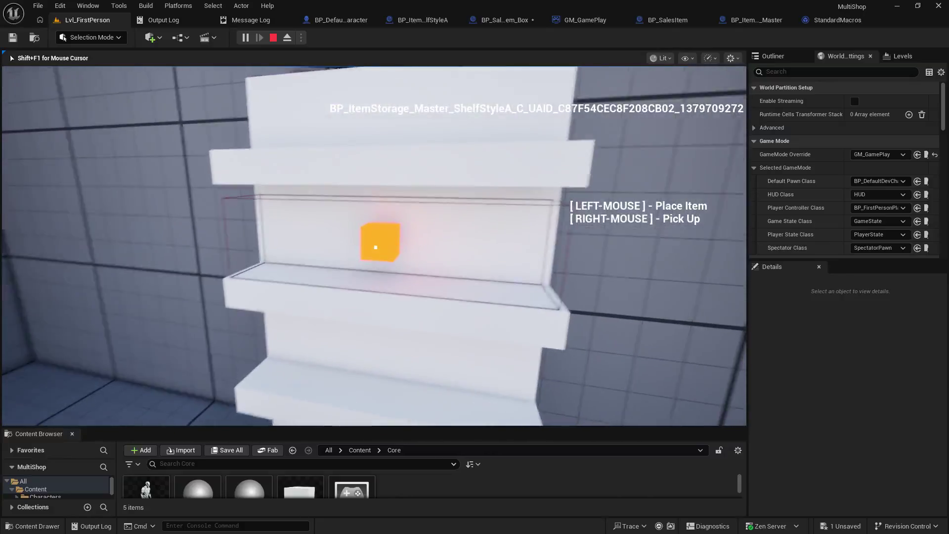
key(Escape)
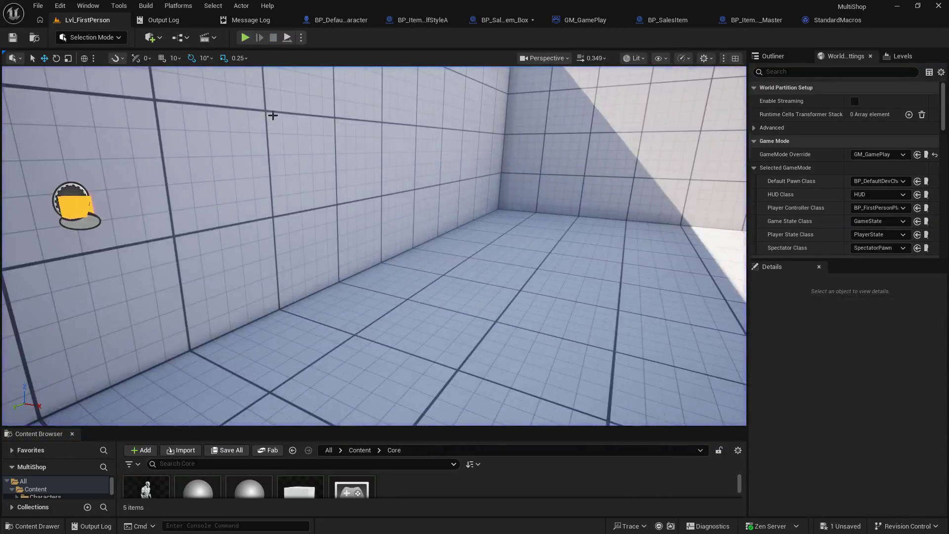
click(499, 20)
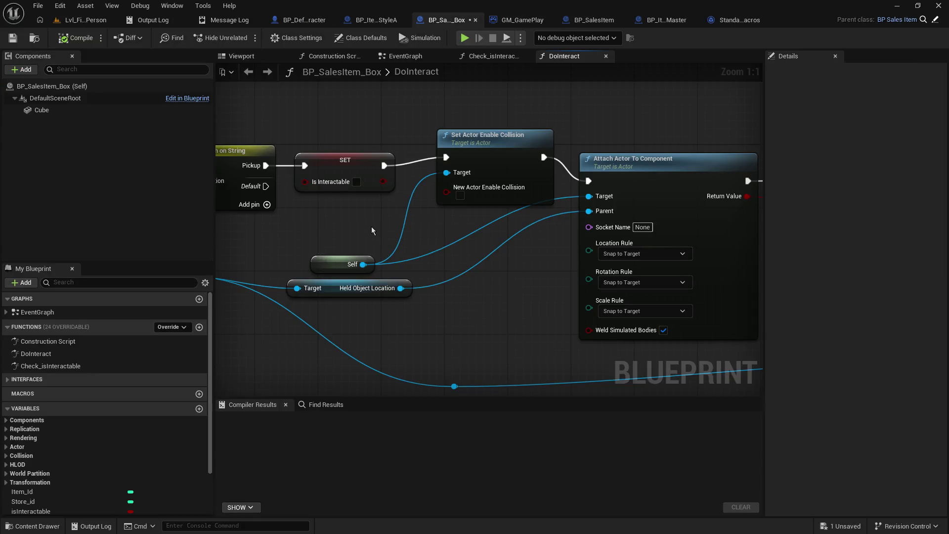
Step: Undo the added node, try unlinking and moving Self, then undo to restore the link
key(ctrl+z)
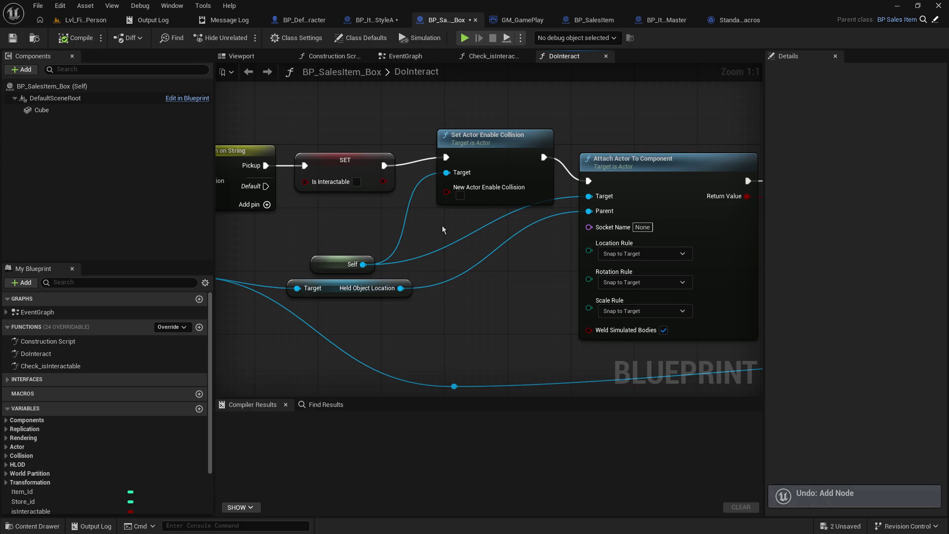
alt+click(422, 257)
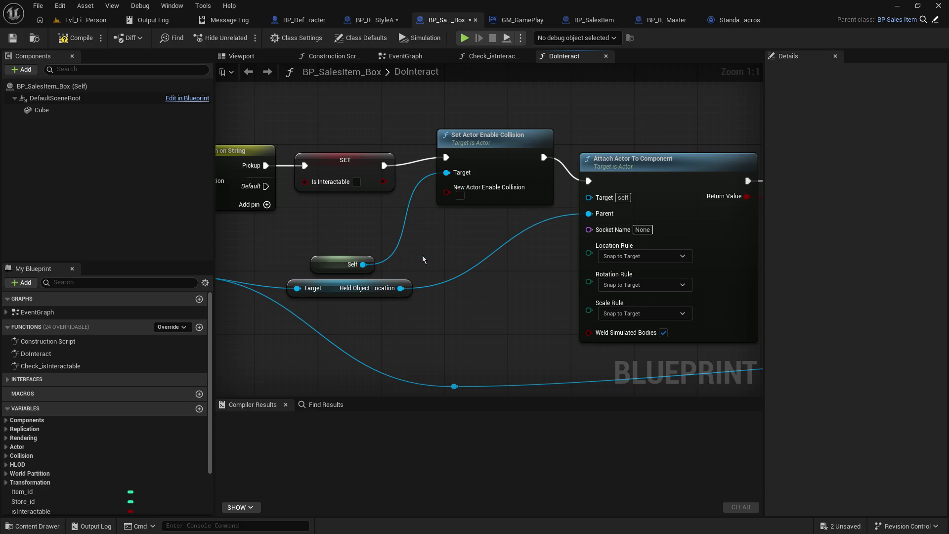
drag(314, 259, 330, 220)
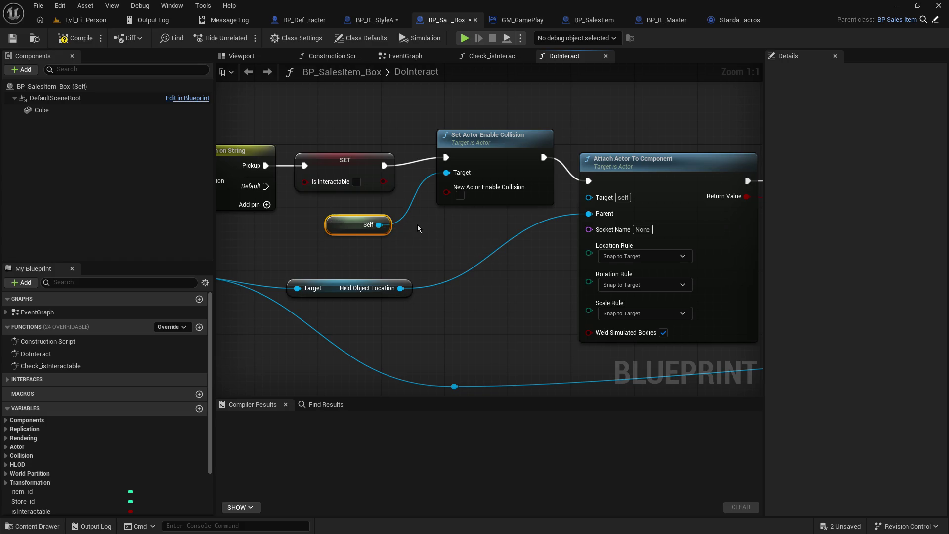
drag(418, 224, 341, 269)
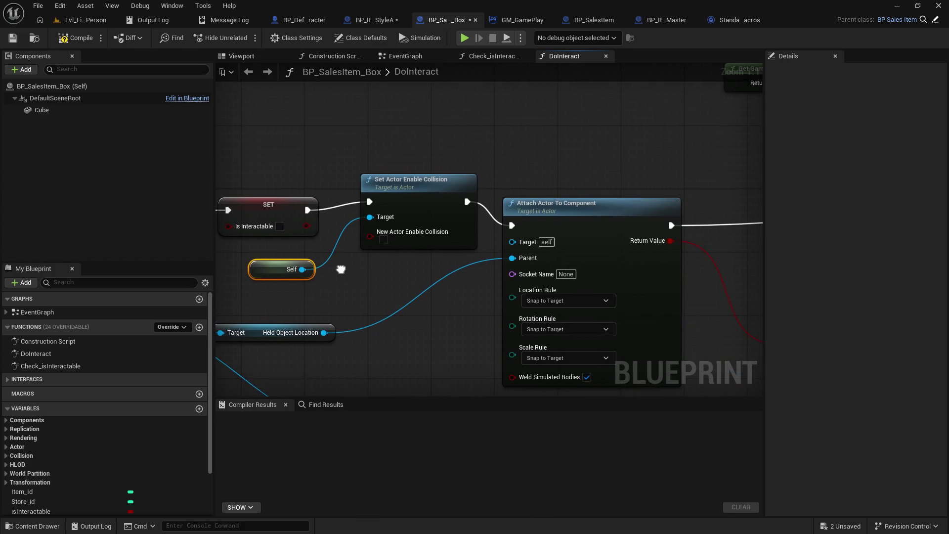
scroll(426, 330, down, 4)
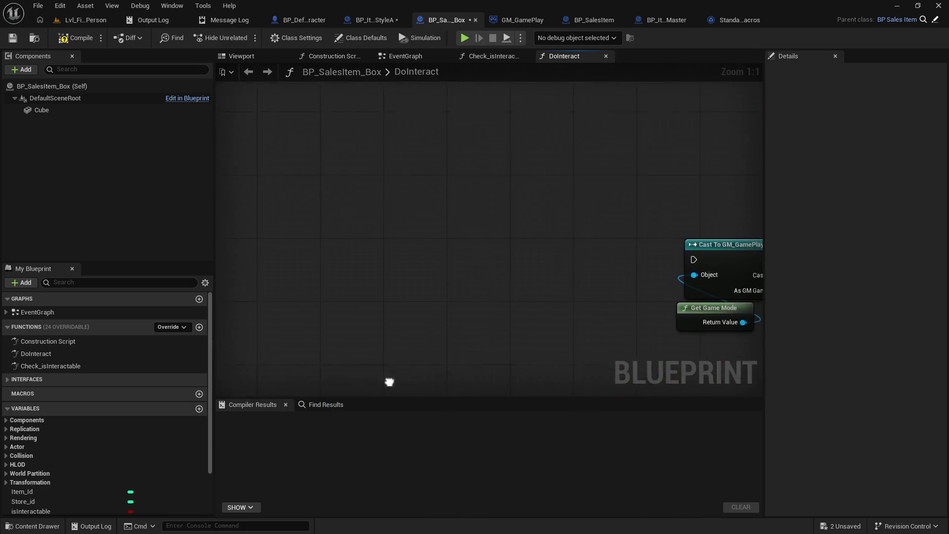
mouse_move(570, 294)
mouse_down()
mouse_move(610, 293)
mouse_move(368, 258)
mouse_up()
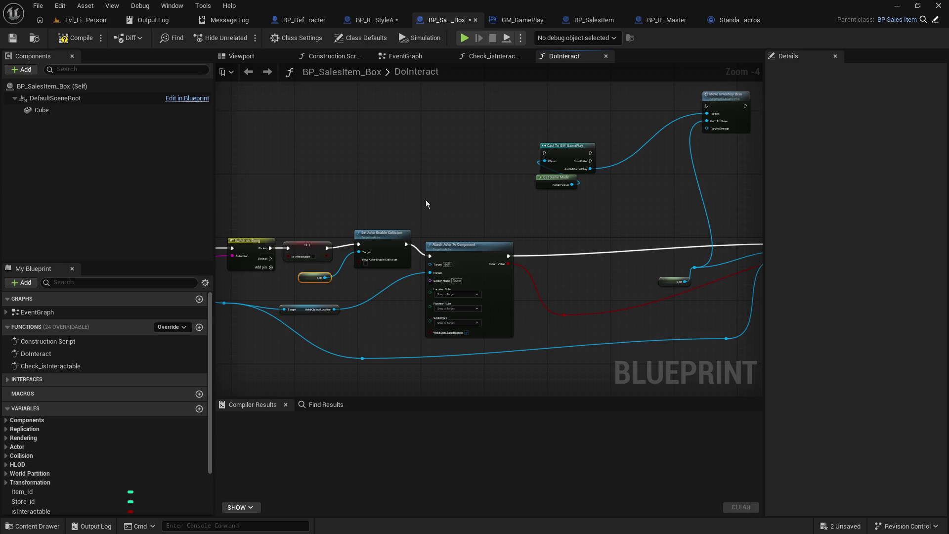
key(ctrl+z)
key(ctrl+z)
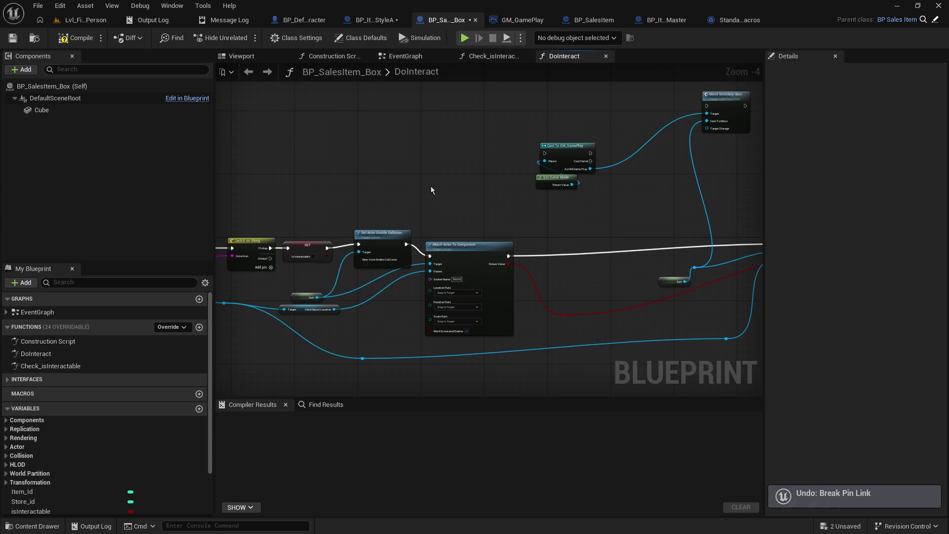
Step: Replace Self on the shelf's Attach Actor Target with a stored_item getter, then return to the level
click(375, 20)
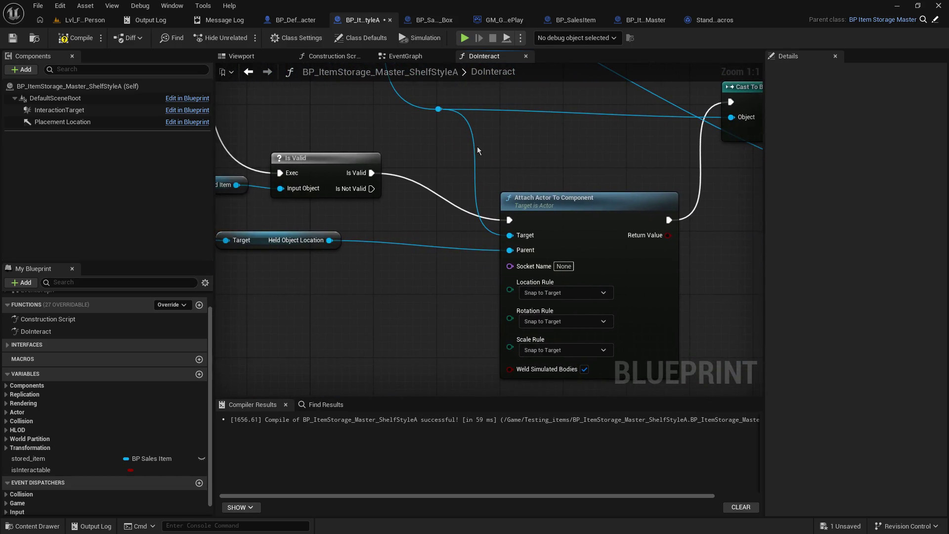
alt+click(477, 149)
click(58, 455)
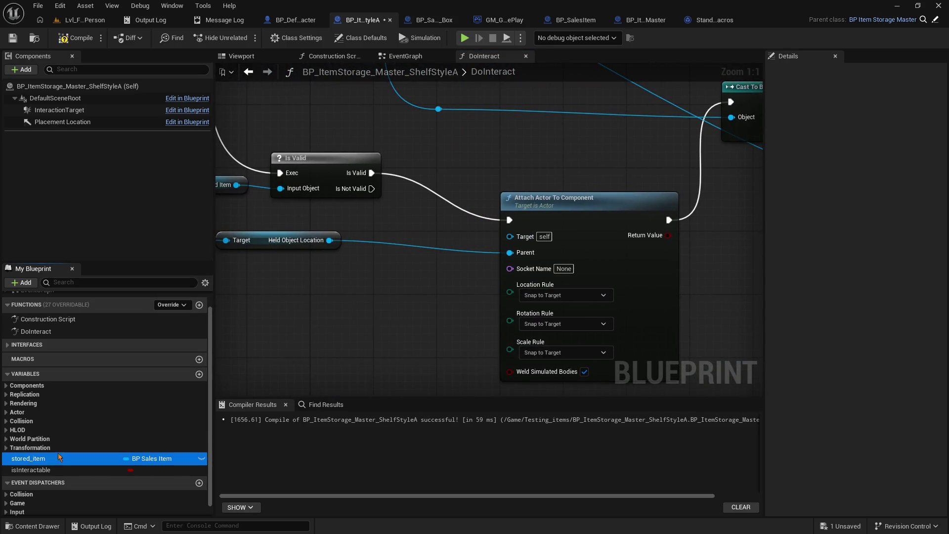
mouse_move(58, 456)
mouse_down()
mouse_move(410, 220)
mouse_move(511, 238)
mouse_up()
click(458, 239)
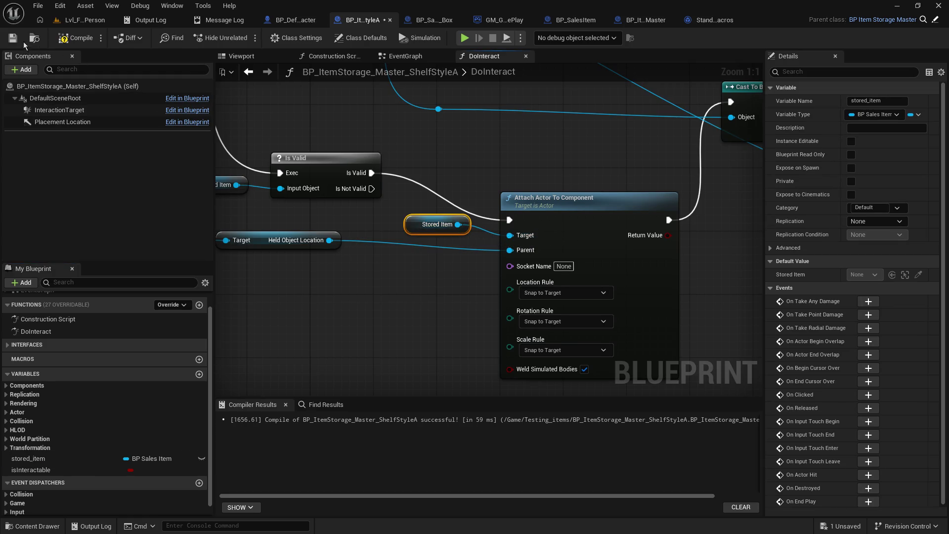
click(78, 23)
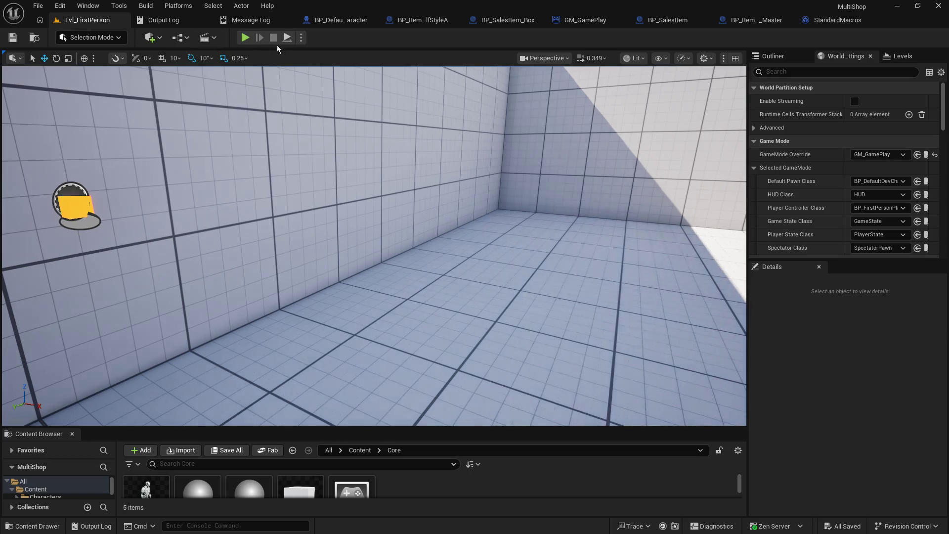
Step: Play the level, pick up the orange cube, place it on the shelf, take it back, then stop
click(253, 38)
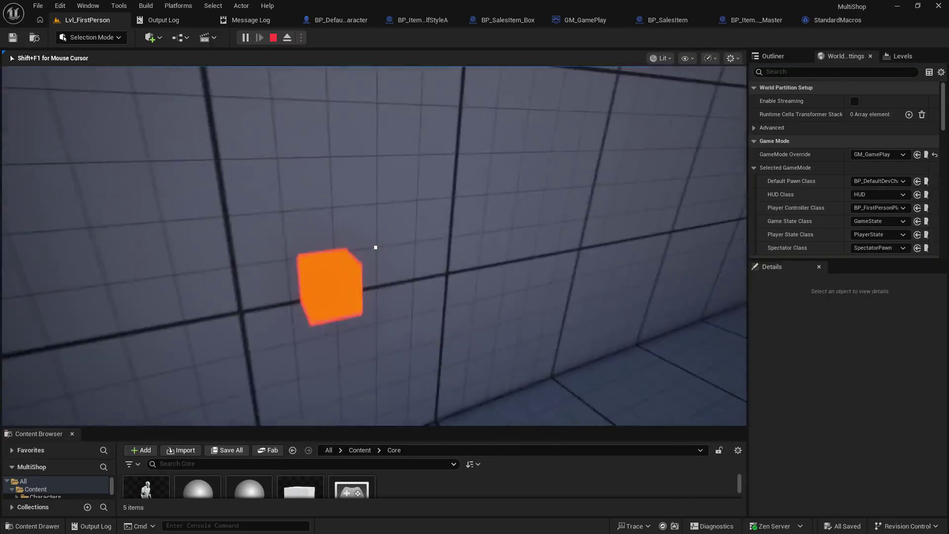
click(376, 247)
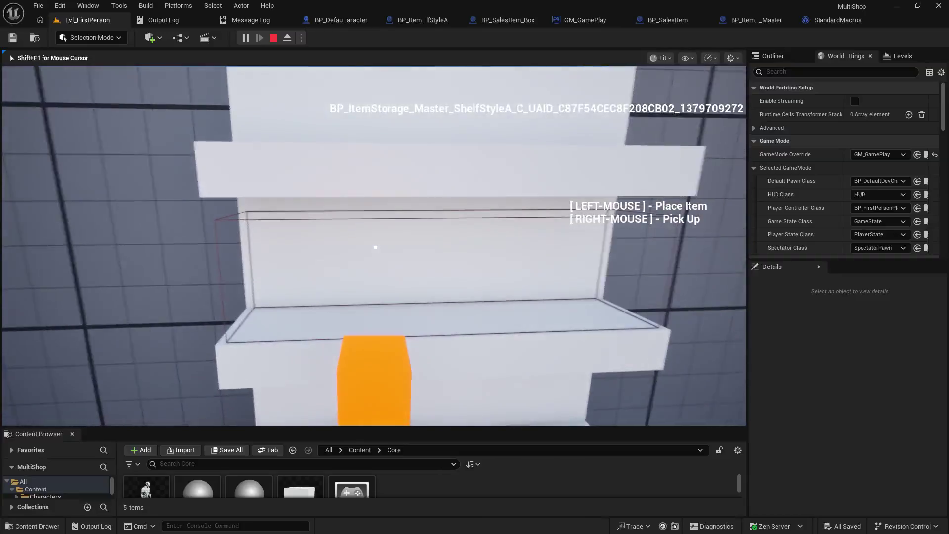
click(376, 247)
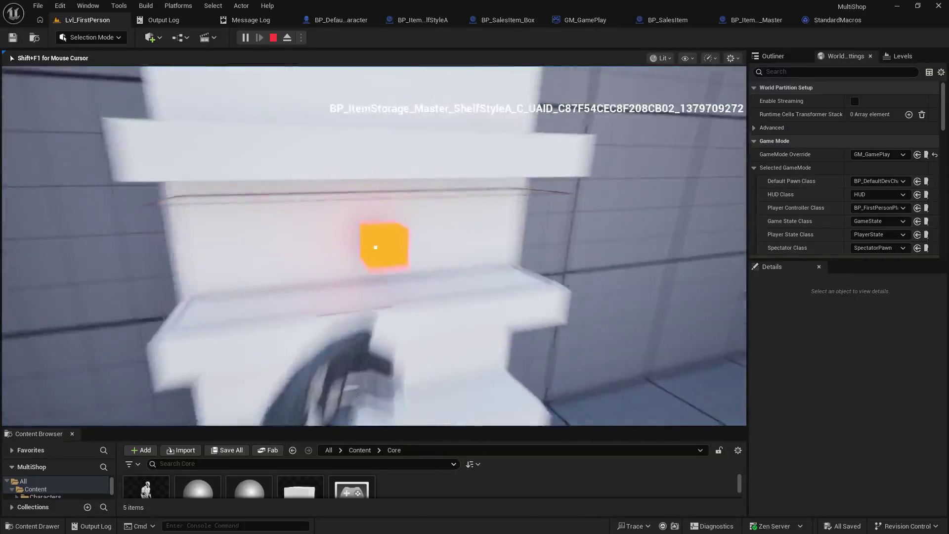
right_click(376, 248)
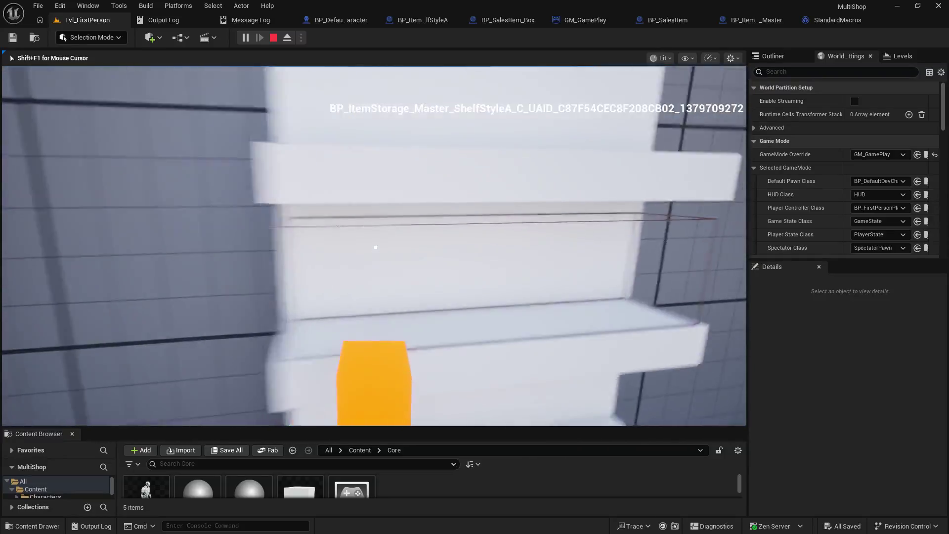
key(s)
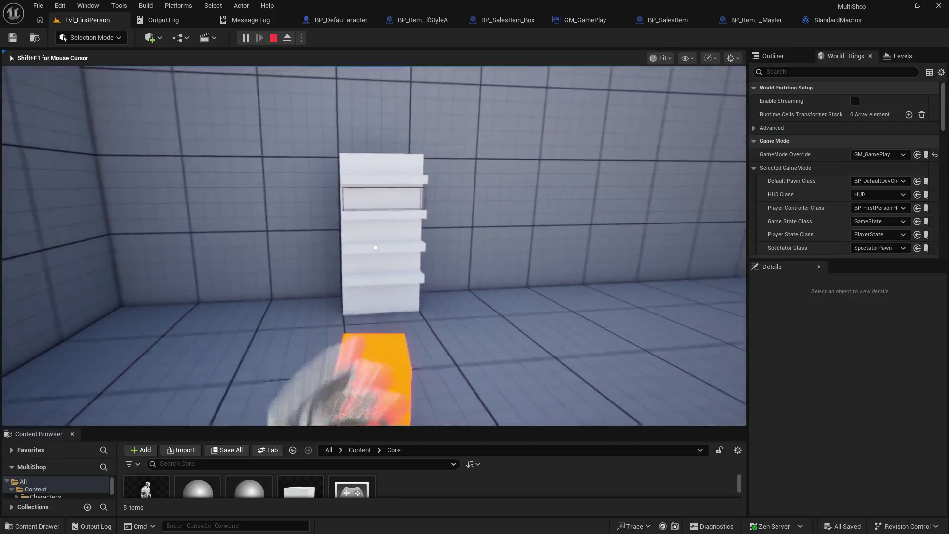
key(w)
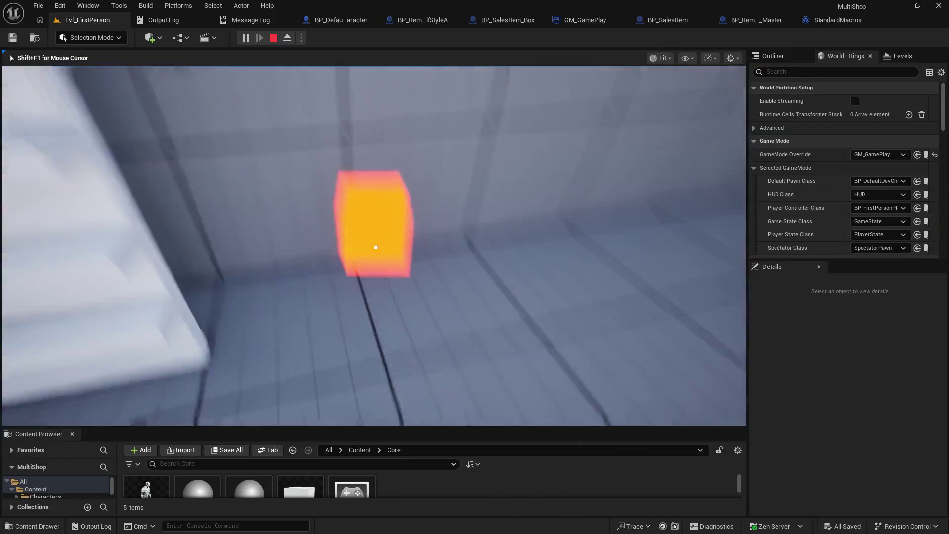
key(Escape)
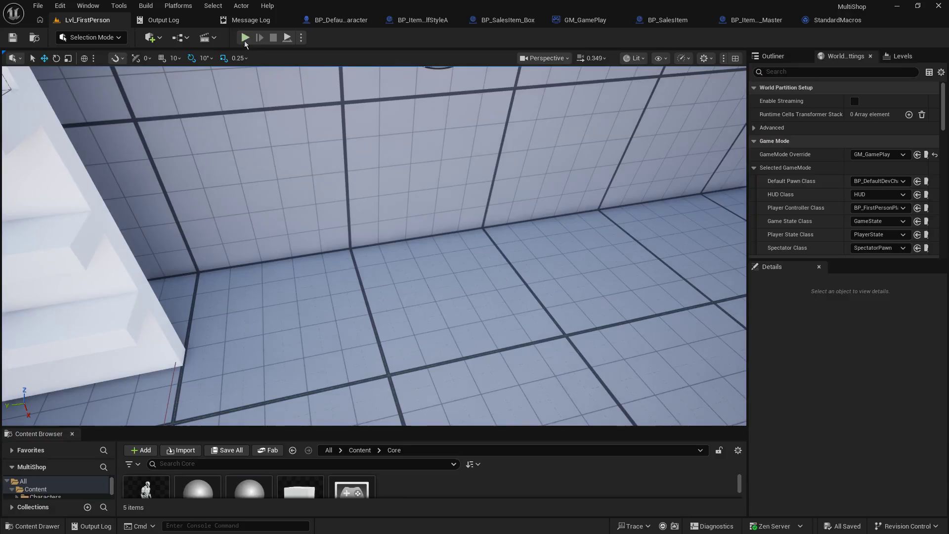
Step: Replay: pick up the box, store it in the shelf slot, retrieve it, and stop
click(245, 39)
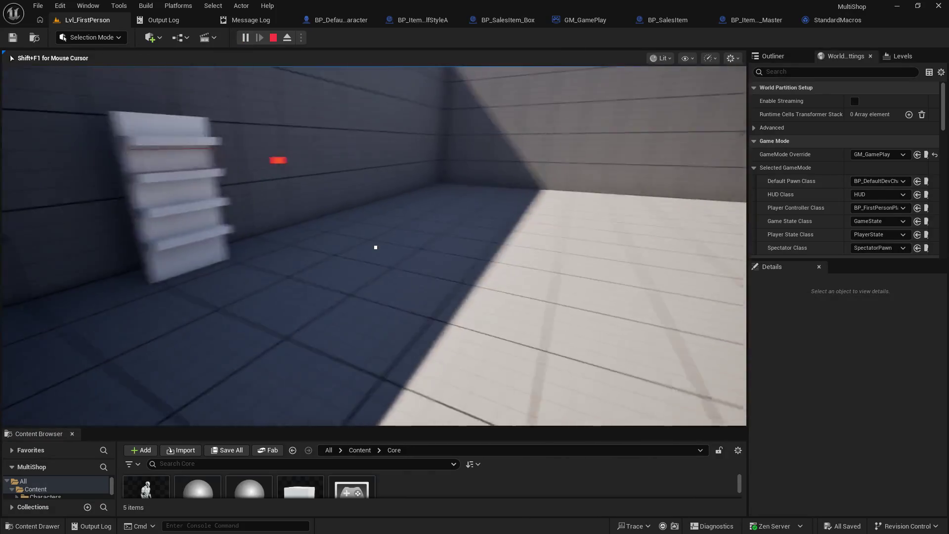
key(w)
click(376, 248)
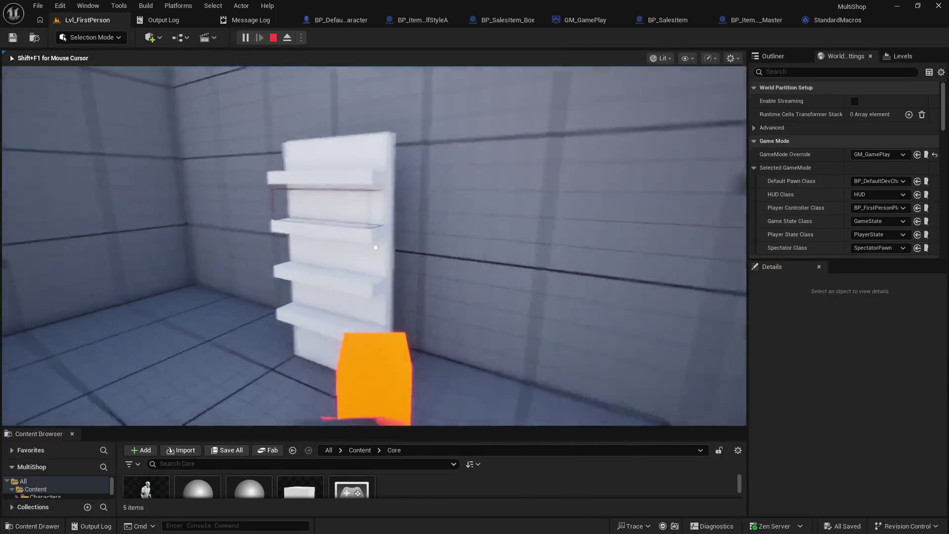
key(w)
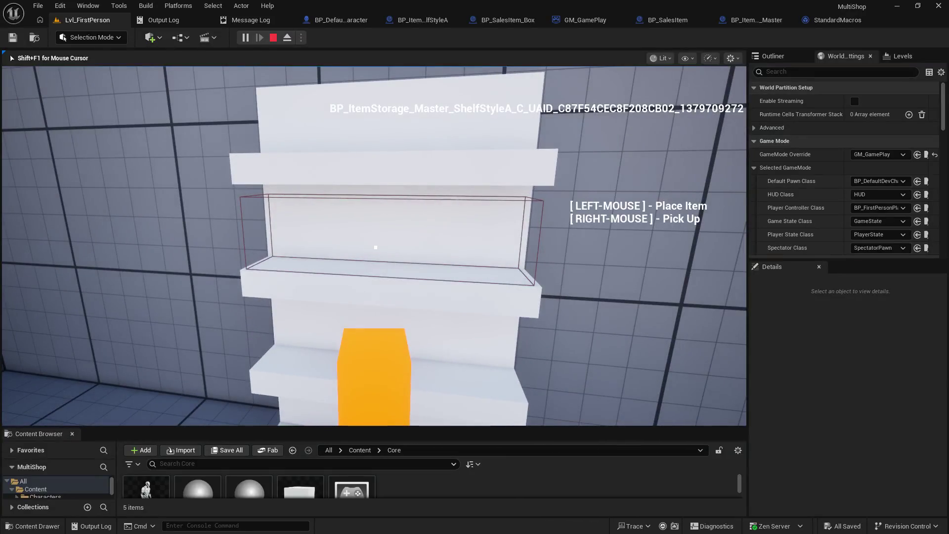
click(376, 248)
key(s)
key(w)
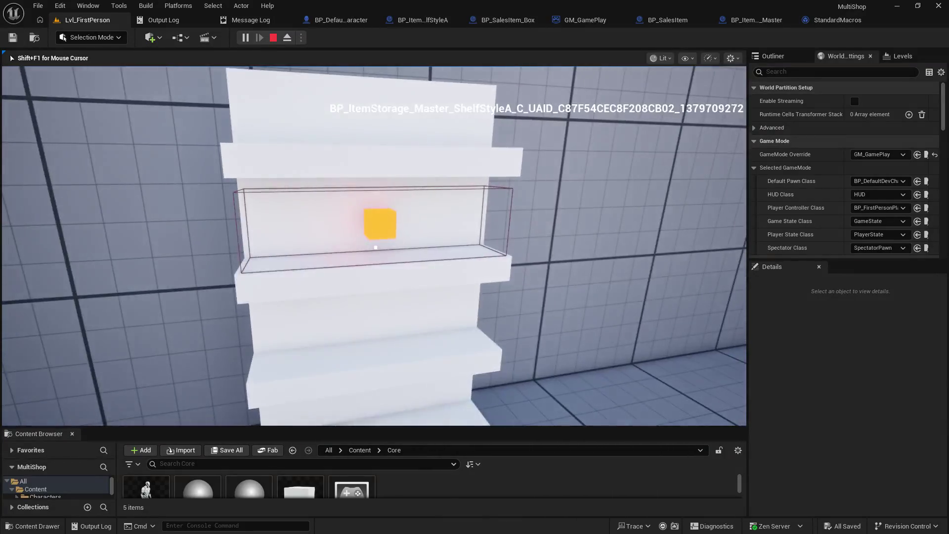
key(s)
click(376, 247)
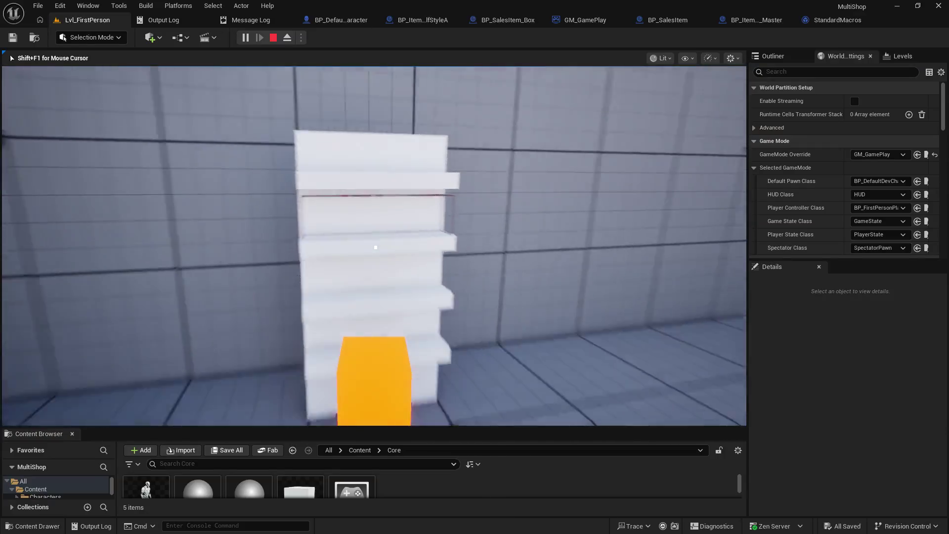
key(s)
key(w)
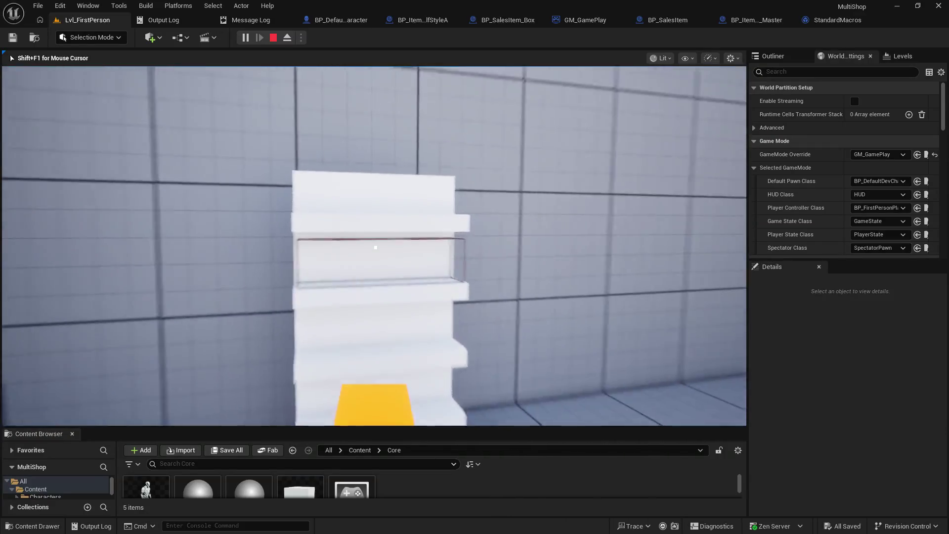
key(Escape)
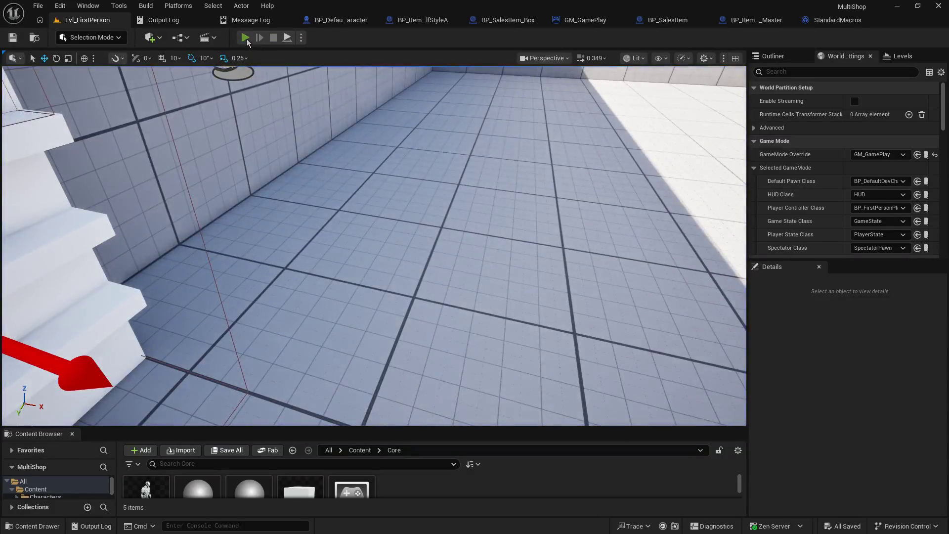
Step: Start a fresh play, store the orange cube on the white shelf, and release the mouse
click(245, 38)
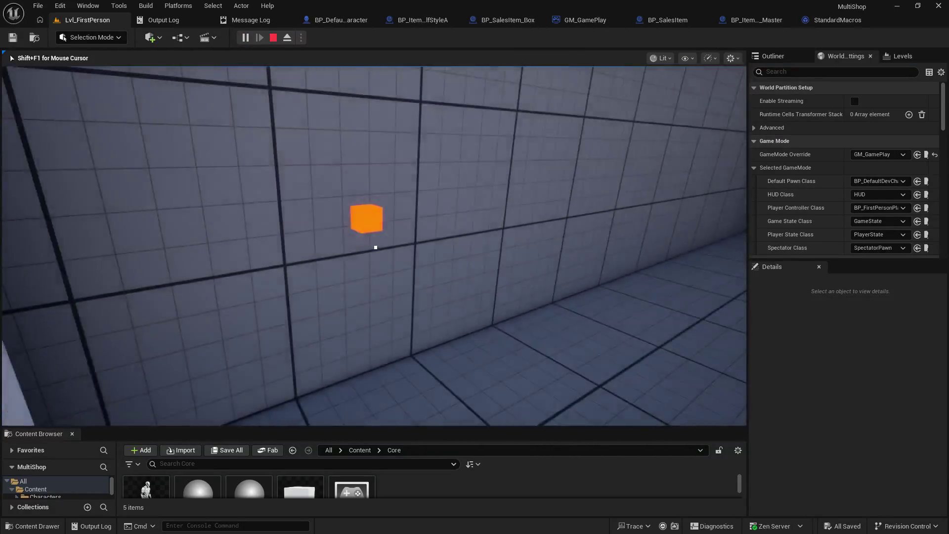
key(w)
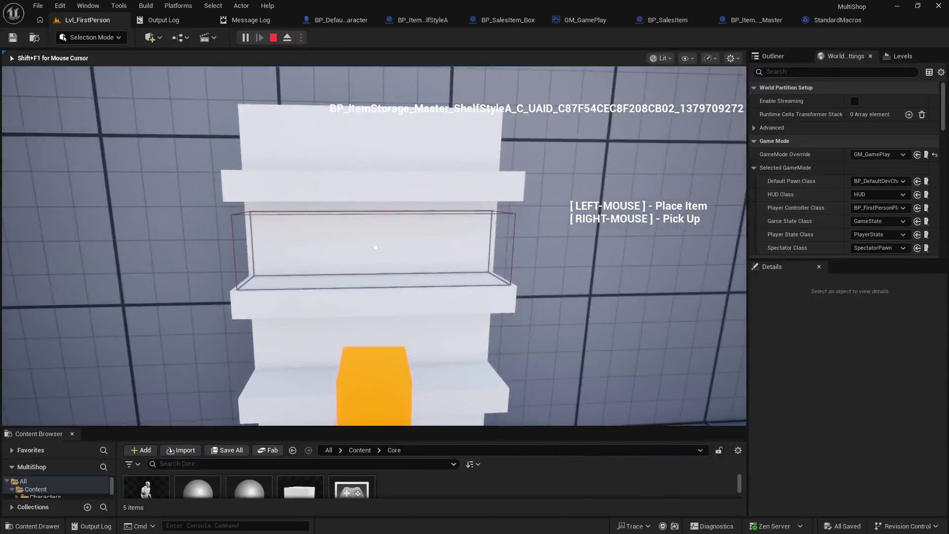
key(w)
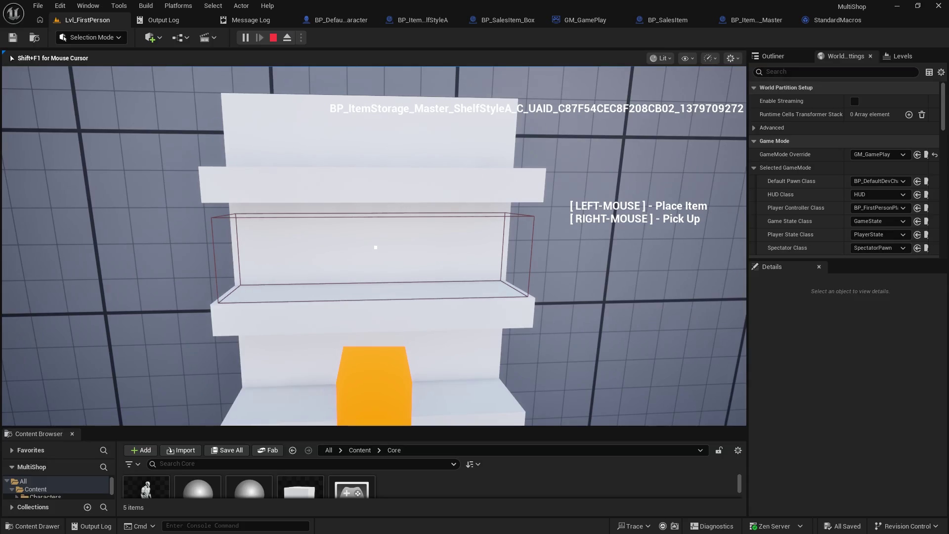
click(375, 247)
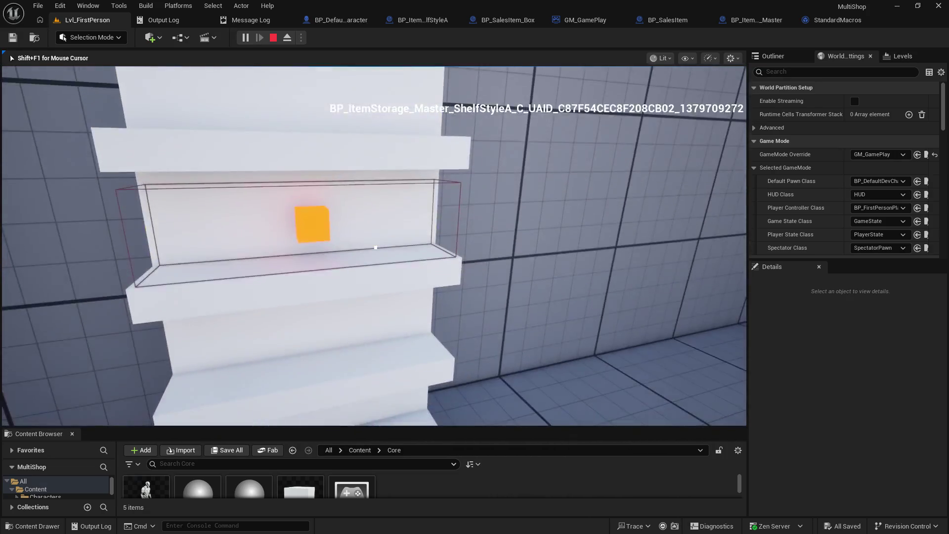
key(shift+F1)
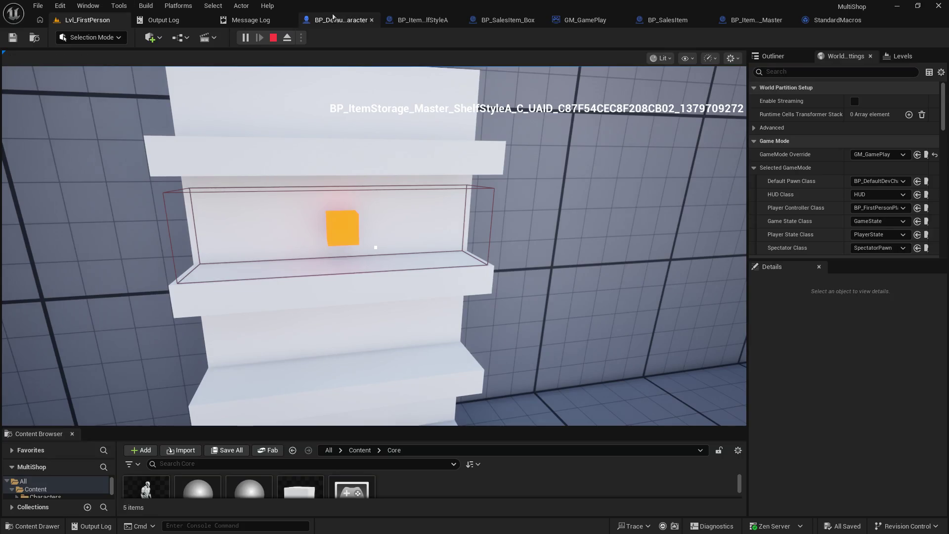
Step: Inspect BP_DefaultDevCharacter's Is Valid and Set Interactions logic, nudging the UI Overlay node up
click(339, 20)
mouse_move(397, 231)
mouse_down()
mouse_move(346, 168)
mouse_move(398, 120)
mouse_move(271, 104)
mouse_move(357, 151)
mouse_up()
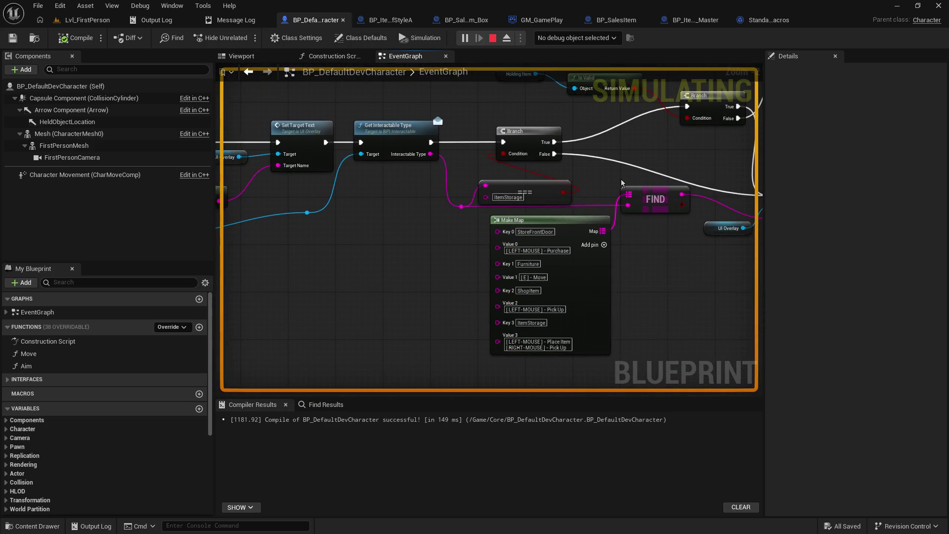
mouse_move(622, 183)
mouse_down()
mouse_move(481, 149)
mouse_move(449, 197)
mouse_move(475, 242)
mouse_move(524, 228)
mouse_move(467, 236)
mouse_up()
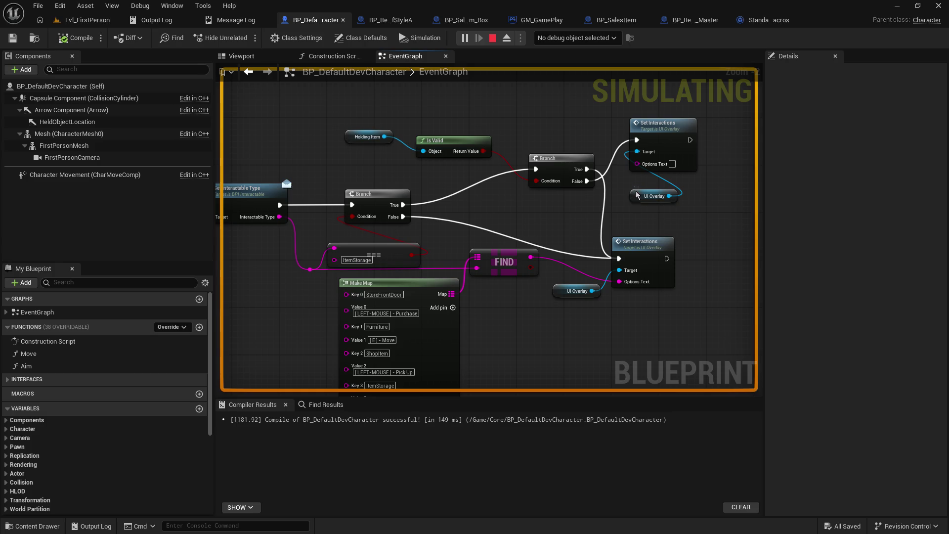
drag(634, 199, 637, 188)
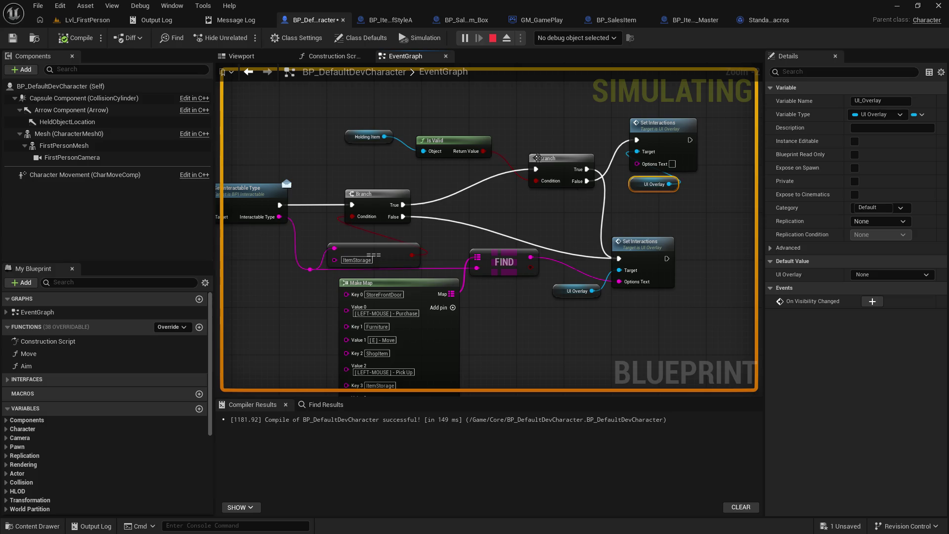
Step: Back in the running level, take the orange box off the shelf and release the mouse
click(83, 19)
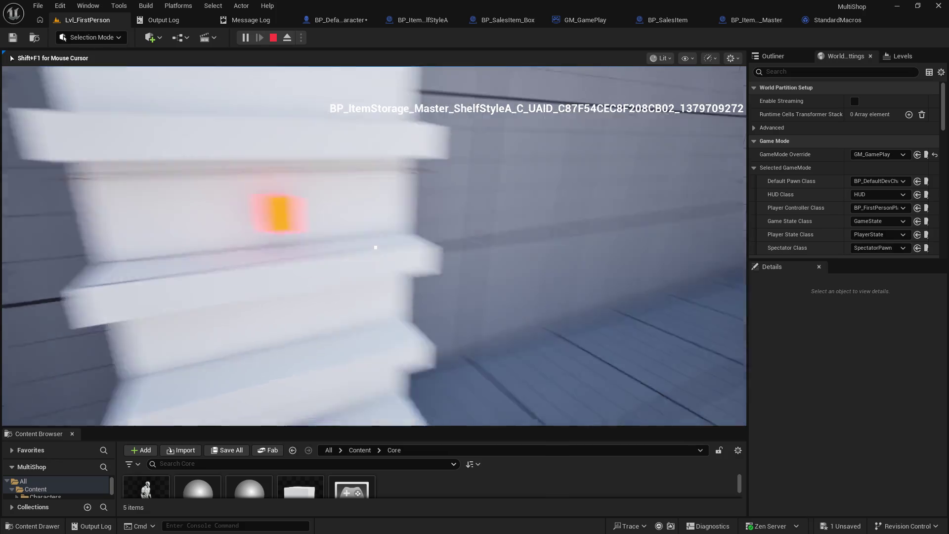
key(e)
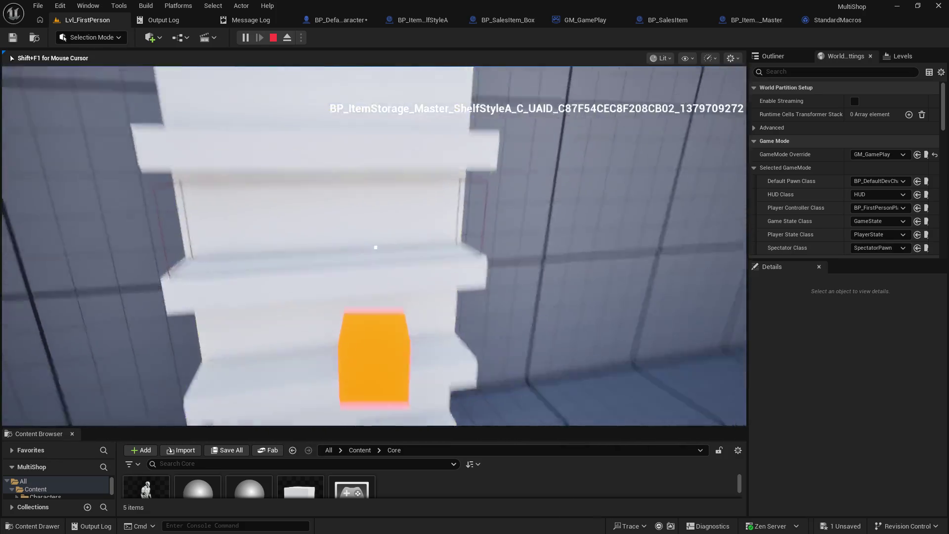
key(w)
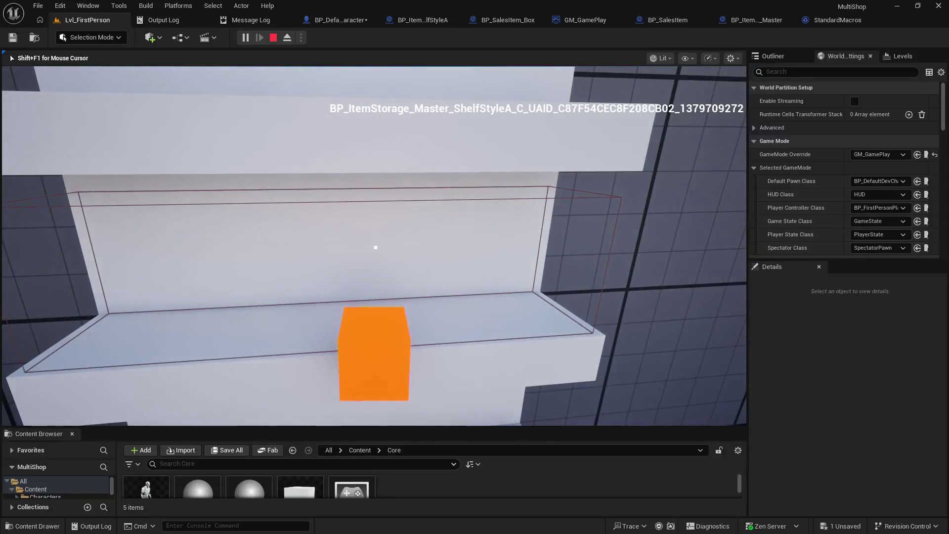
key(s)
key(shift+F1)
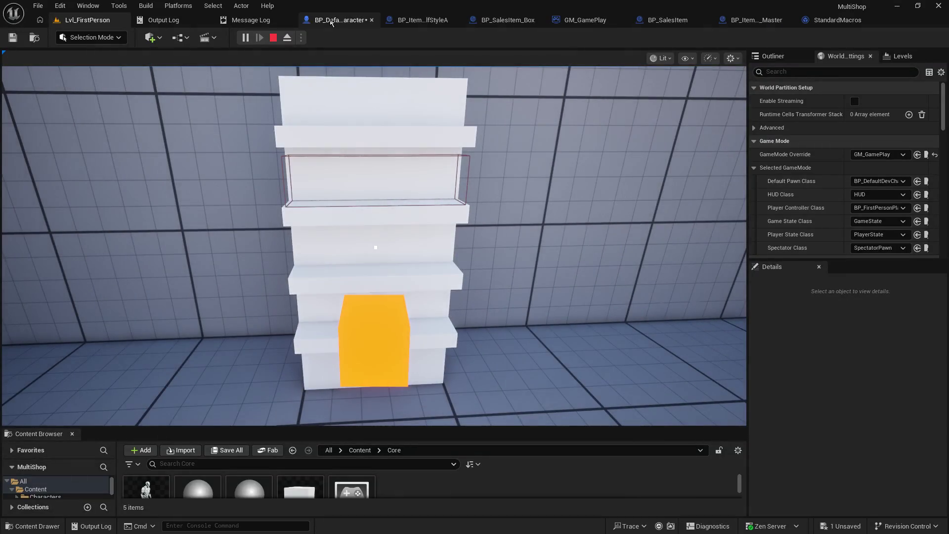
Step: In BP_DefaultDevCharacter, put an F9 breakpoint on Get Interactable Type after Right Mouse Button
click(331, 23)
scroll(490, 227, up, 3)
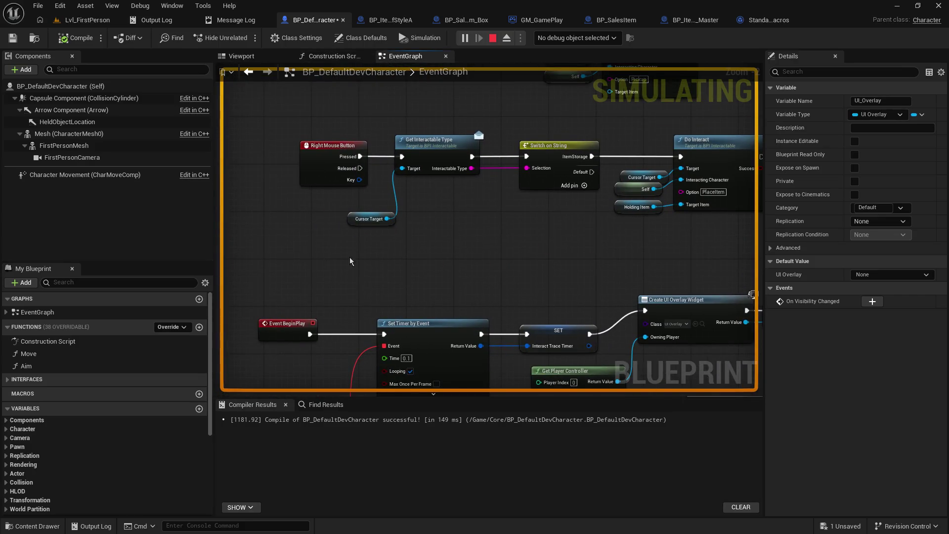
mouse_move(349, 257)
mouse_down()
mouse_move(279, 289)
mouse_move(317, 306)
mouse_up()
click(391, 207)
key(F9)
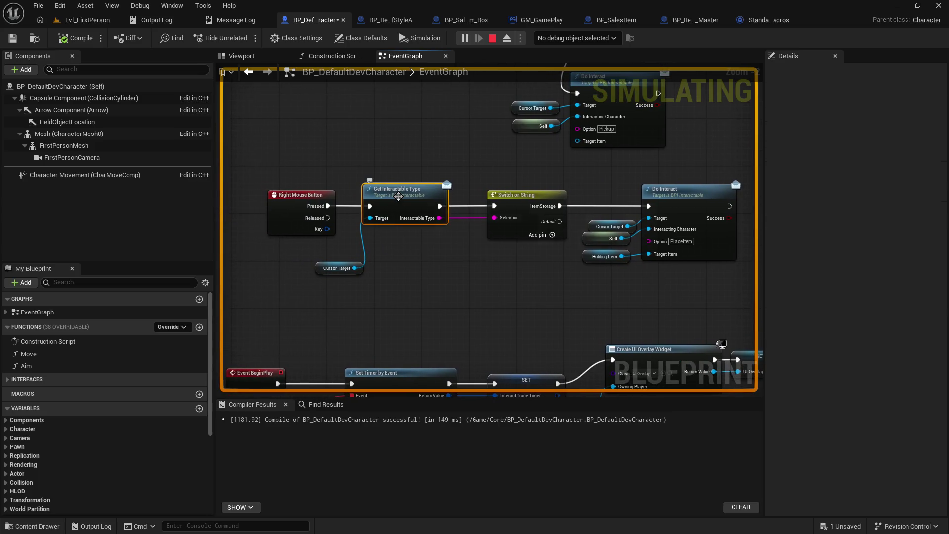
Step: Resume the paused game and walk up to face the shelf
click(87, 19)
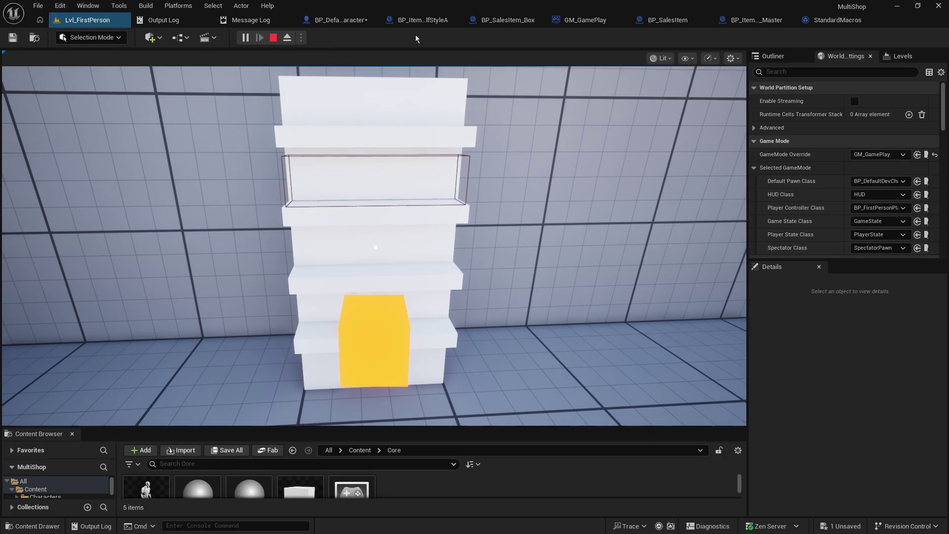
click(412, 38)
key(w)
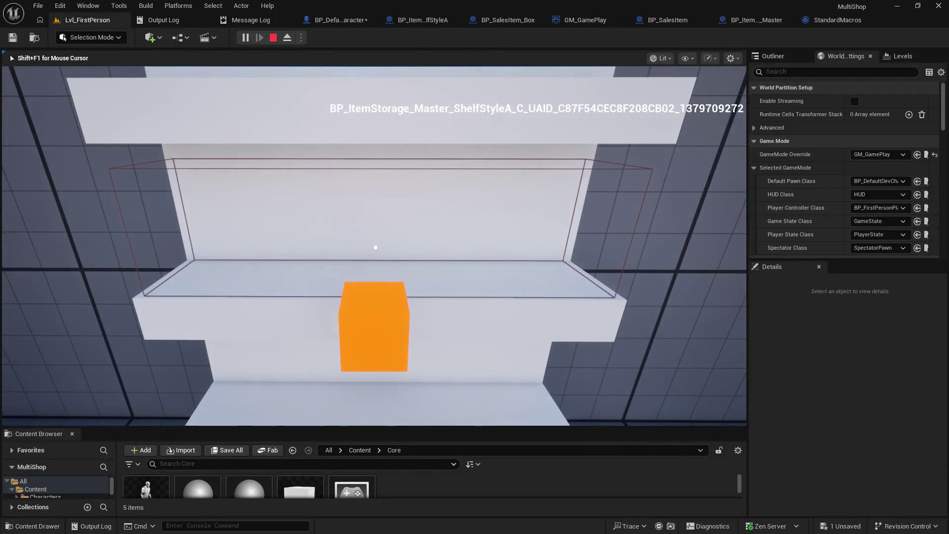
Step: Right-click the shelf to hit the breakpoint and step into DoInteract through Switch on String to Branch
right_click(376, 248)
click(503, 39)
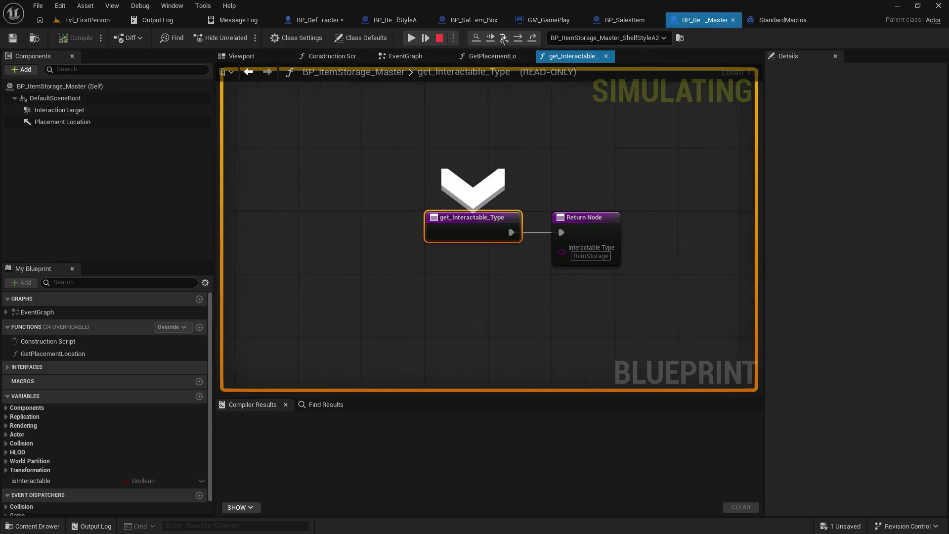
click(502, 38)
click(502, 39)
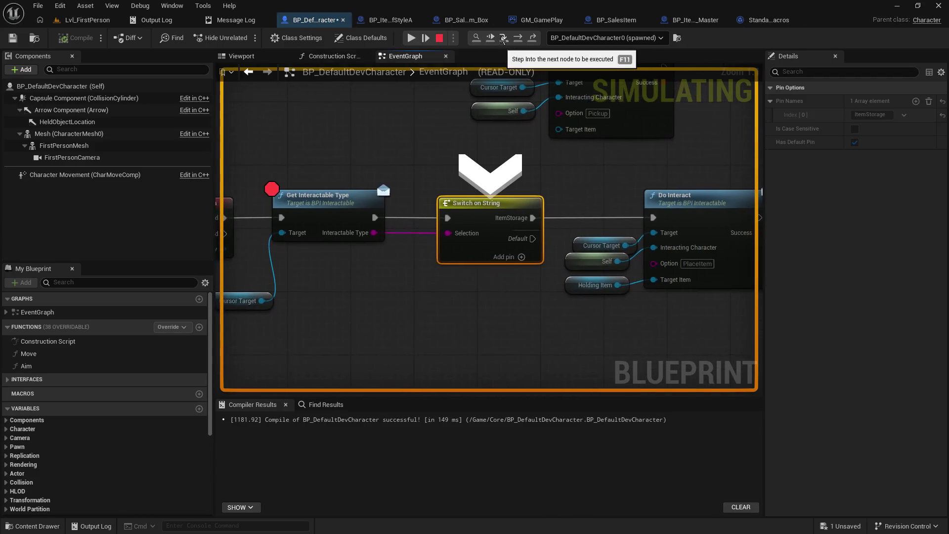
click(503, 39)
click(503, 38)
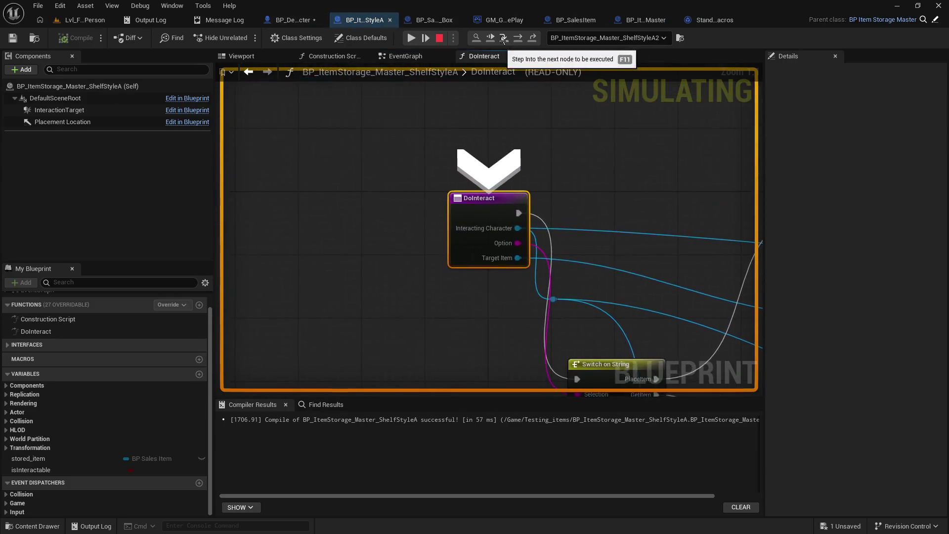
click(503, 38)
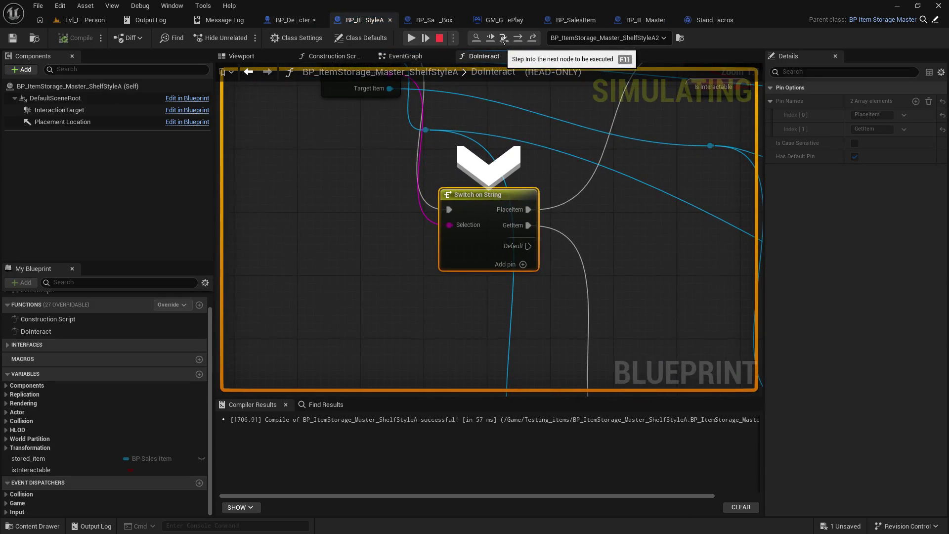
click(503, 39)
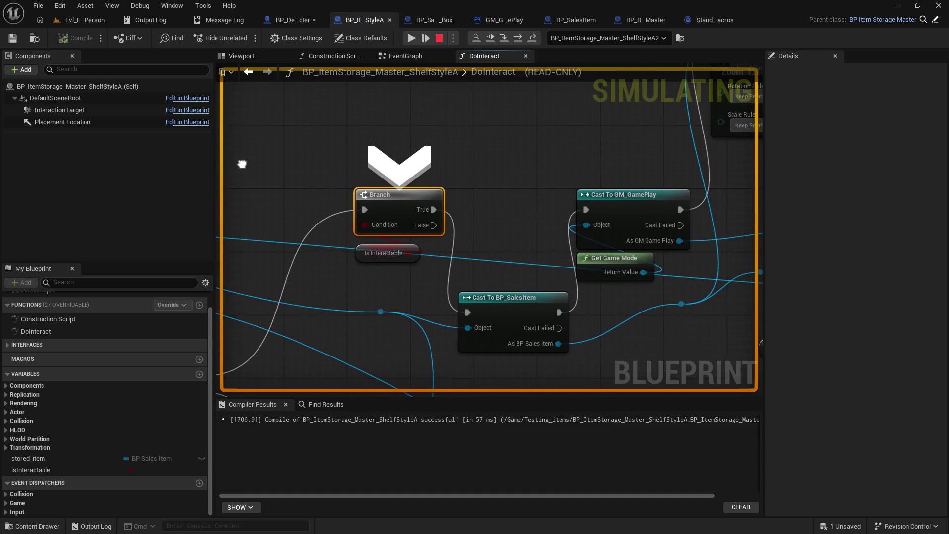
Step: Inspect the Target Item pin, step to Cast To BP_SalesItem, and view the DoInteract entry
mouse_move(406, 254)
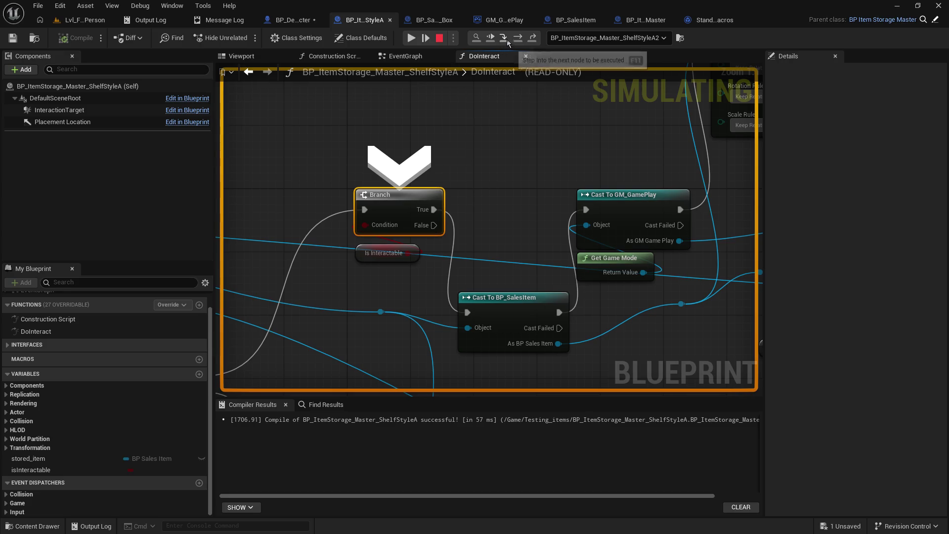
click(504, 38)
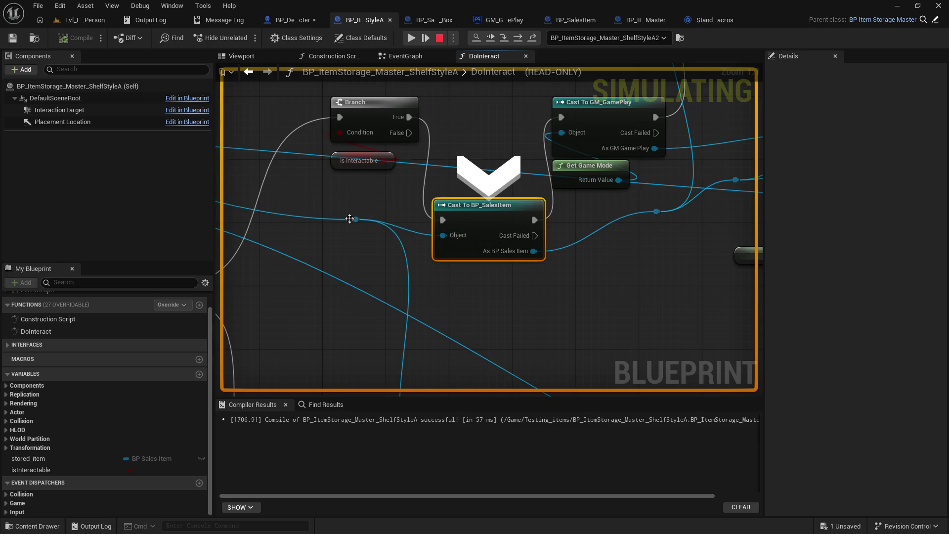
key(F10)
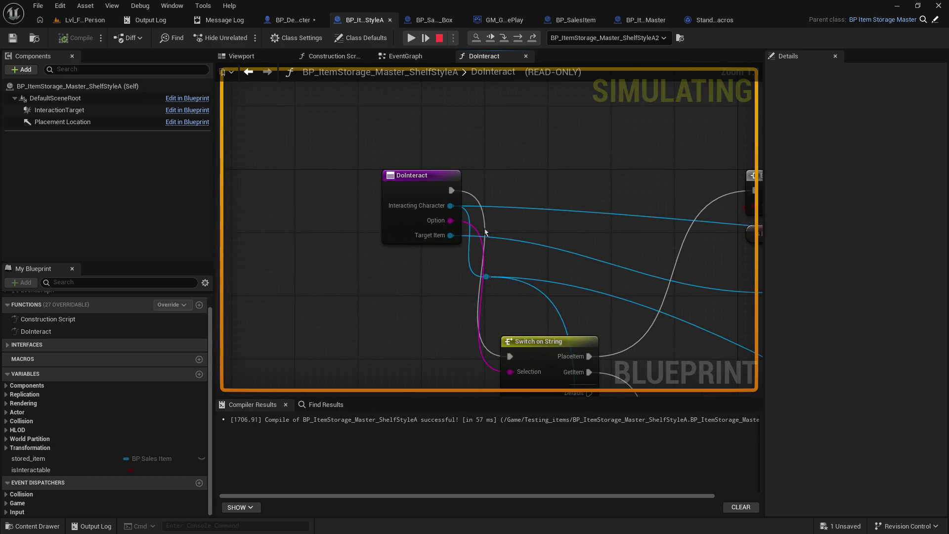
mouse_move(452, 237)
key(F10)
mouse_move(227, 179)
mouse_down()
mouse_move(626, 167)
mouse_move(493, 222)
mouse_up()
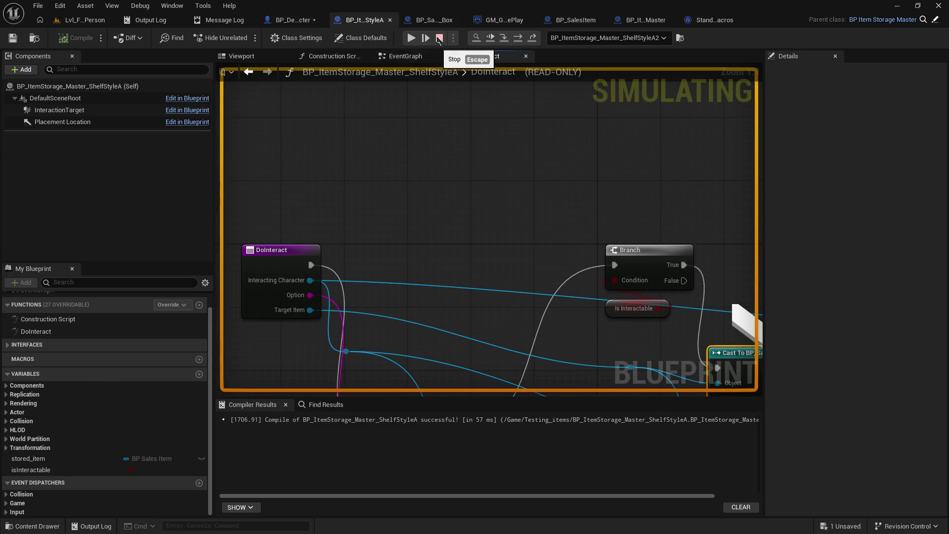
Step: Pan the character EventGraph to Right Mouse Button and Get Interactable Type, stop, and return to Lvl_FirstPerson
click(293, 20)
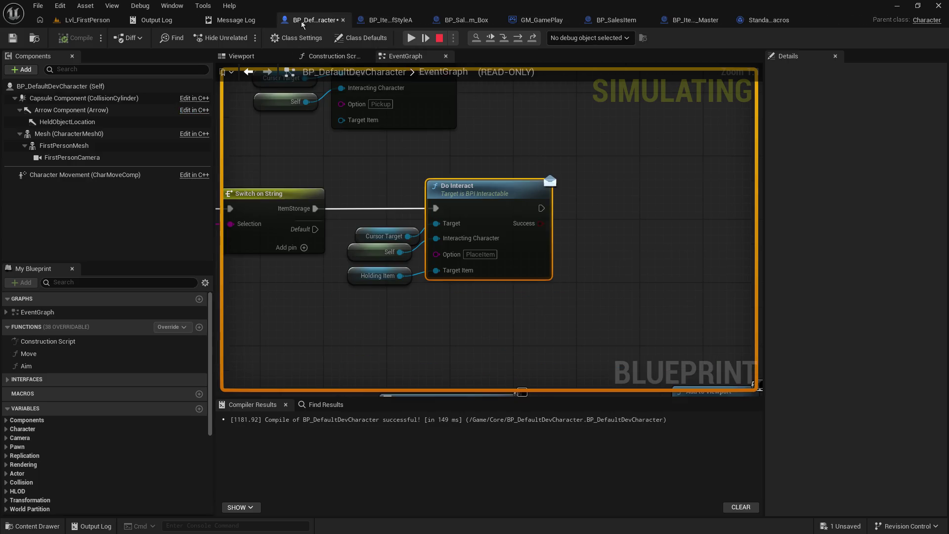
mouse_move(376, 210)
mouse_down()
mouse_move(460, 294)
mouse_move(697, 154)
mouse_move(725, 211)
mouse_move(460, 132)
mouse_move(581, 287)
mouse_move(751, 233)
mouse_move(542, 211)
mouse_up()
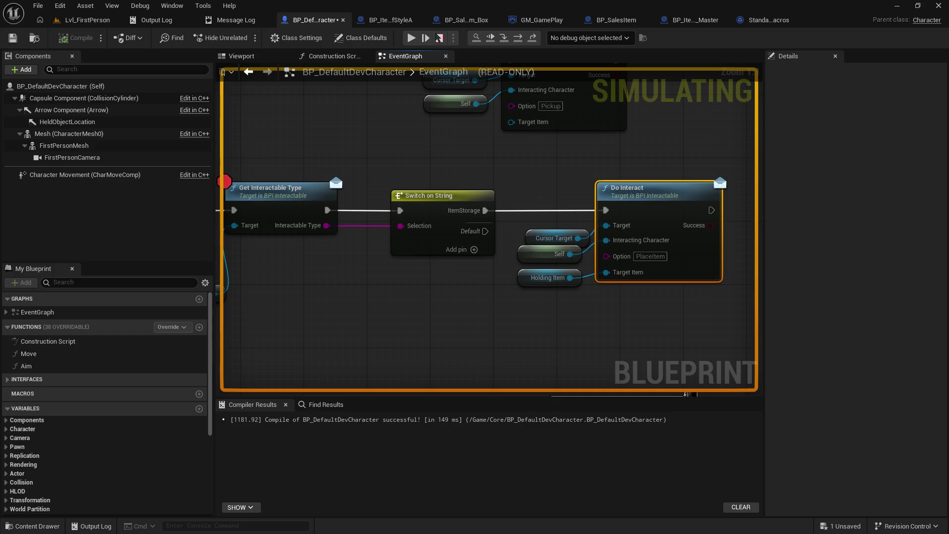
click(439, 38)
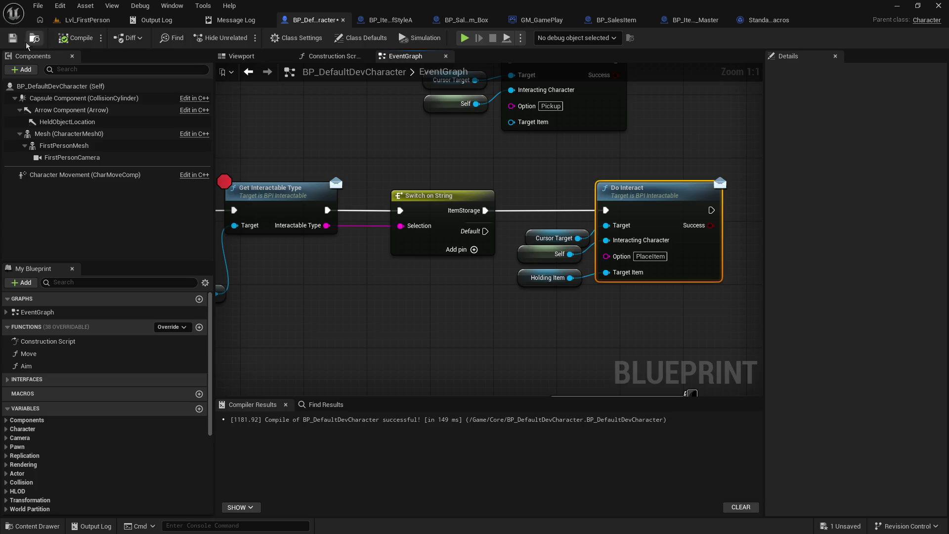
click(84, 20)
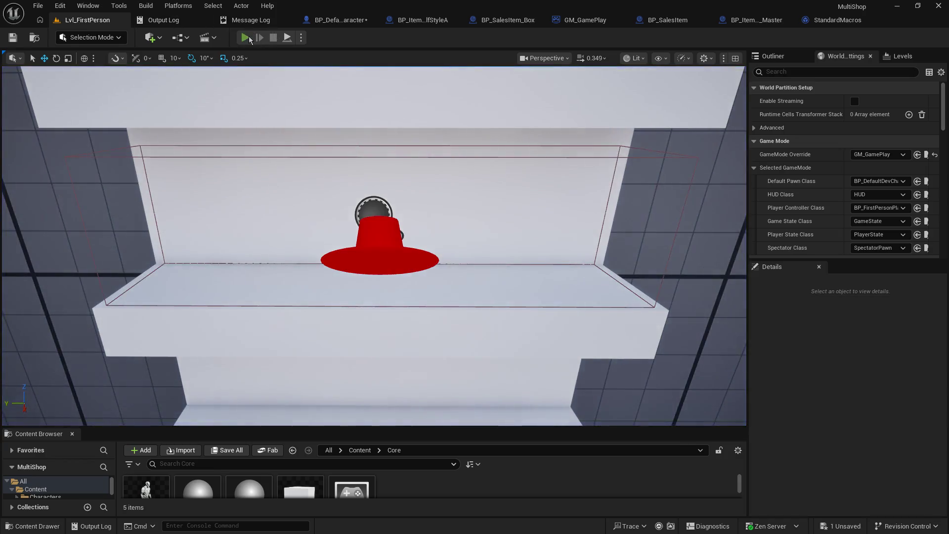
Step: Play the level, resume after the pause, pick up the orange cube, and release the mouse
click(246, 38)
right_click(280, 155)
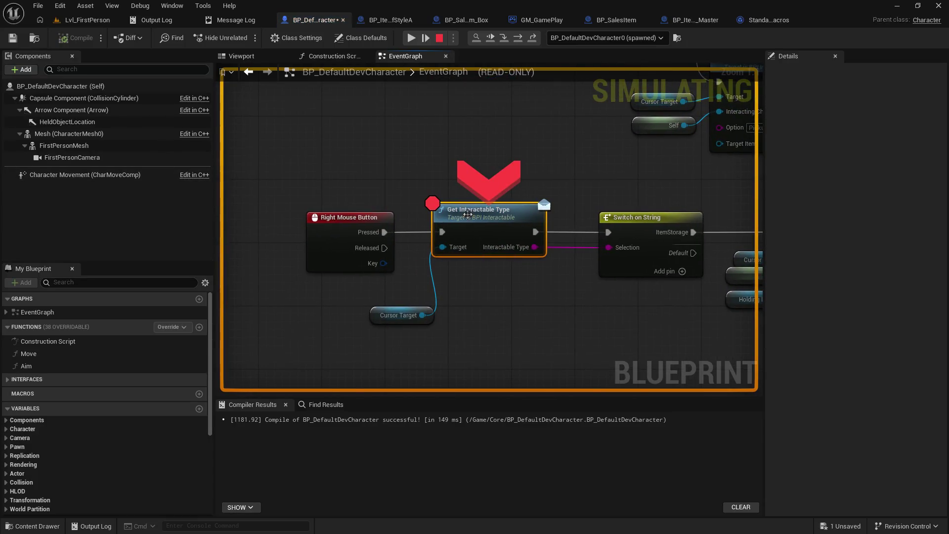
click(84, 20)
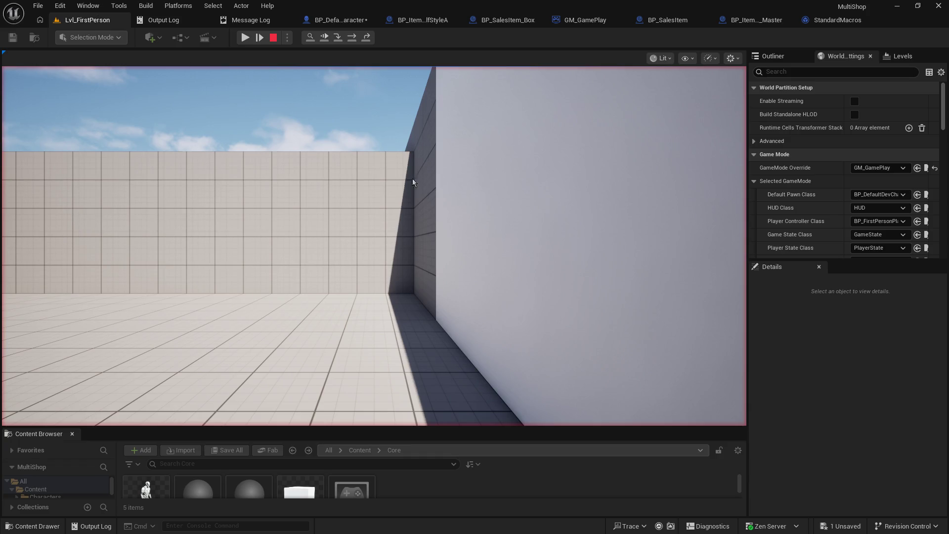
click(413, 182)
key(shift+F1)
click(245, 37)
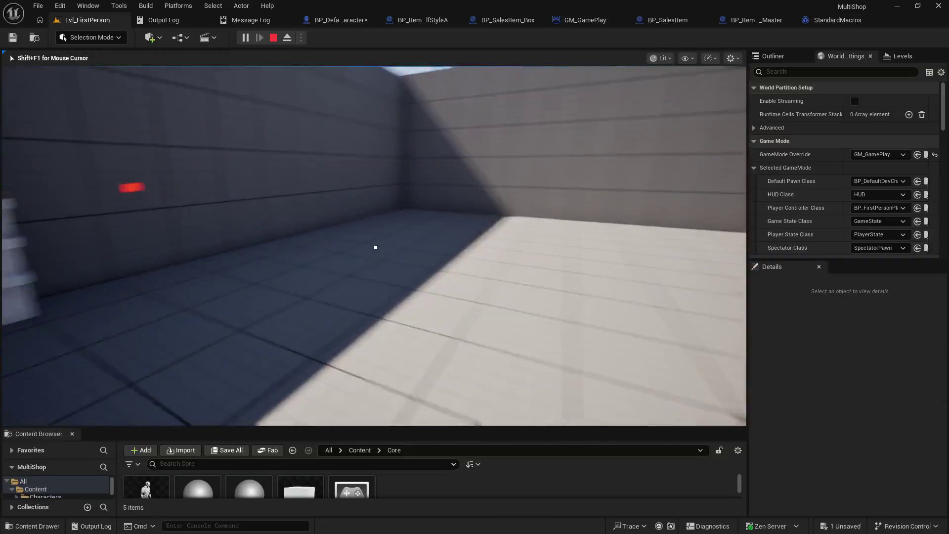
right_click(376, 247)
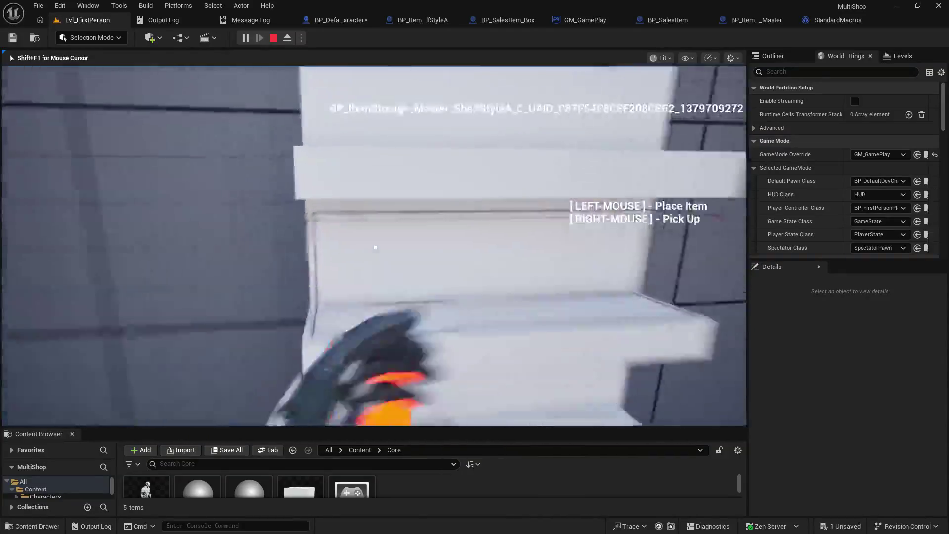
key(shift+F1)
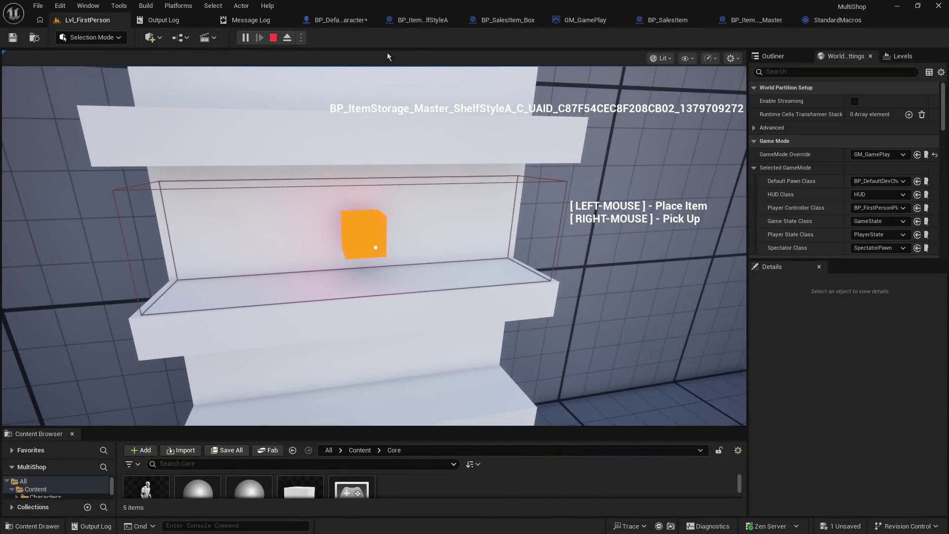
Step: Add an F9 breakpoint on Get Interactable Type, retrigger the shelf interaction, inspect its Target, then stop
click(341, 19)
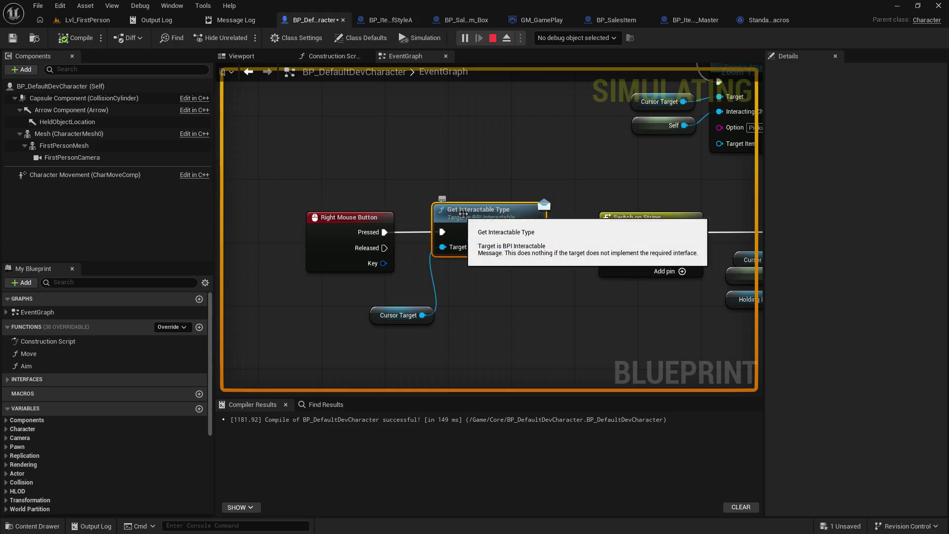
key(F9)
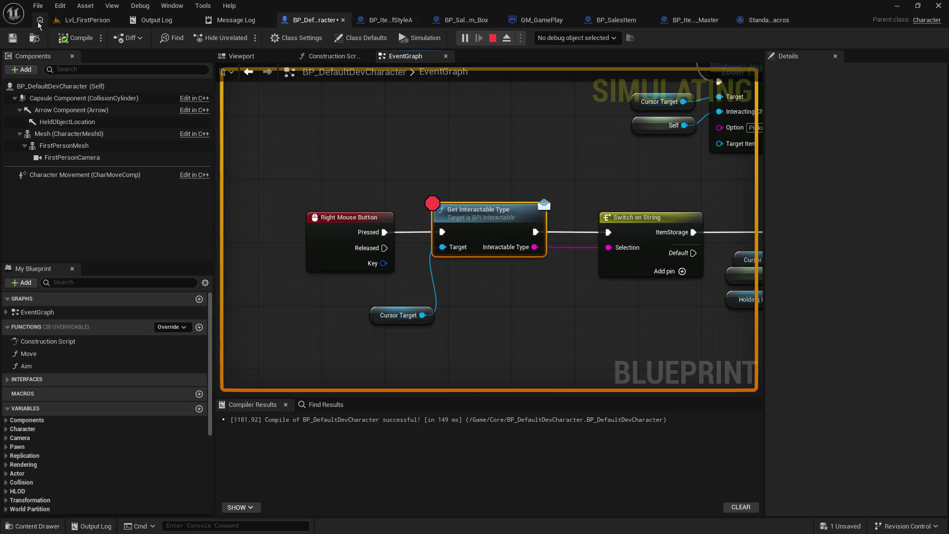
click(75, 21)
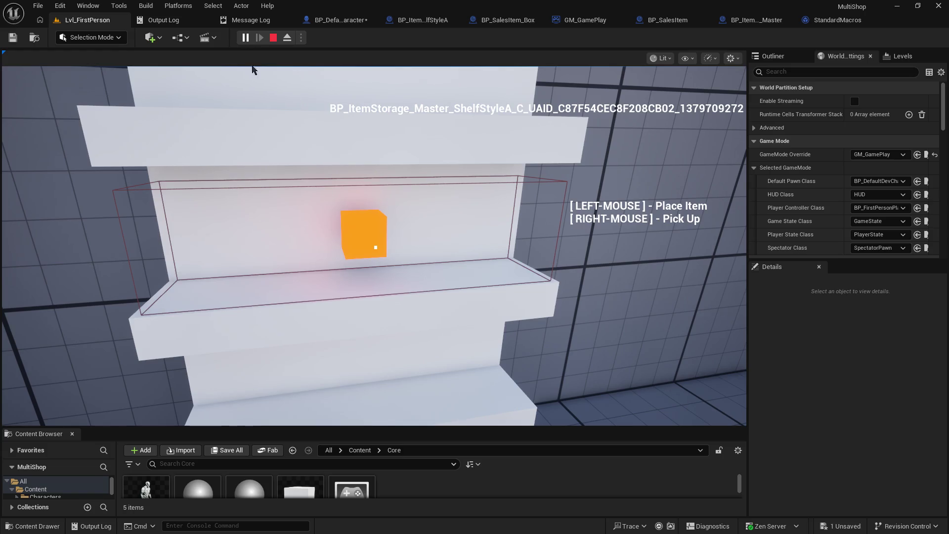
right_click(411, 245)
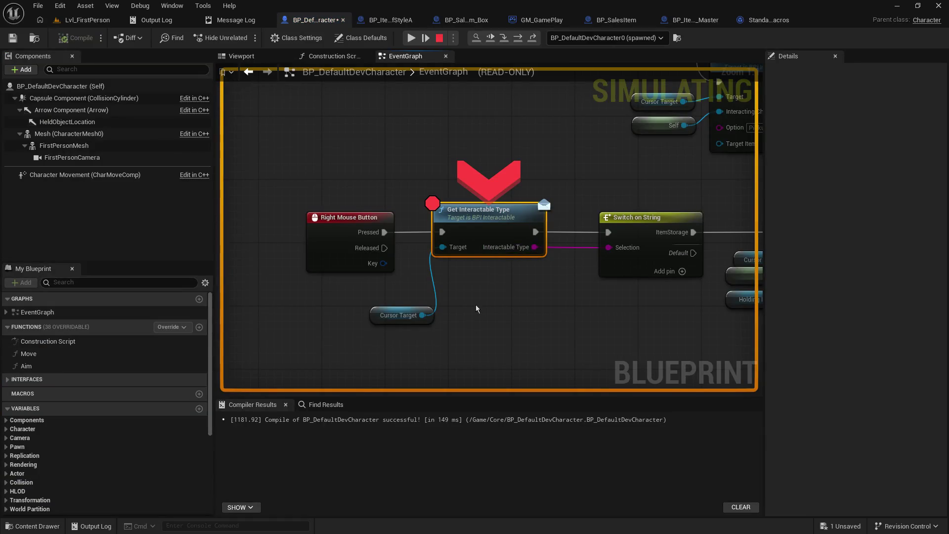
mouse_move(439, 250)
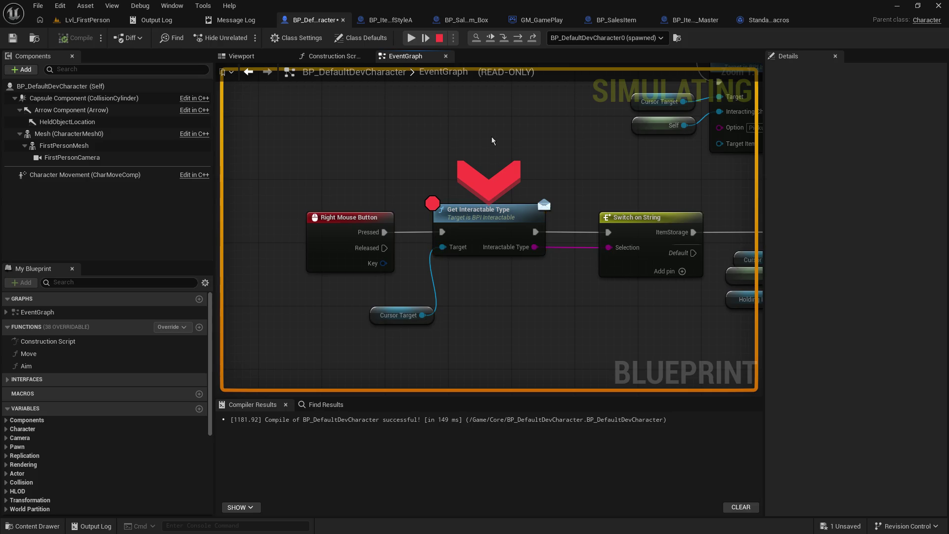
key(Escape)
Step: Move Do Interact and its inputs right and add a Holding_Item getter
drag(537, 159, 254, 127)
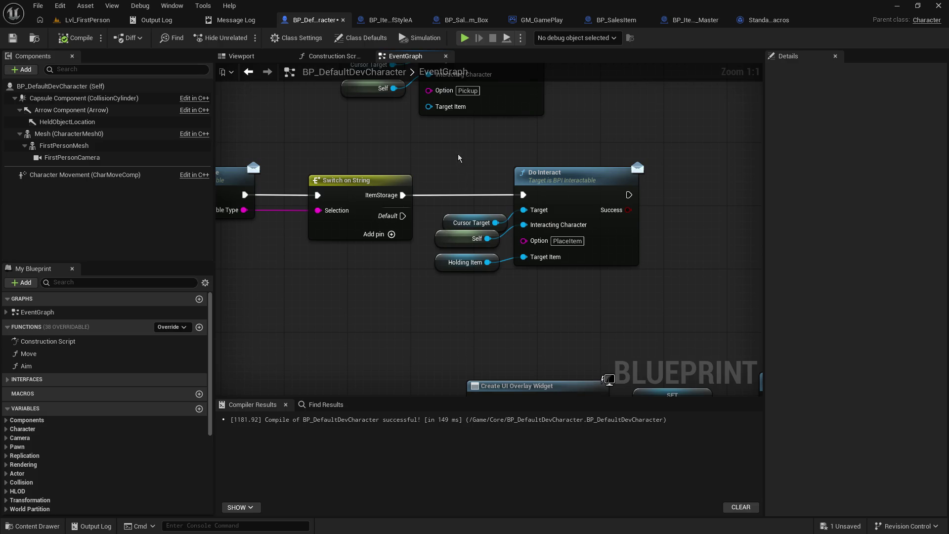
mouse_move(435, 316)
mouse_down()
mouse_move(614, 139)
mouse_move(598, 178)
mouse_move(726, 180)
mouse_up()
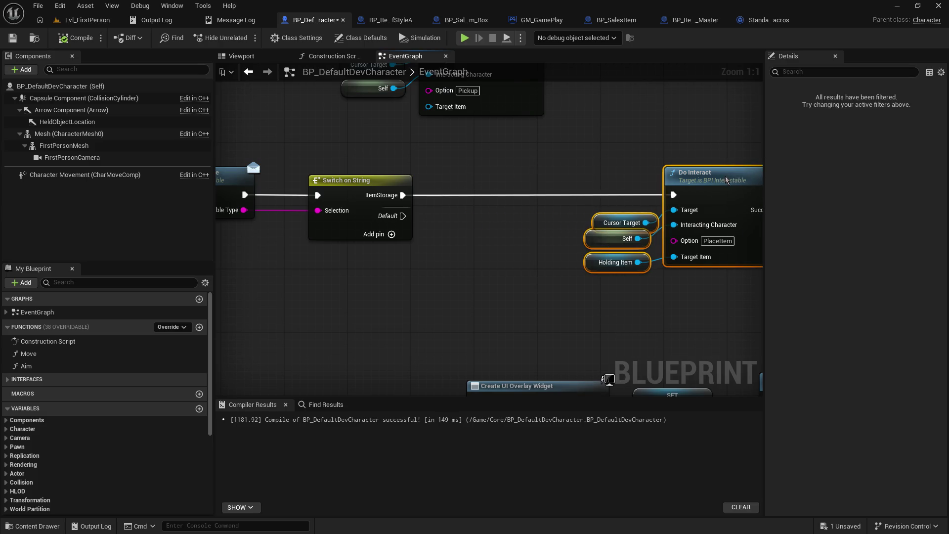
click(491, 261)
scroll(68, 494, down, 5)
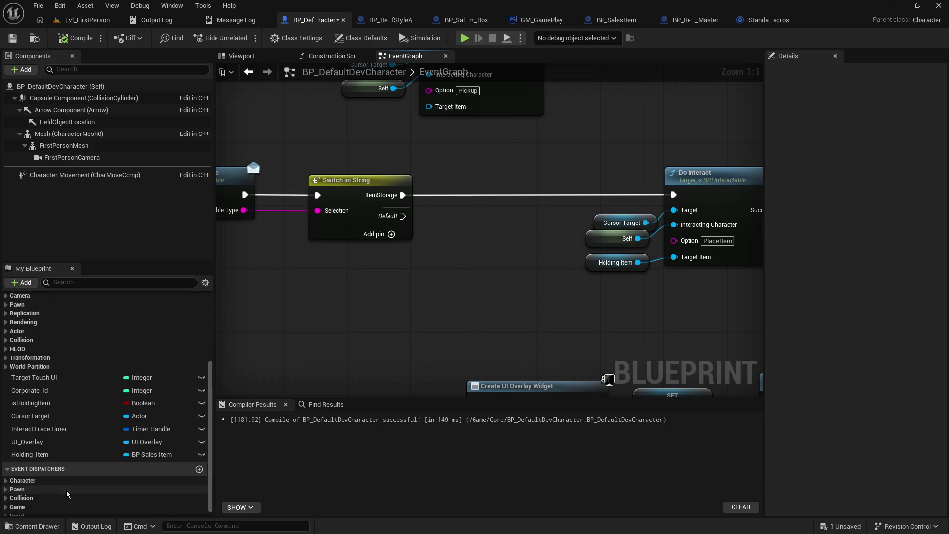
mouse_move(30, 455)
mouse_down()
mouse_move(445, 339)
mouse_move(446, 272)
mouse_up()
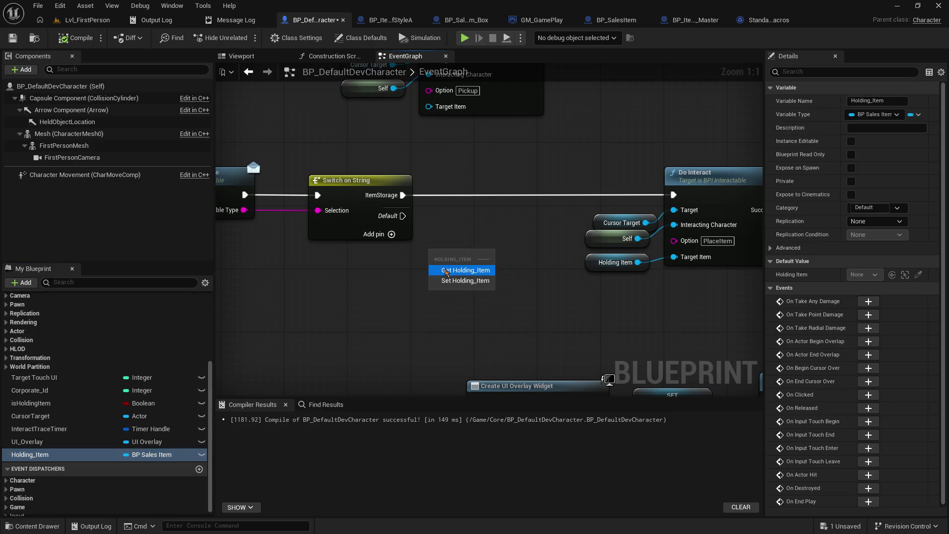
click(446, 270)
Step: Replace a mistaken Is Valid function with the Is Valid macro between Switch on String and Do Interact
mouse_move(459, 326)
mouse_down()
mouse_move(520, 318)
mouse_move(498, 319)
mouse_up()
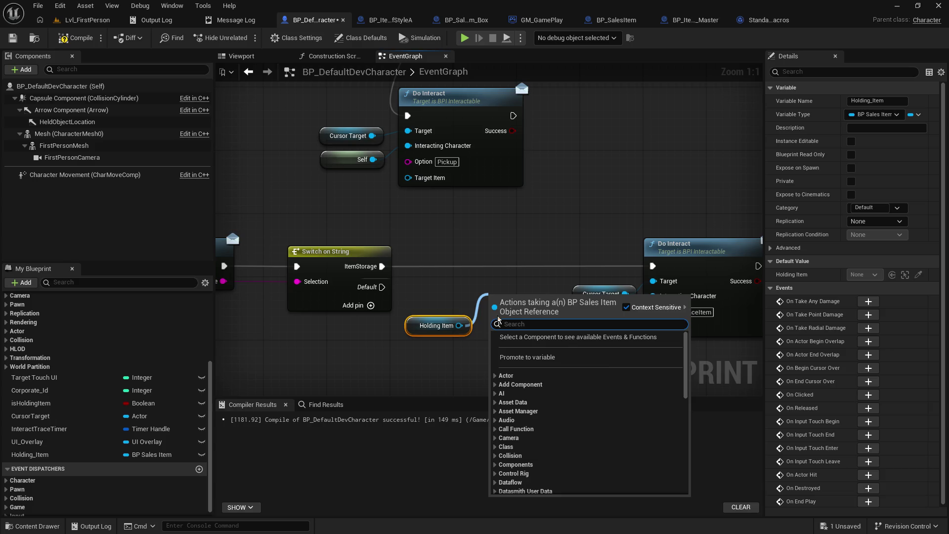
text(is valid)
key(Return)
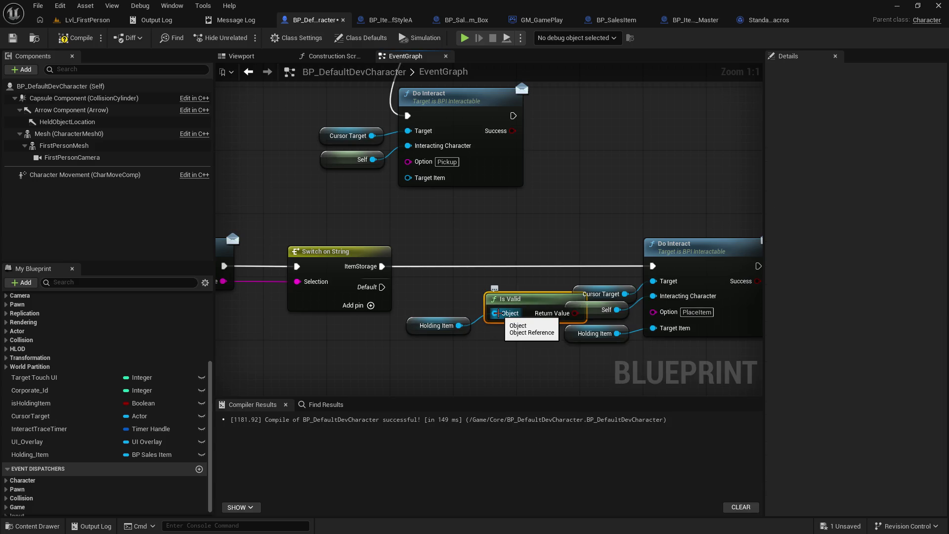
drag(514, 298, 468, 295)
key(Delete)
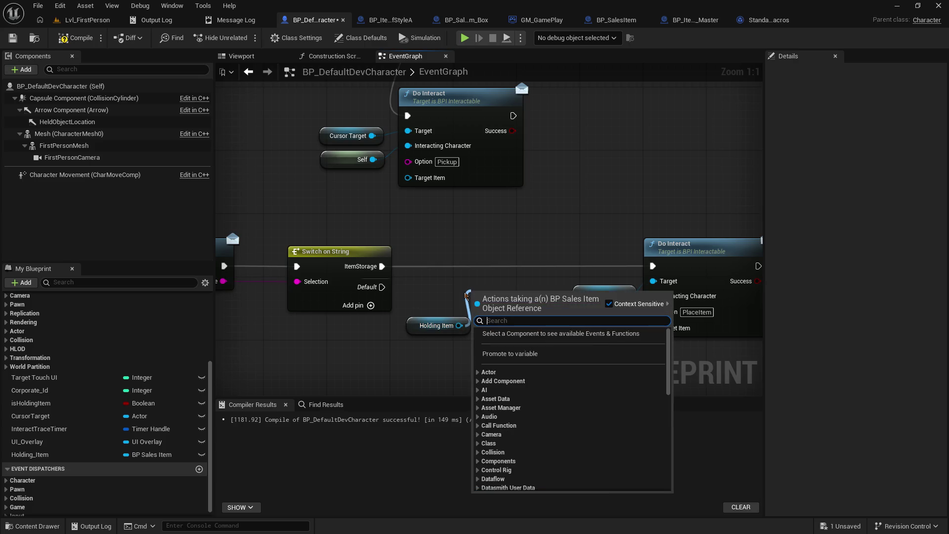
text(isav)
key(BackSpace)
key(BackSpace)
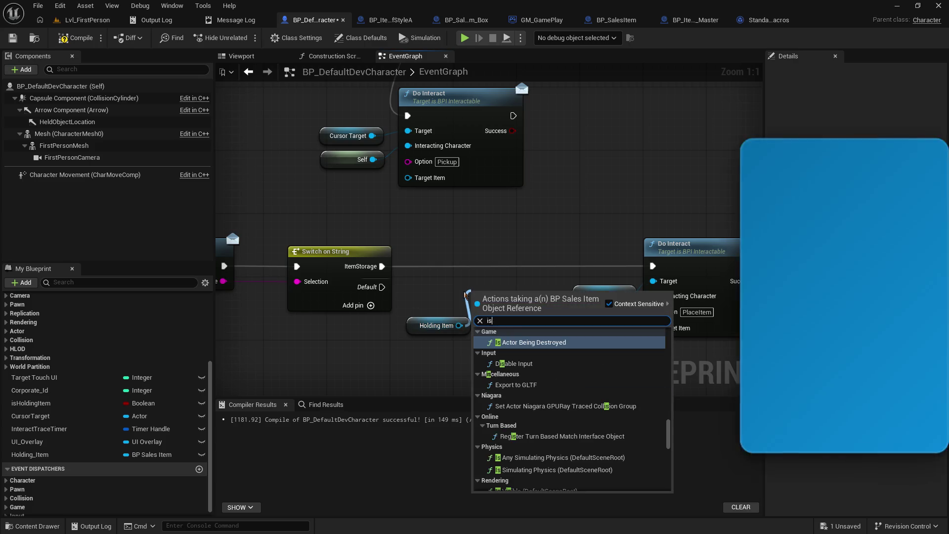
text(val)
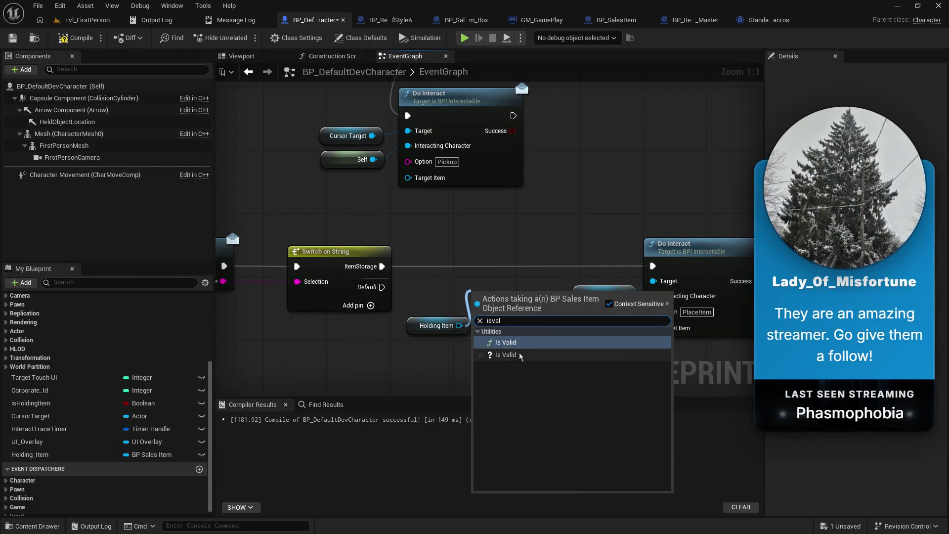
click(506, 355)
drag(488, 294, 462, 254)
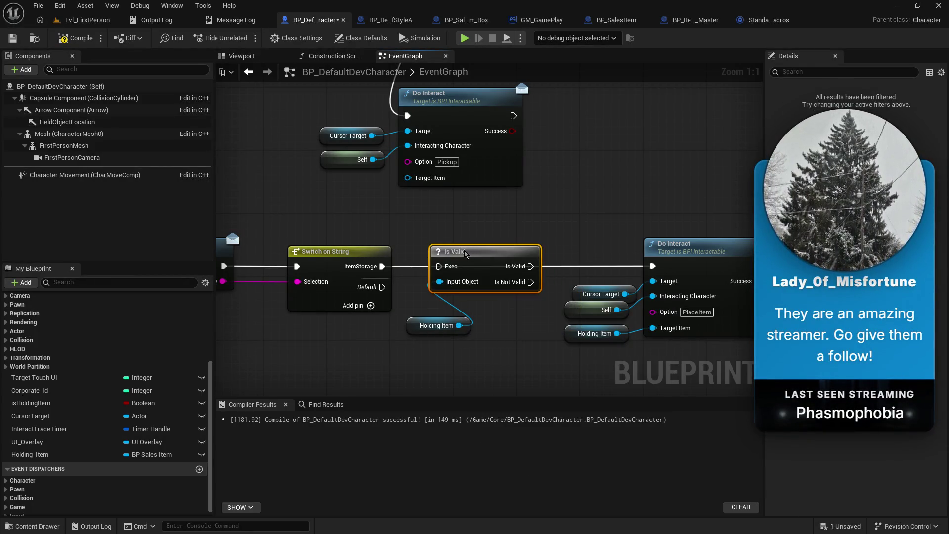
Step: Wire ItemStorage into Is Valid and Is Not Valid into Do Interact, then center them
drag(382, 266, 439, 267)
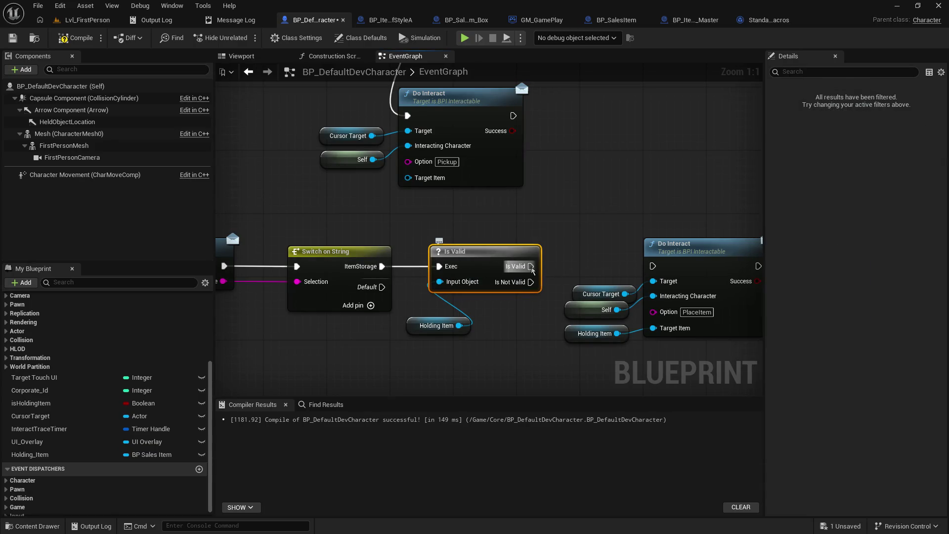
drag(531, 266, 621, 270)
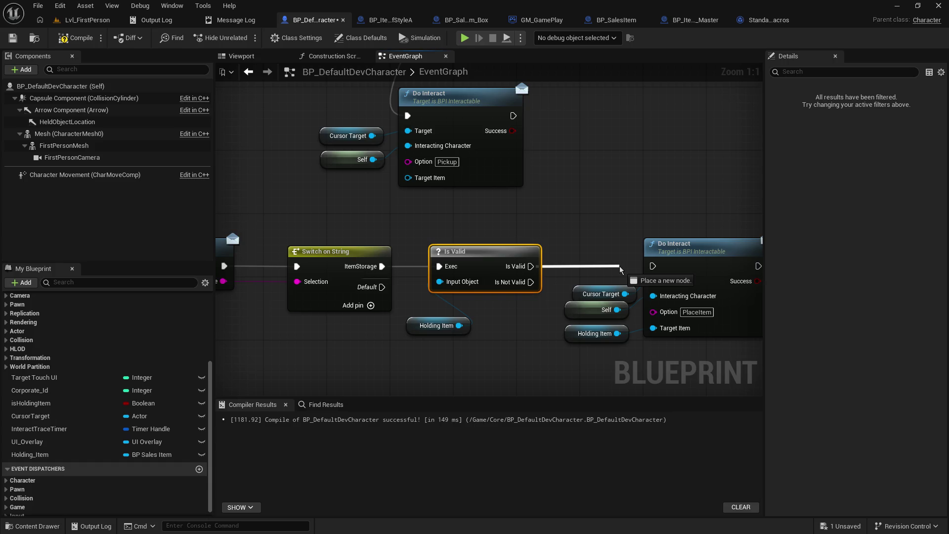
drag(621, 270, 624, 268)
key(Escape)
drag(531, 281, 651, 267)
drag(535, 294, 475, 267)
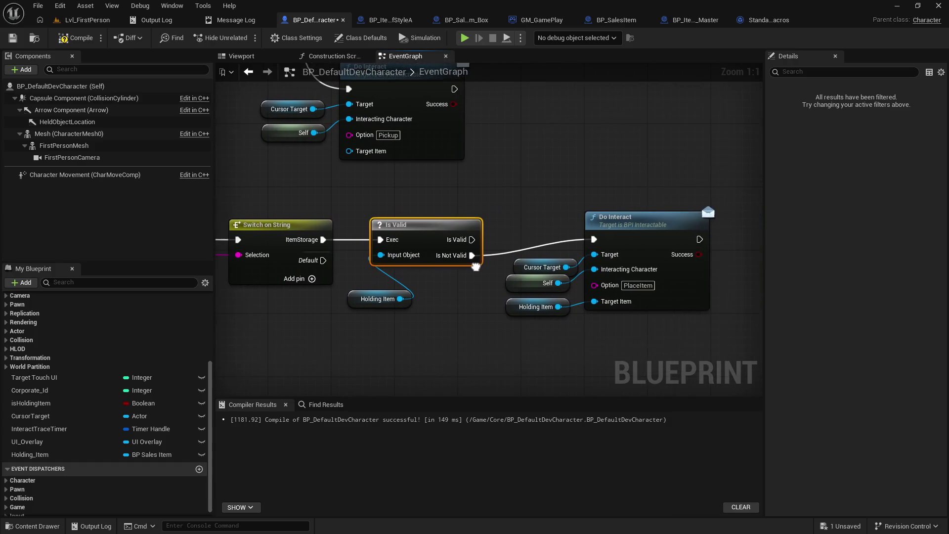
Step: Delete the extra Holding Item getter, align Do Interact, and select Cursor Target with Self
click(512, 304)
key(Delete)
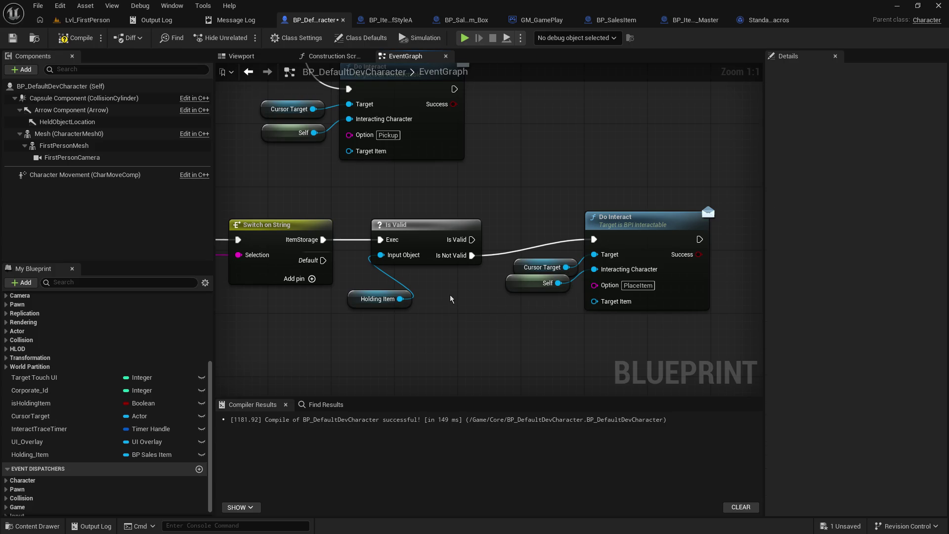
mouse_move(645, 224)
mouse_down()
mouse_move(638, 234)
mouse_move(660, 240)
mouse_up()
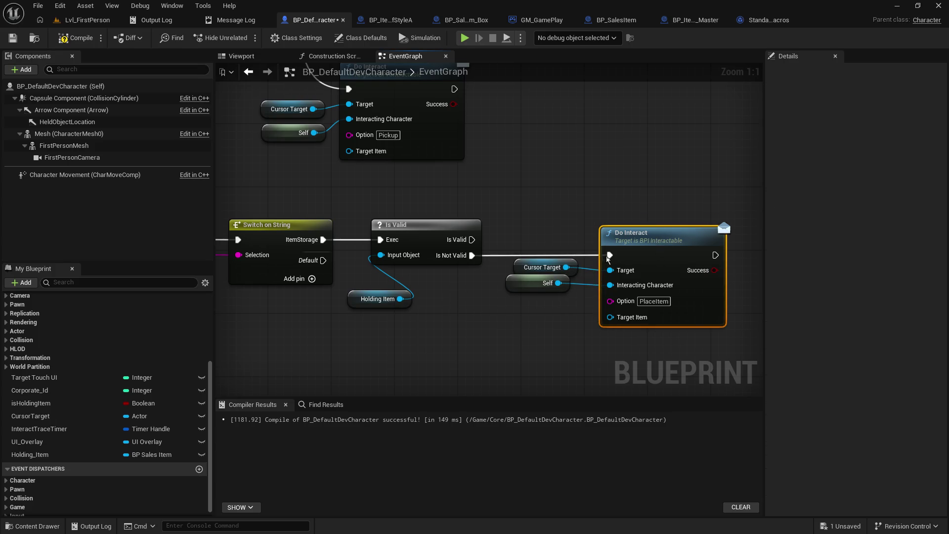
mouse_move(532, 314)
mouse_down()
mouse_move(514, 276)
mouse_move(515, 297)
mouse_move(518, 269)
mouse_move(514, 291)
mouse_up()
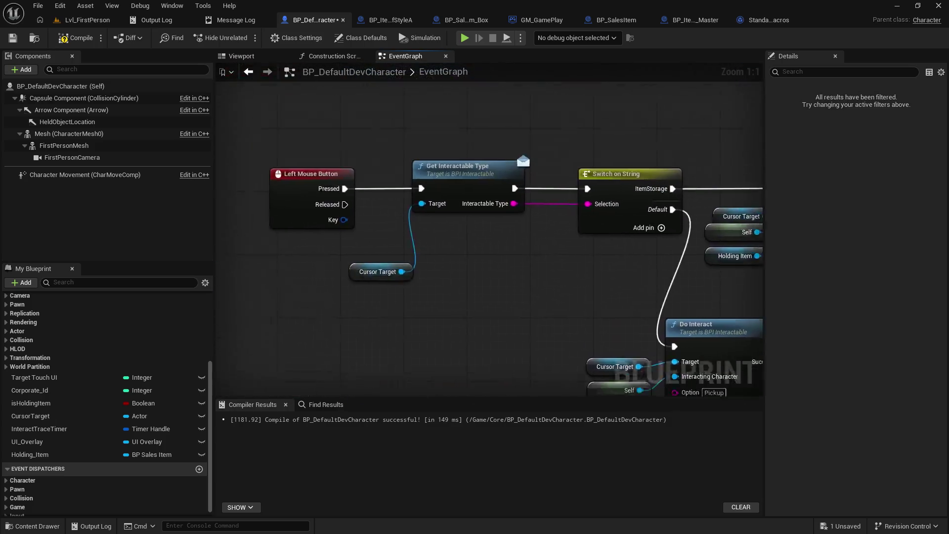
mouse_move(613, 366)
mouse_down()
mouse_move(518, 324)
mouse_move(656, 370)
mouse_move(779, 381)
mouse_up()
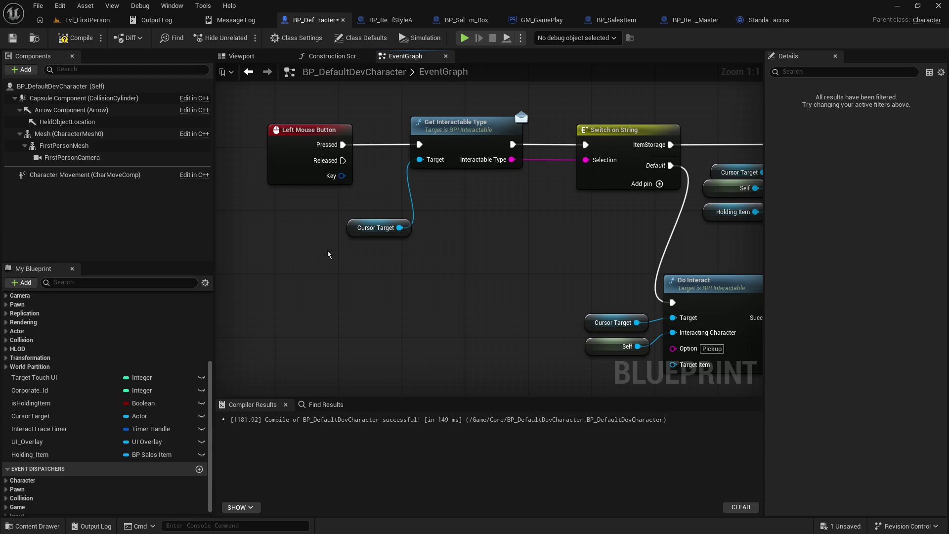
Step: Add an 'item holder' comment above the chain noting left mouse places and right mouse gets
text(c)
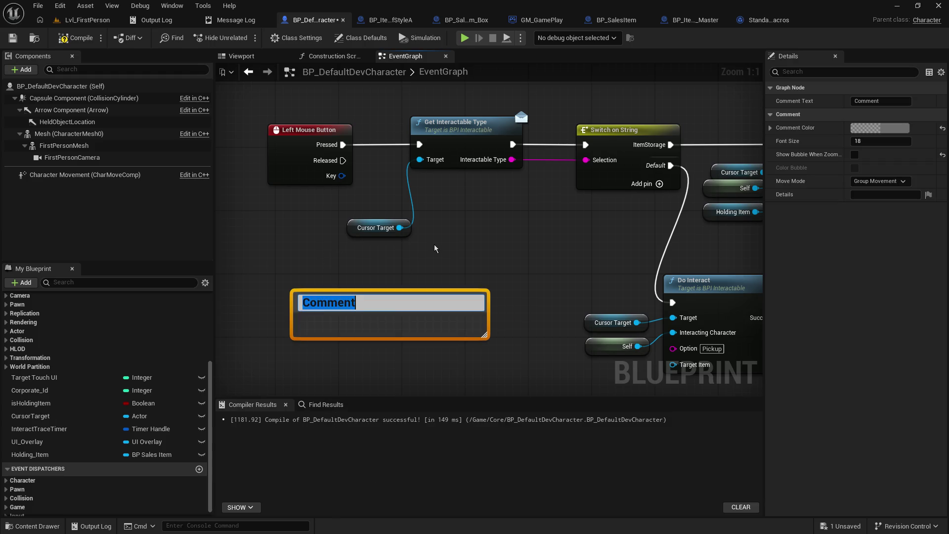
text(Left)
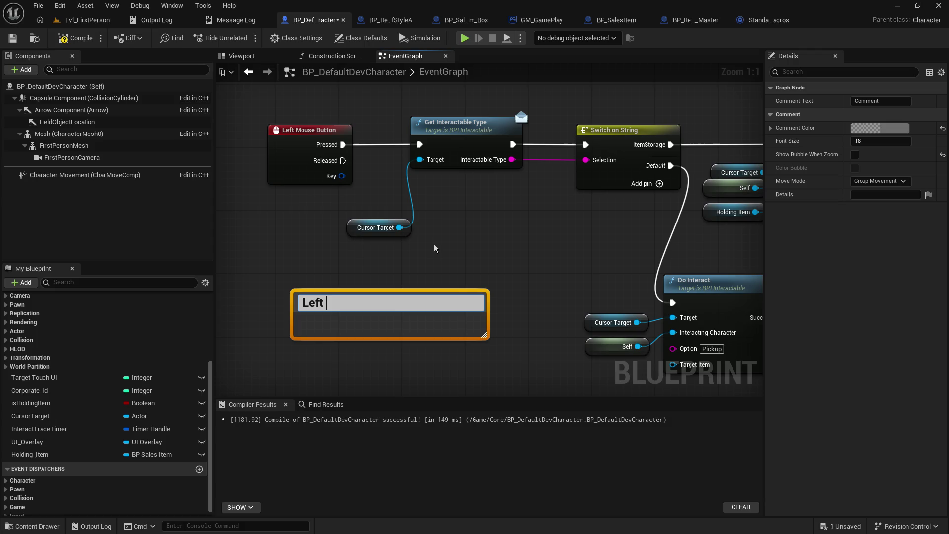
text(ous)
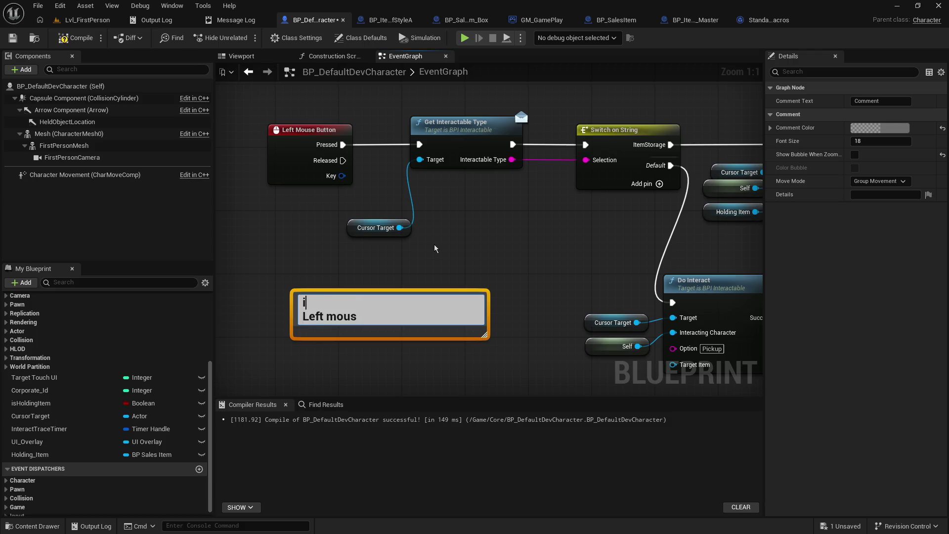
text(tem holder)
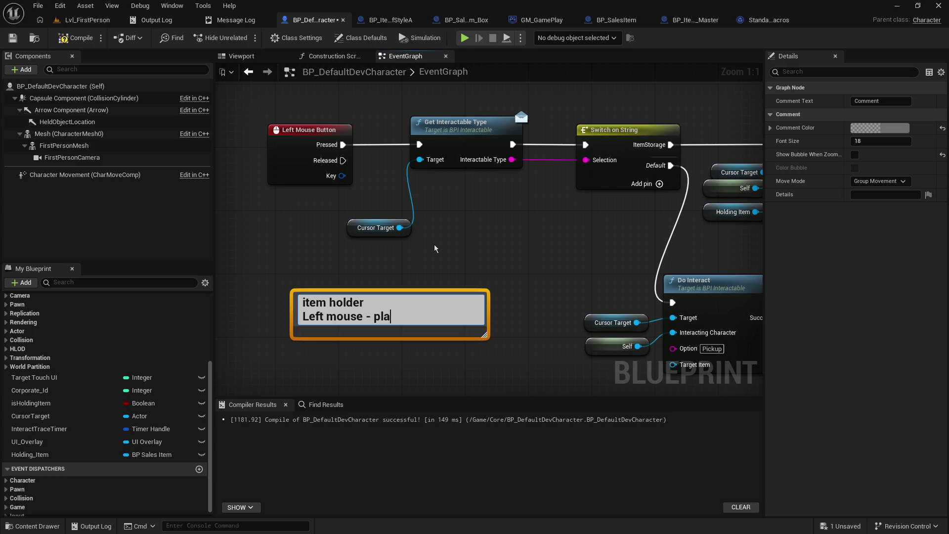
text(ce)
key(shift+Return)
text(ght mouse - )
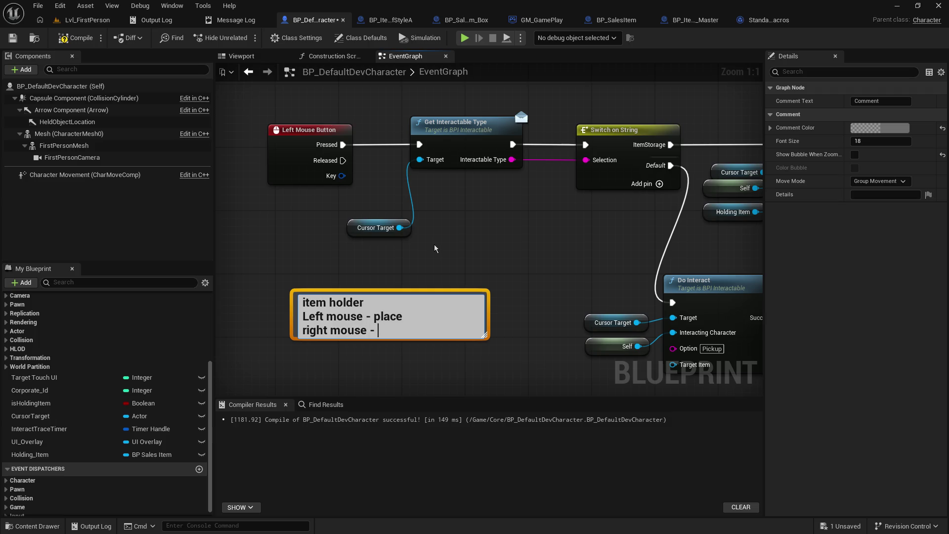
text(get)
key(Return)
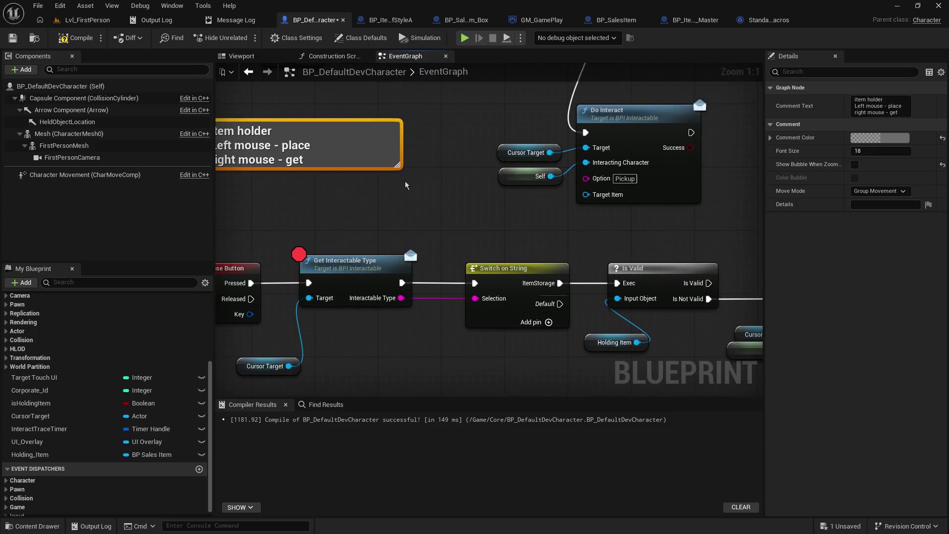
drag(365, 150, 412, 197)
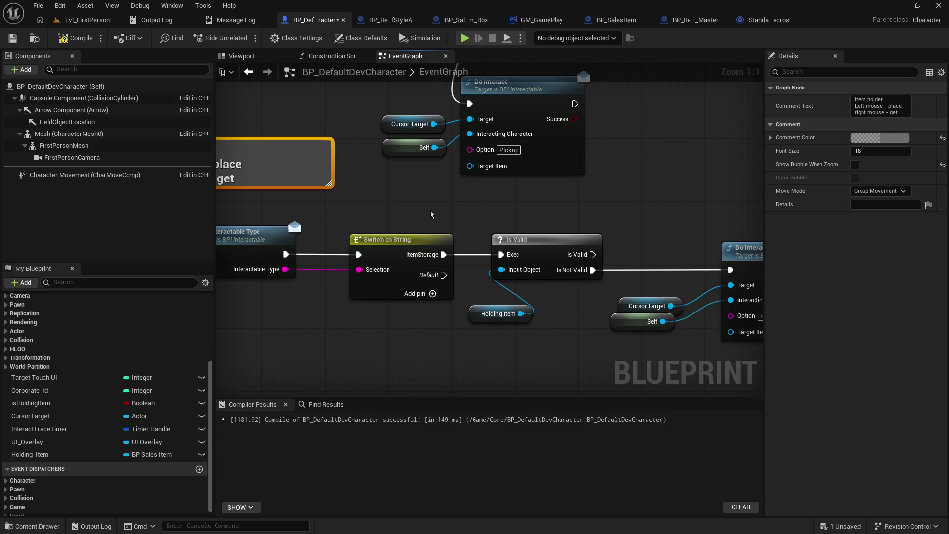
Step: Compile and save the character blueprint
drag(592, 270, 730, 270)
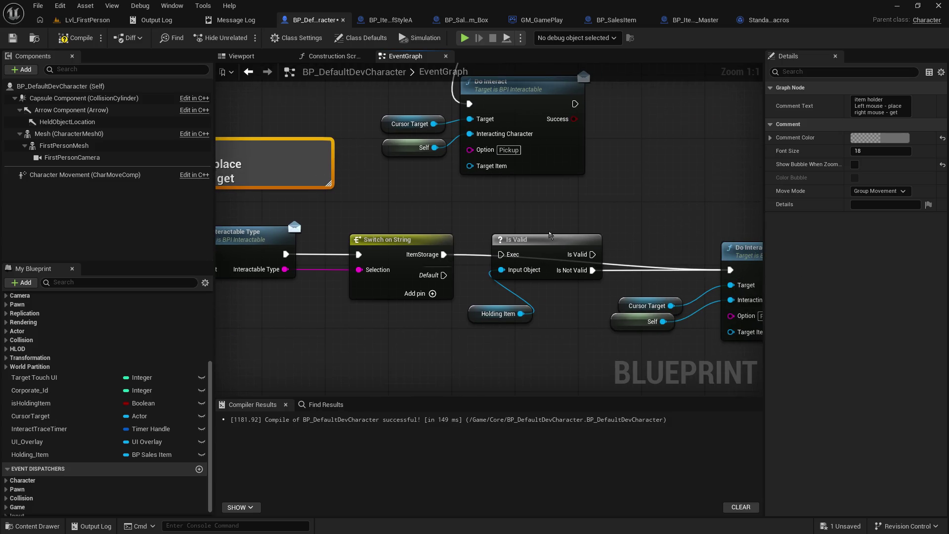
click(12, 38)
click(76, 38)
key(alt+p)
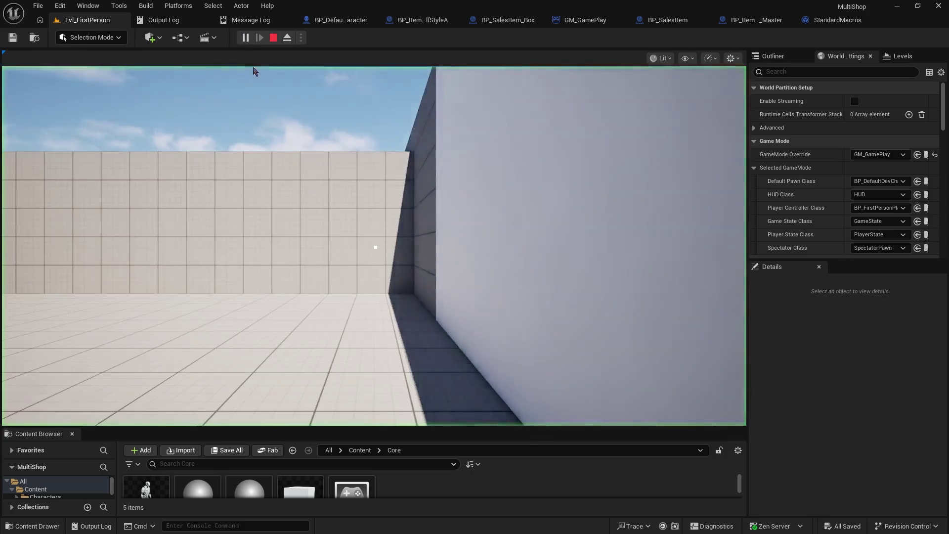
Step: In the play session, resume past the breakpoint and pick up the orange box
right_click(375, 247)
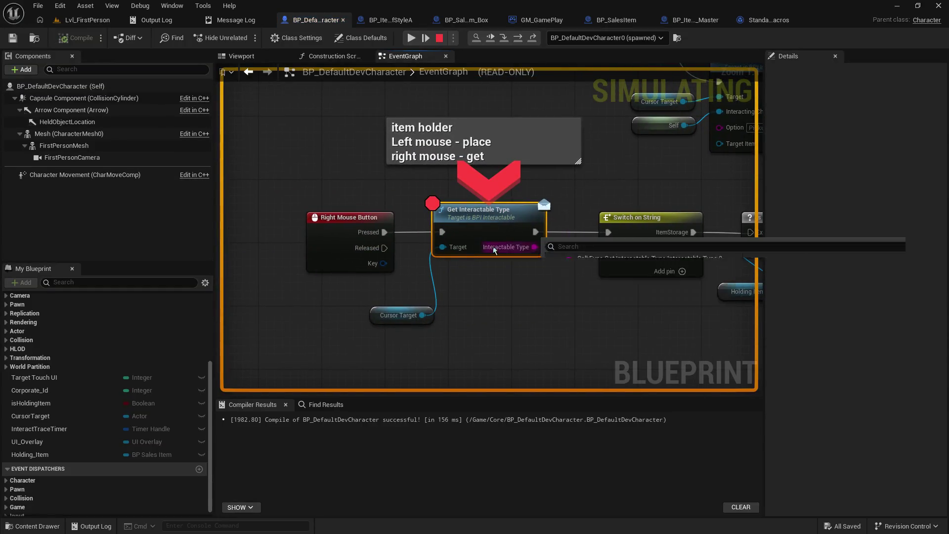
click(411, 38)
key(w)
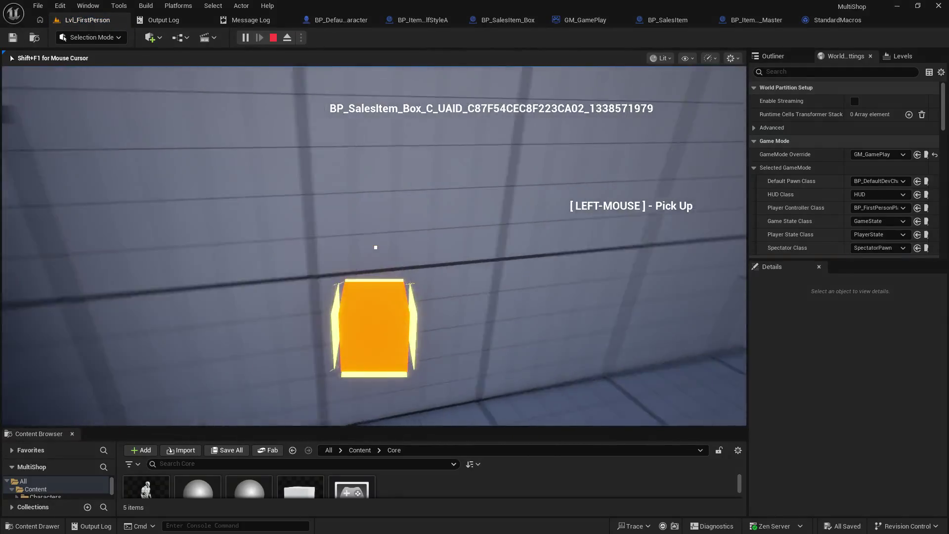
click(376, 247)
Step: Carry the orange box to the shelf and inspect it from the right end
key(w)
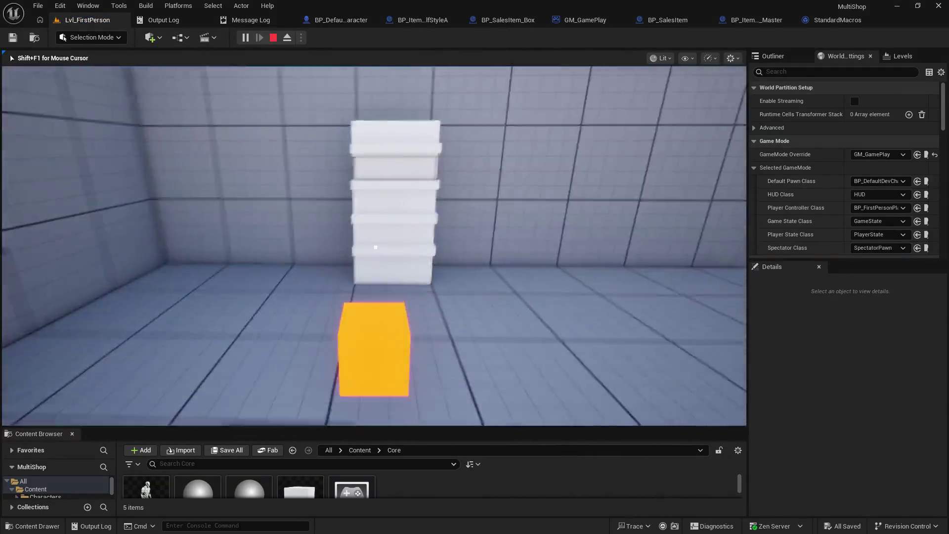
key(w)
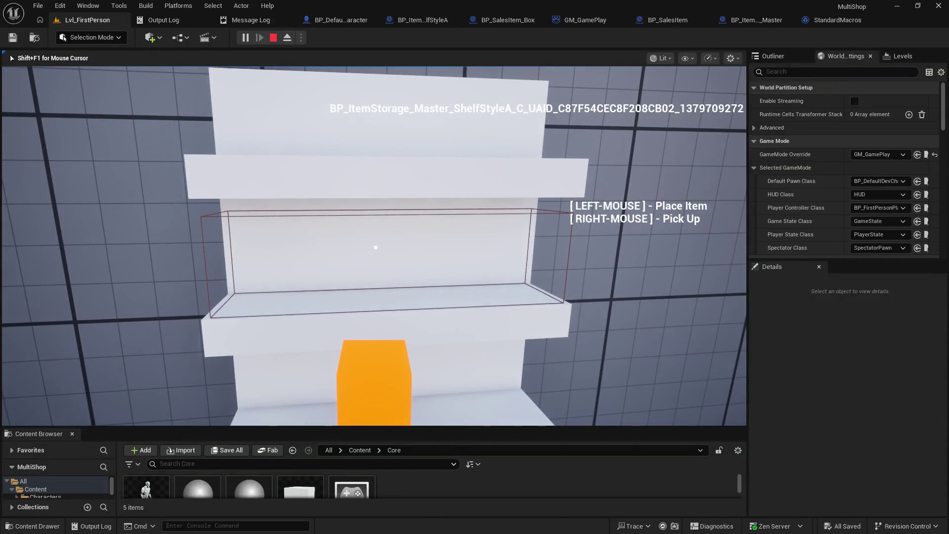
key(a)
key(d)
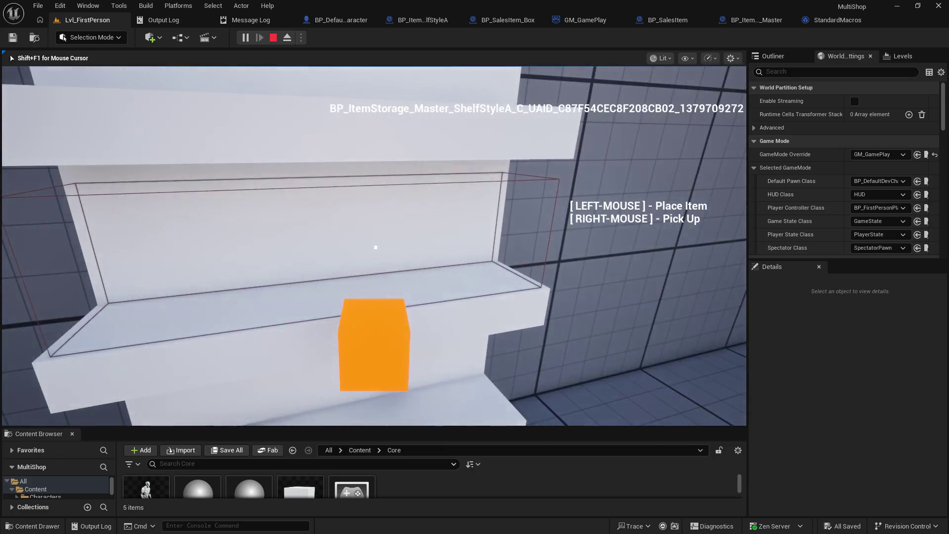
key(d)
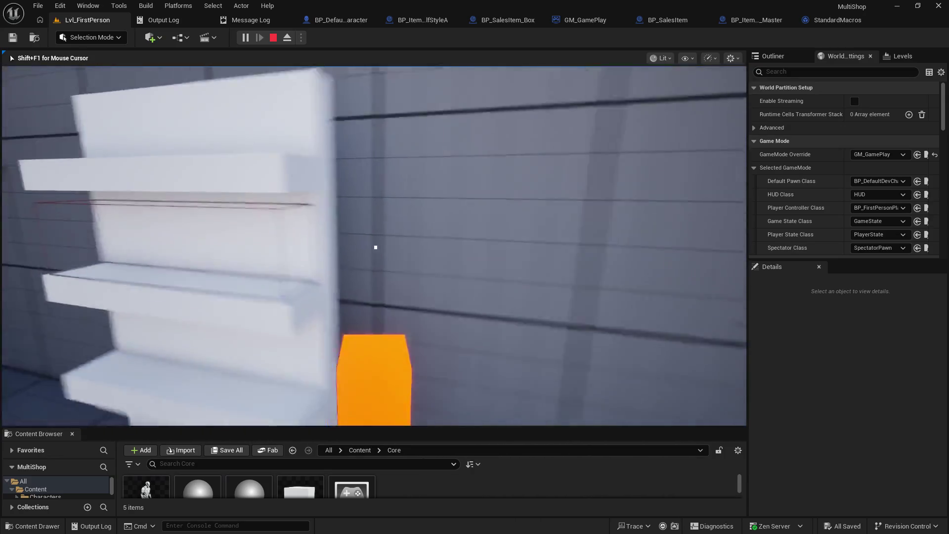
key(a)
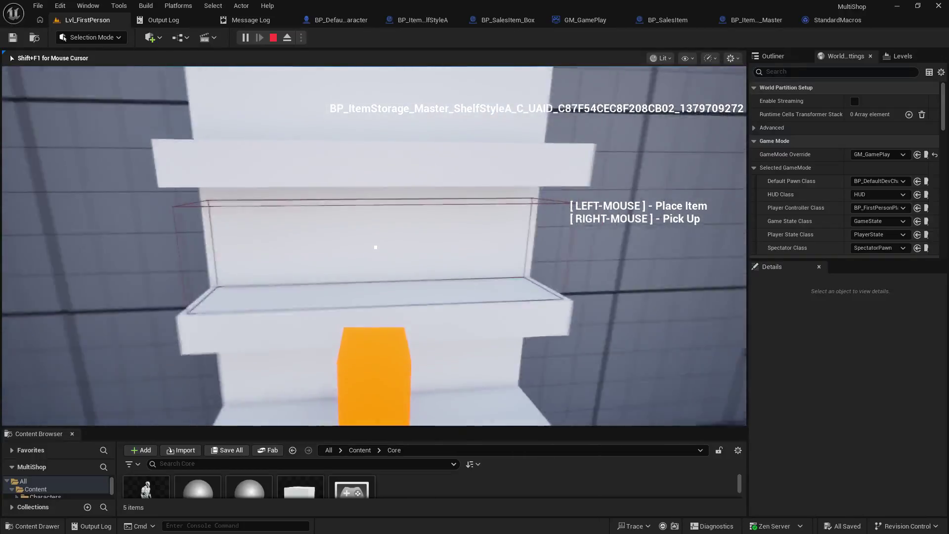
key(w)
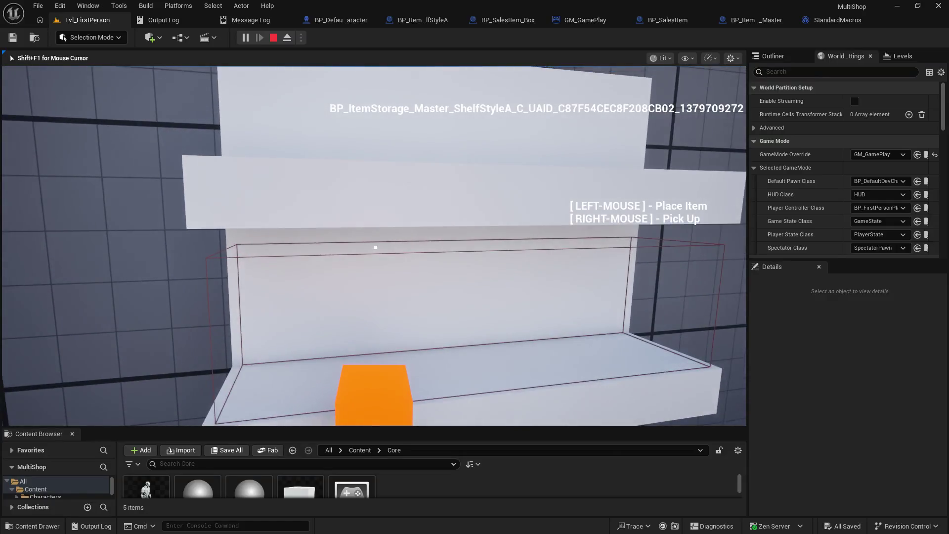
key(d)
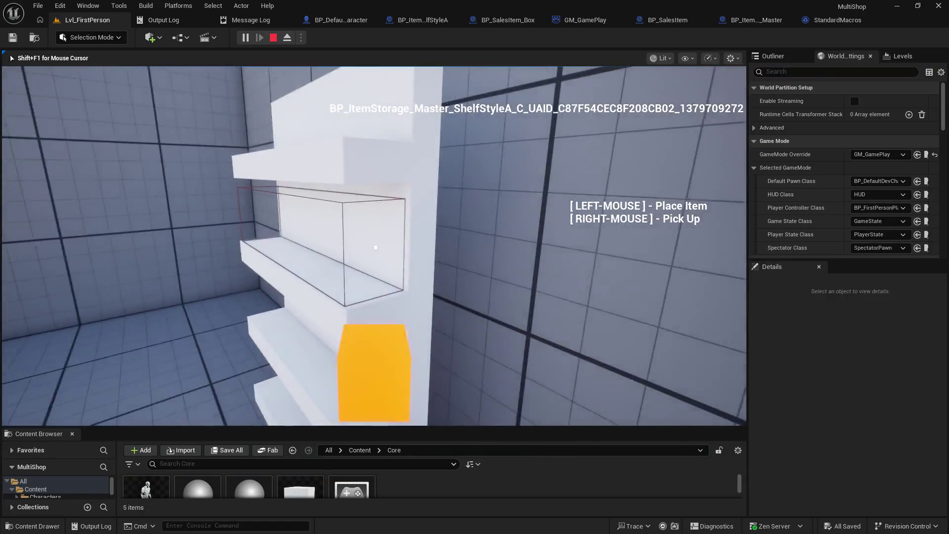
Step: End the play-test and view the BP_ItemStorage ShelfStyleA DoInteract graph
key(Escape)
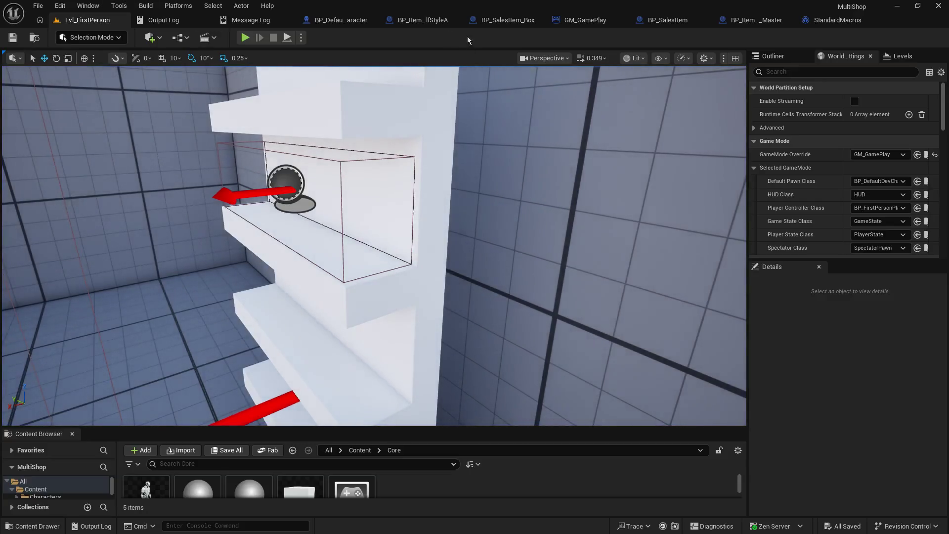
click(423, 20)
mouse_move(395, 311)
mouse_down()
mouse_move(411, 159)
mouse_move(451, 198)
mouse_up()
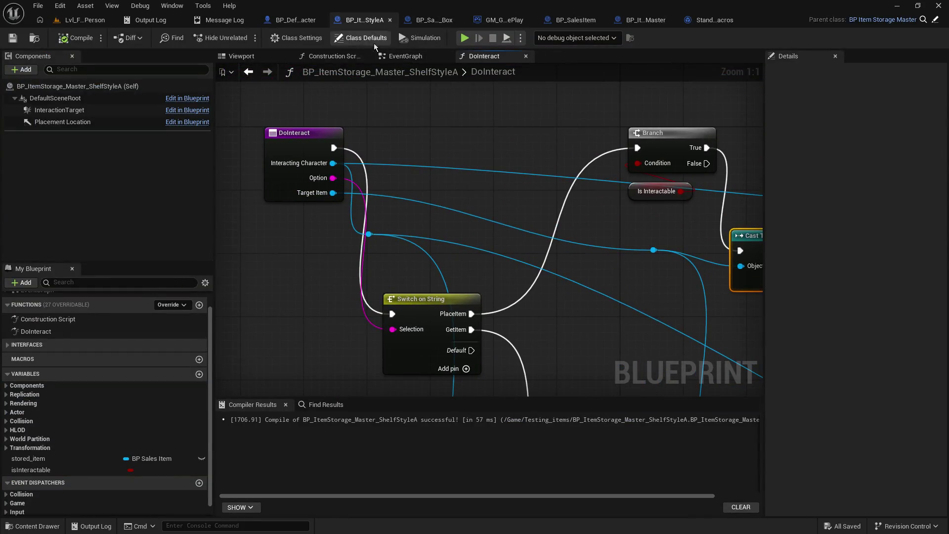
Step: Return to BP_DefaultDevCharacter's EventGraph and pan to the Make Map of ItemStorage Place Item / Pick Up prompts
click(296, 19)
mouse_move(567, 348)
mouse_down()
mouse_move(255, 372)
mouse_move(548, 363)
mouse_up()
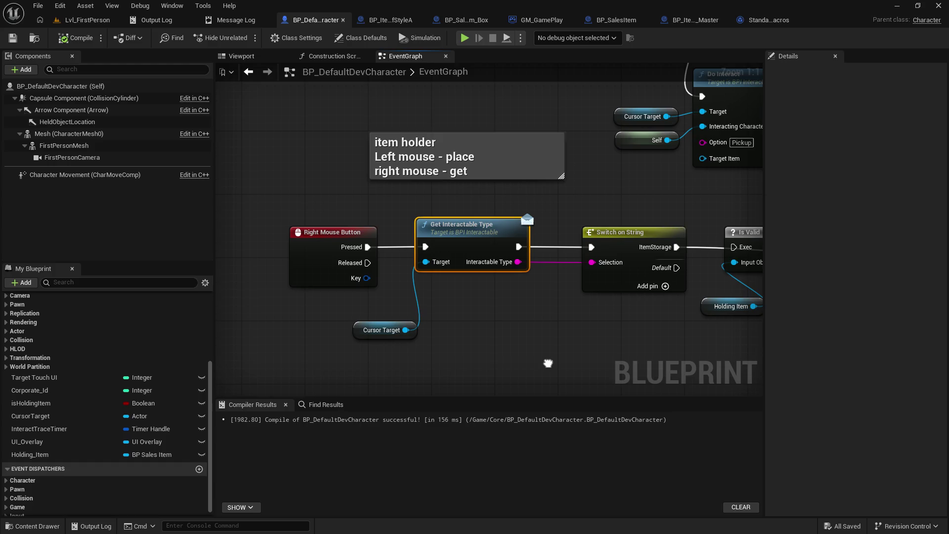
mouse_move(547, 364)
mouse_down()
mouse_move(512, 218)
mouse_move(449, 156)
mouse_move(364, 251)
mouse_move(379, 333)
mouse_move(416, 332)
mouse_move(449, 242)
mouse_up()
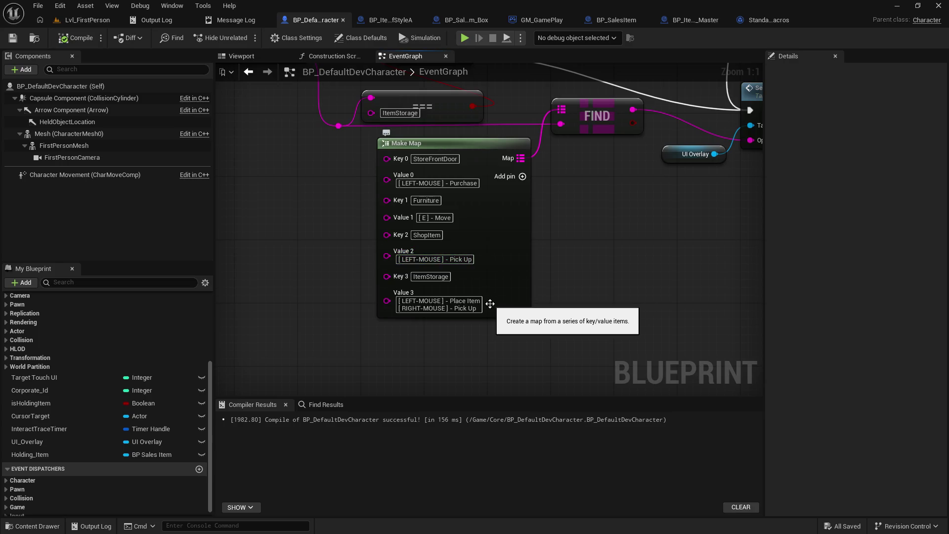
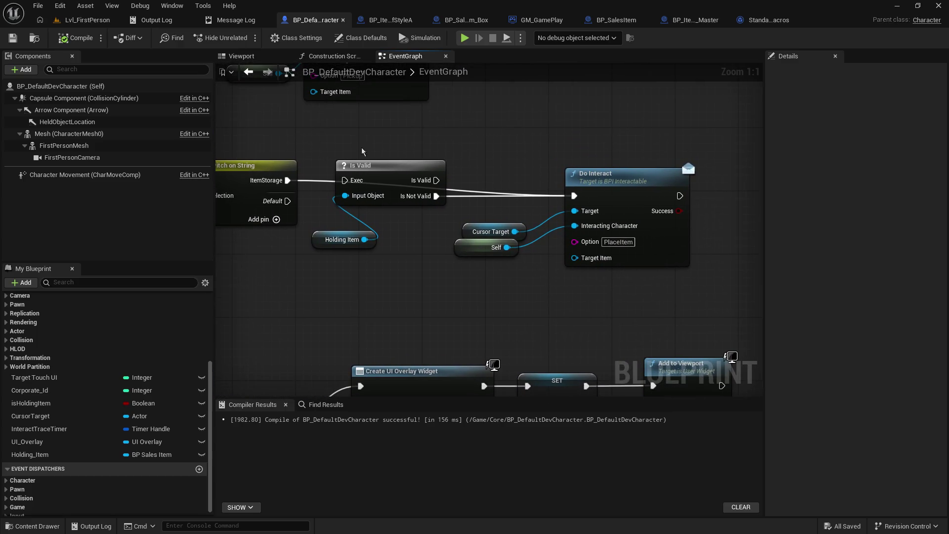
Step: Change the Holding Item Do Interact's Option from GetItem to PlaceItem
drag(362, 149, 368, 258)
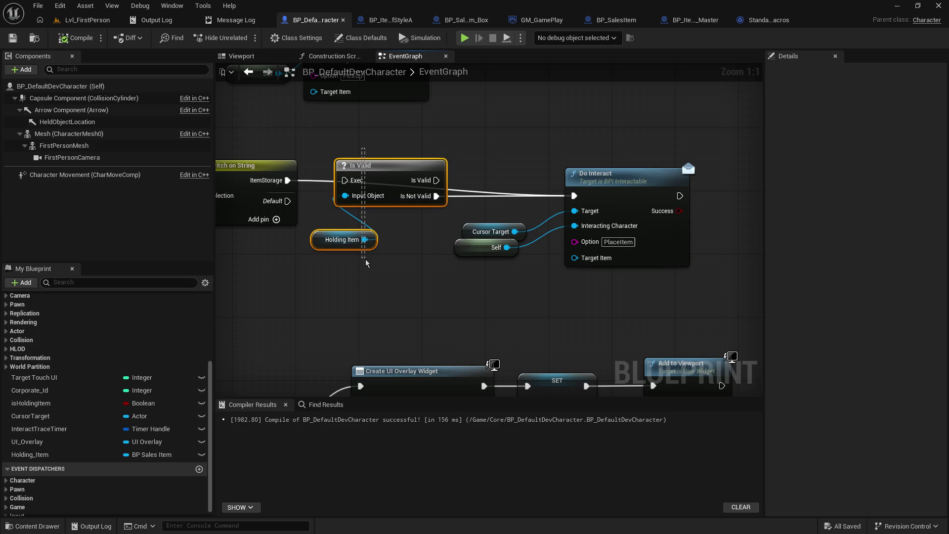
drag(365, 262, 389, 240)
mouse_move(494, 127)
mouse_down()
mouse_move(527, 340)
mouse_move(403, 191)
mouse_up()
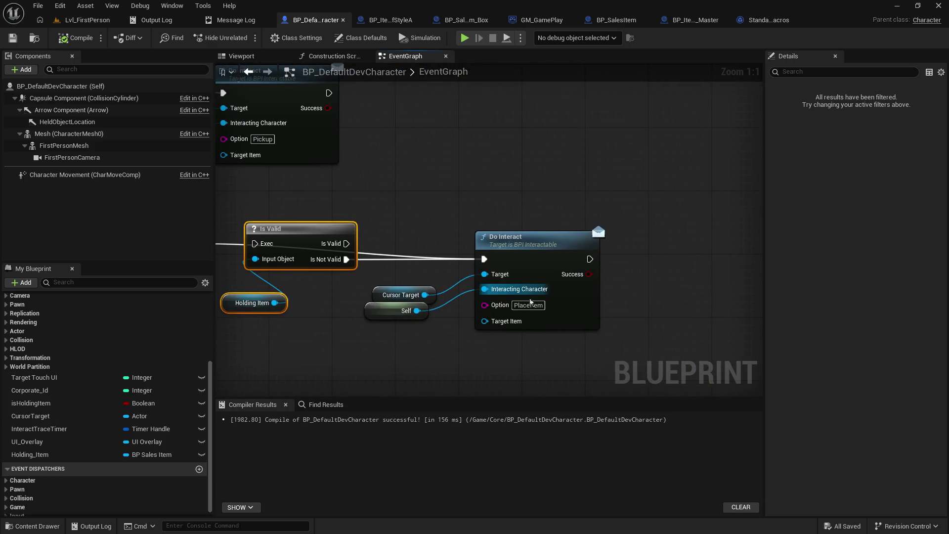
click(527, 306)
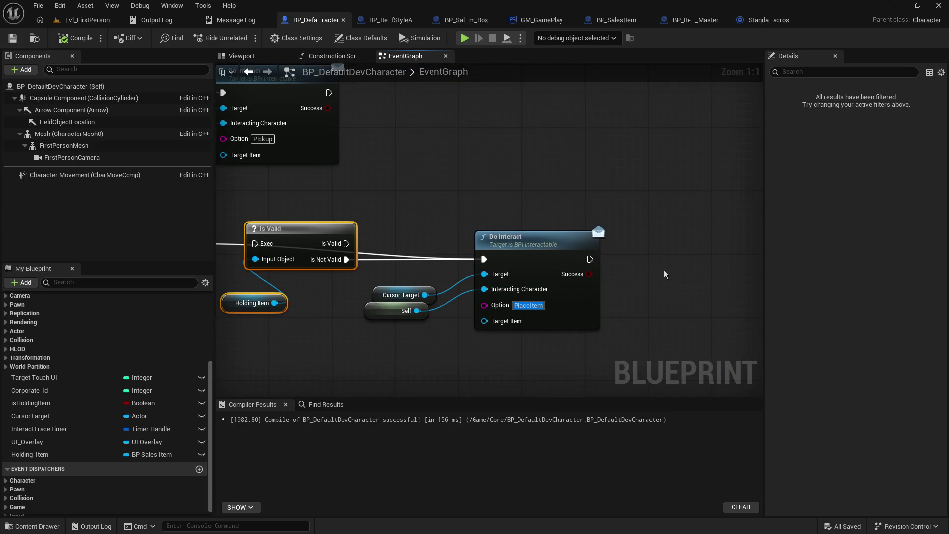
key(BackSpace)
drag(496, 206, 589, 419)
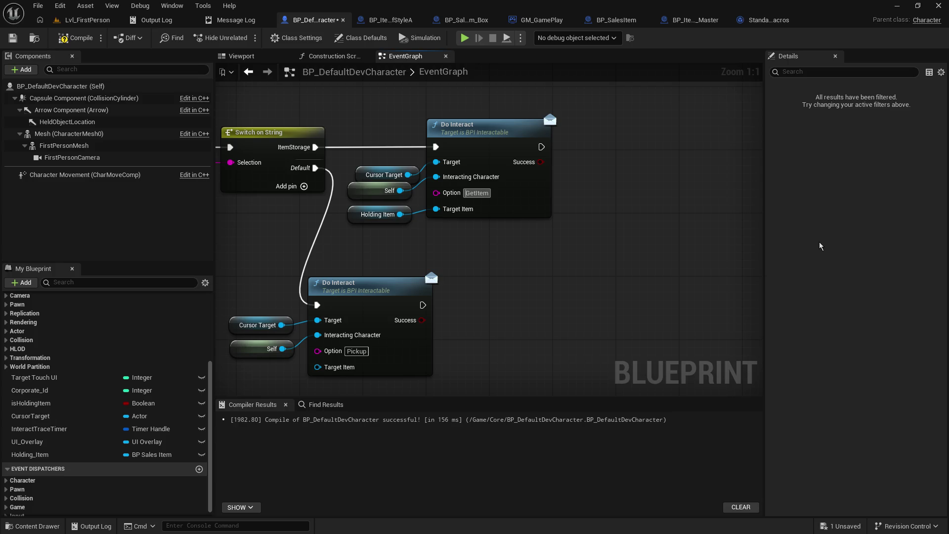
text(PlaceItem)
key(Delete)
key(Return)
Step: Review the Is Valid Do Interact and the Switch on String branches
right_click(619, 320)
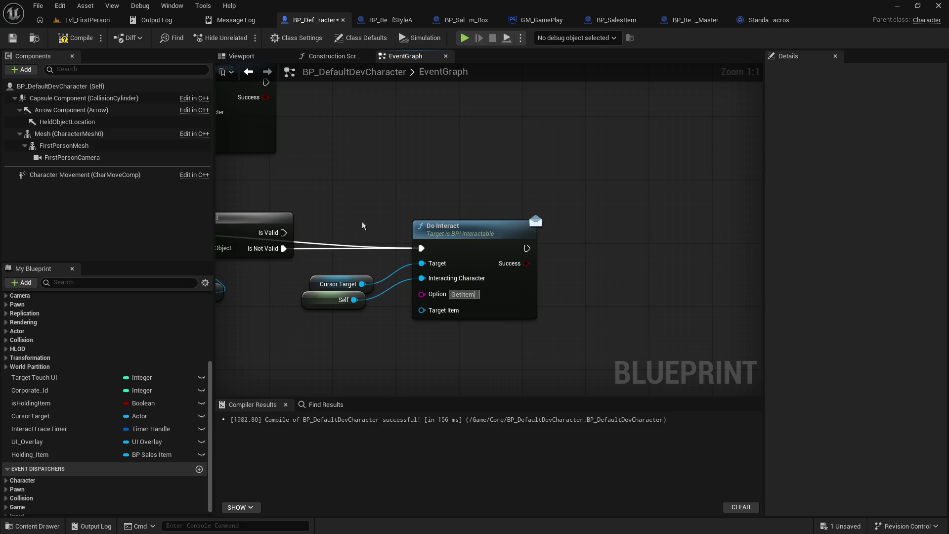
drag(362, 224, 568, 376)
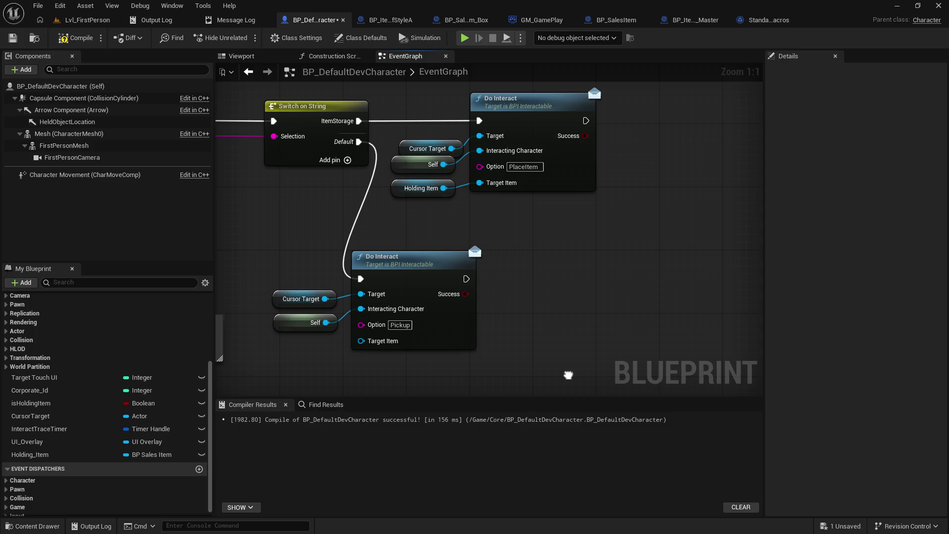
mouse_move(568, 375)
mouse_down()
mouse_move(948, 422)
mouse_move(621, 396)
mouse_move(536, 406)
mouse_up()
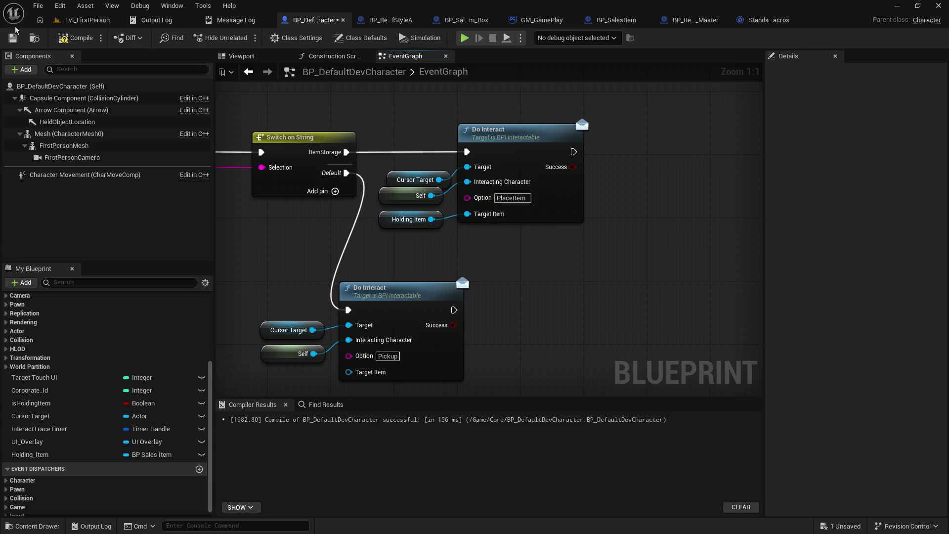
Step: Save the character blueprint and check the GetItem branch in the shelf's DoInteract
click(13, 38)
click(368, 20)
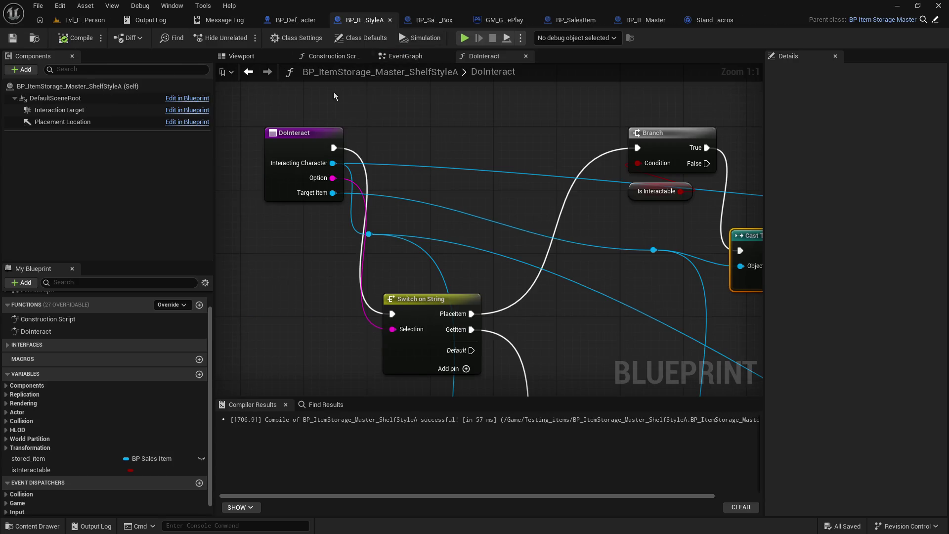
mouse_move(607, 285)
mouse_down()
mouse_move(229, 264)
mouse_move(544, 96)
mouse_move(482, 96)
mouse_up()
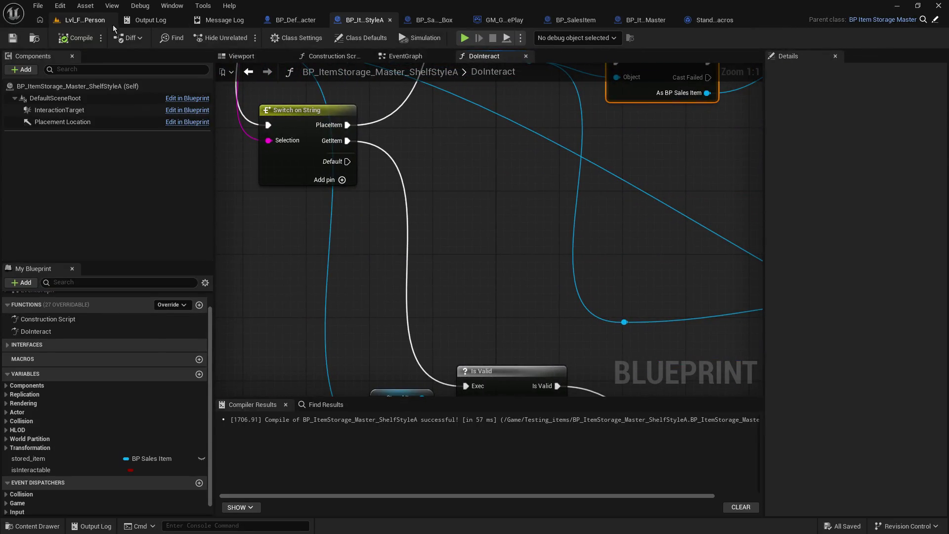
Step: Play-test carrying the orange box to the shelf and placing it, then stop
click(82, 20)
click(245, 38)
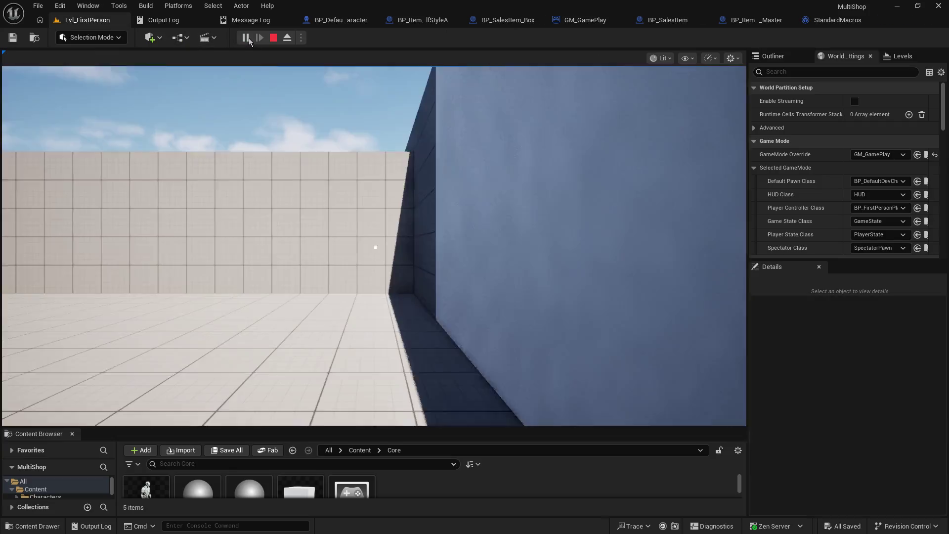
key(w)
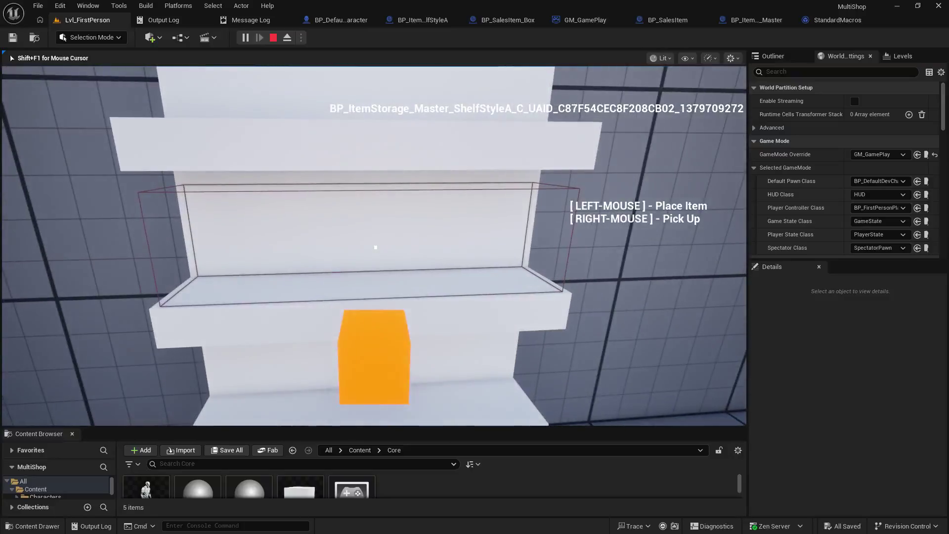
click(375, 248)
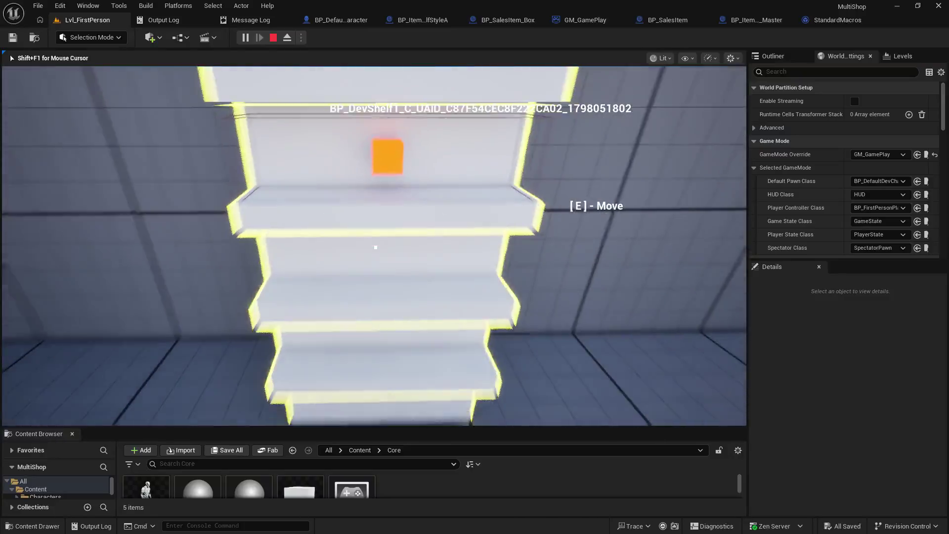
key(s)
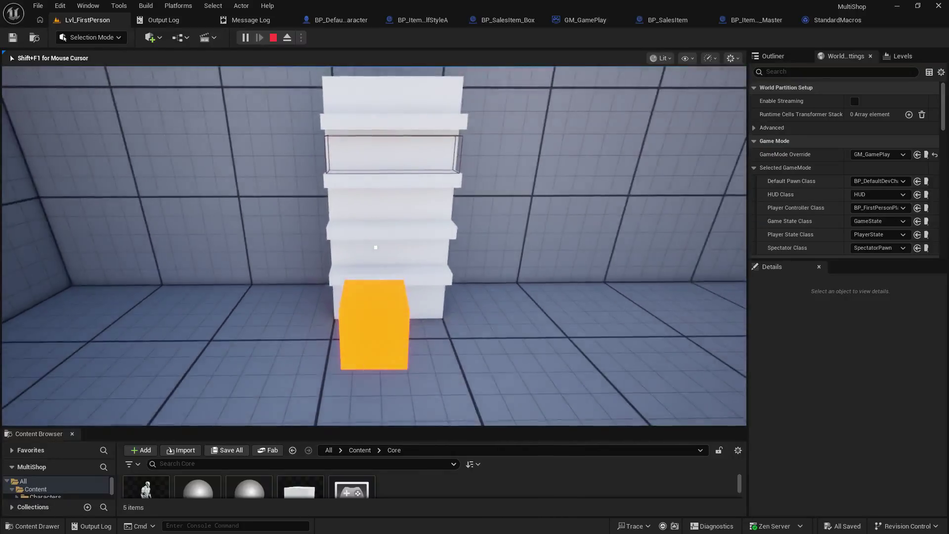
key(w)
key(s)
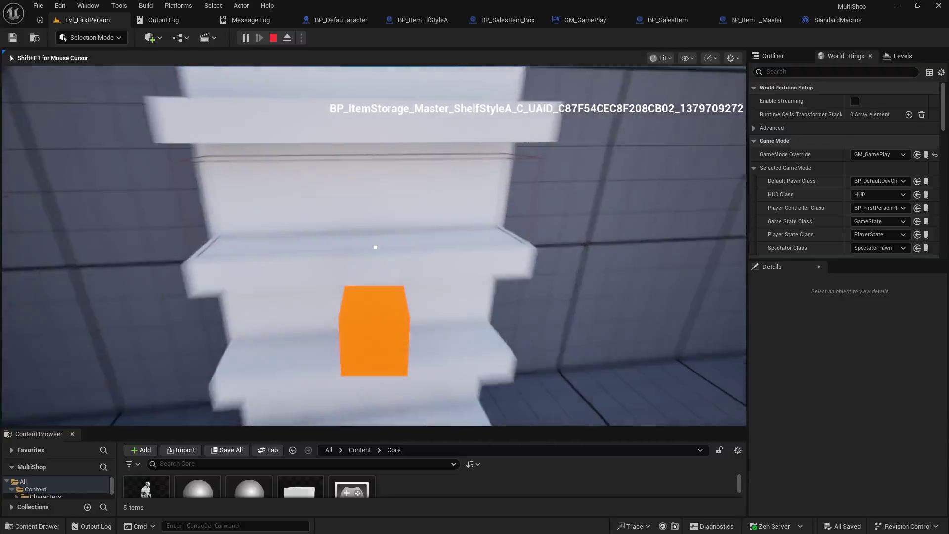
key(Escape)
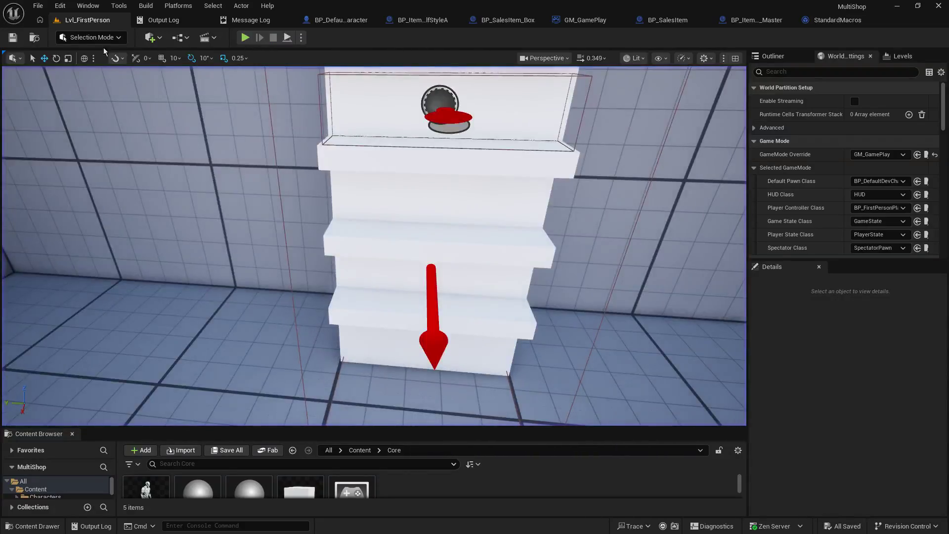
click(417, 21)
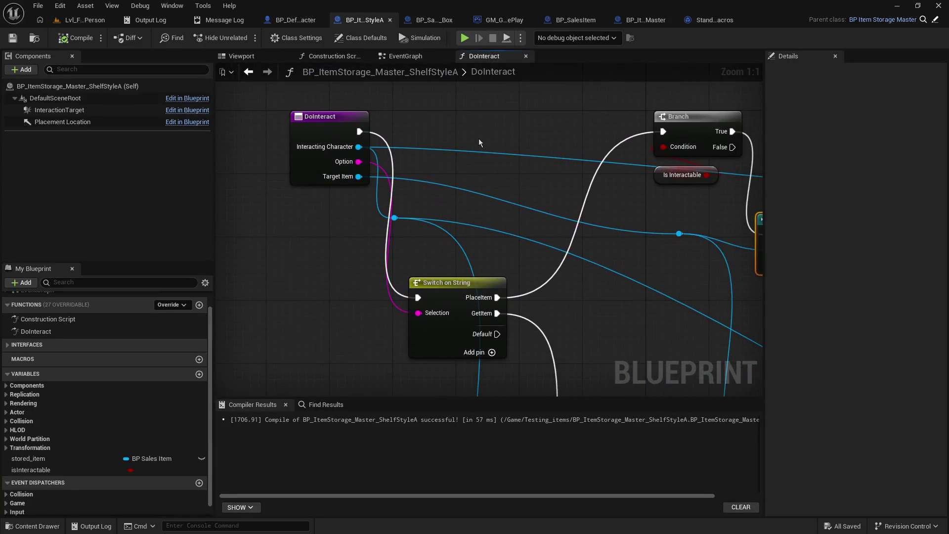
Step: Wire the ItemStorage case into the Is Valid check and compile BP_DefaultDevCharacter
click(293, 20)
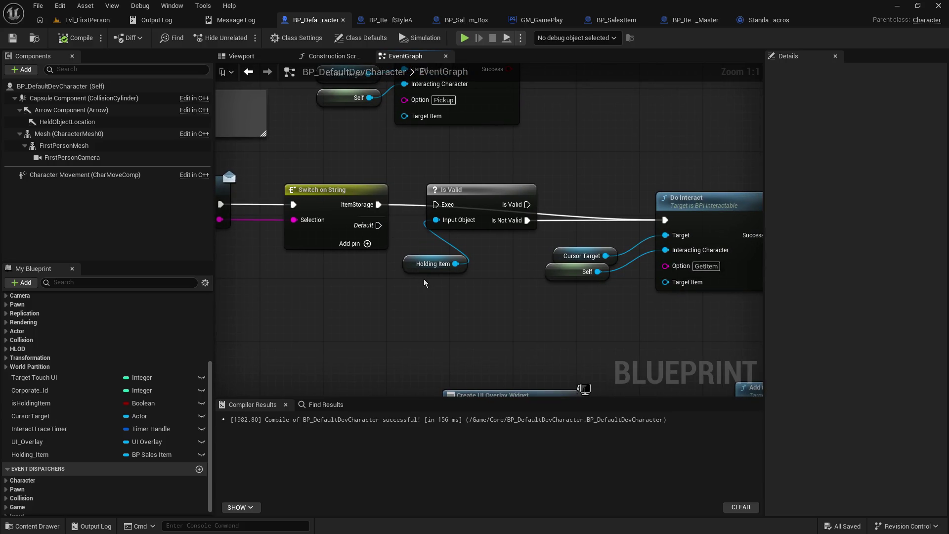
mouse_move(378, 204)
mouse_down()
mouse_move(406, 214)
mouse_move(436, 205)
mouse_up()
drag(497, 267, 492, 225)
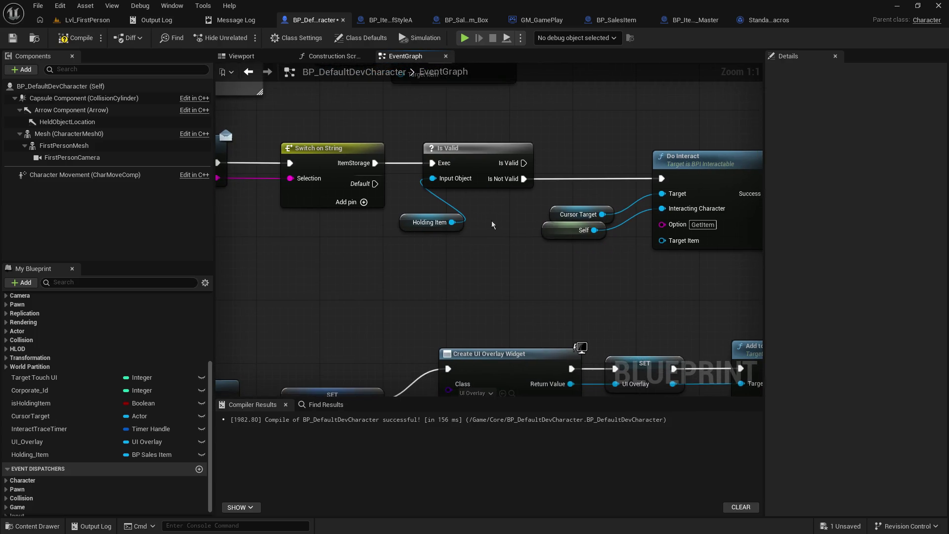
click(76, 38)
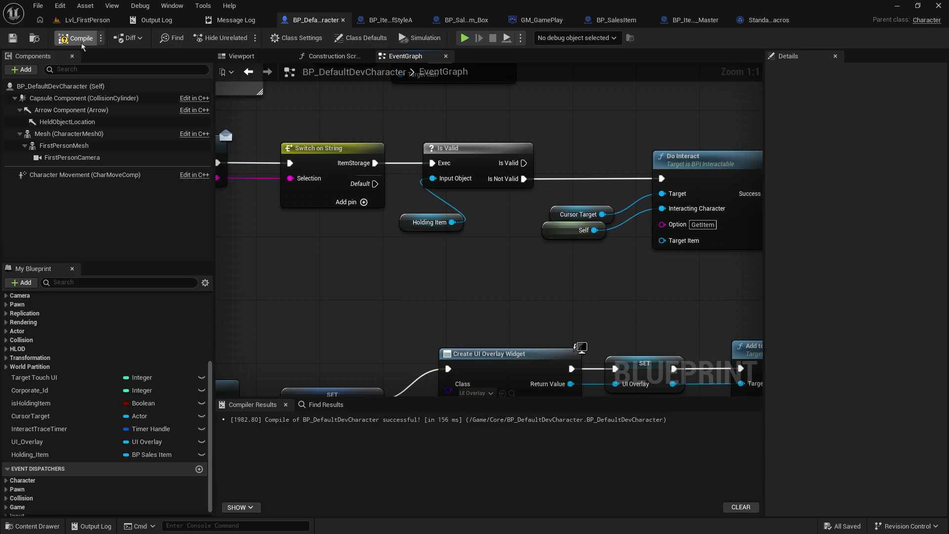
drag(594, 268, 547, 214)
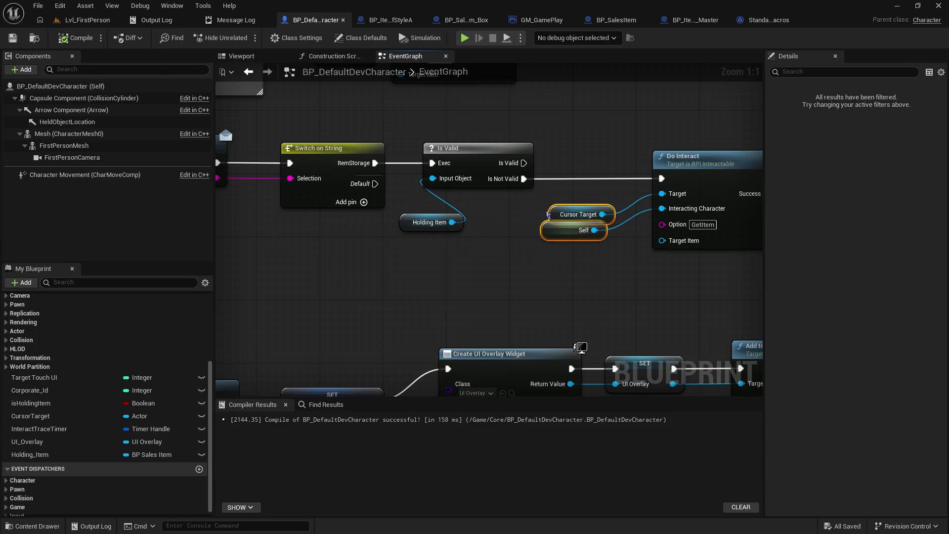
Step: Rewire Stored Item into the cast's Object input in DoInteract and compile
click(383, 21)
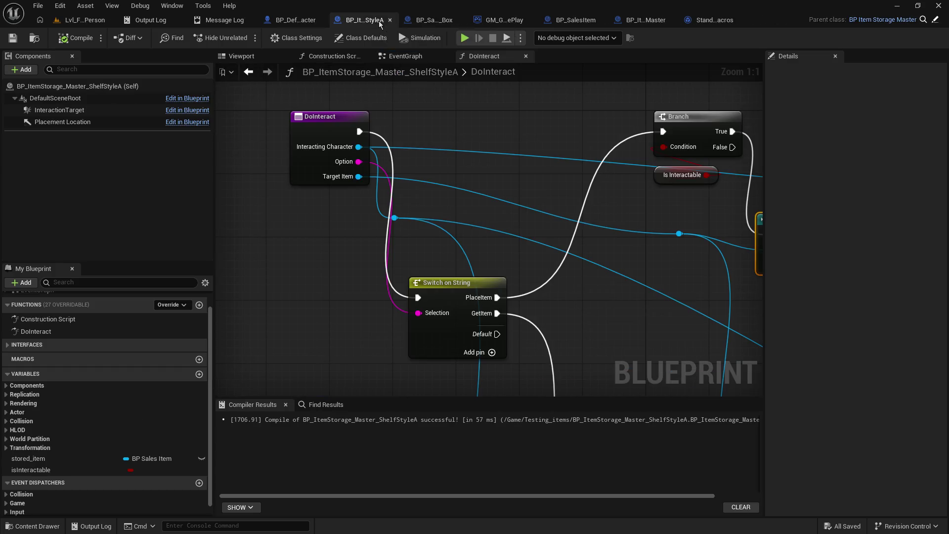
mouse_move(642, 373)
mouse_down()
mouse_move(494, 297)
mouse_move(322, 237)
mouse_move(471, 219)
mouse_up()
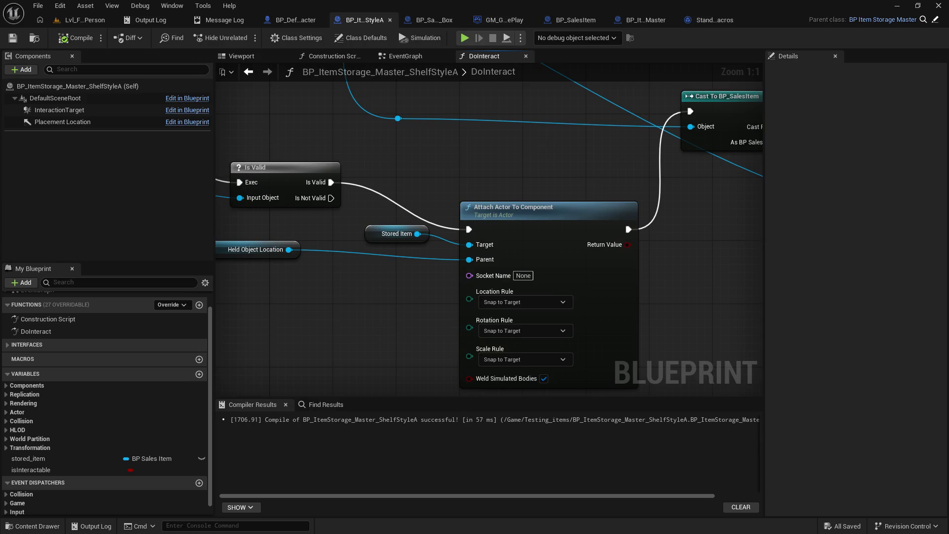
mouse_move(262, 89)
mouse_down()
mouse_move(253, 104)
mouse_move(33, 81)
mouse_up()
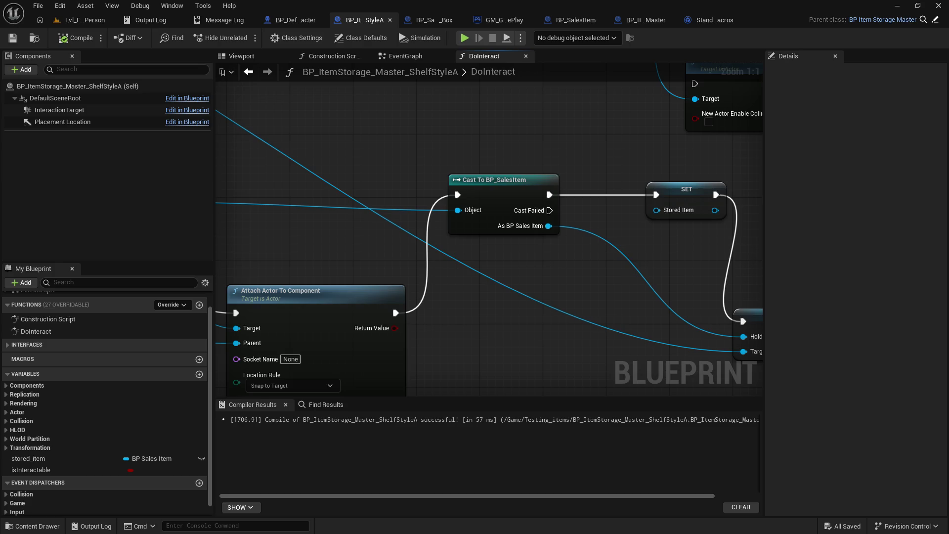
alt+click(397, 210)
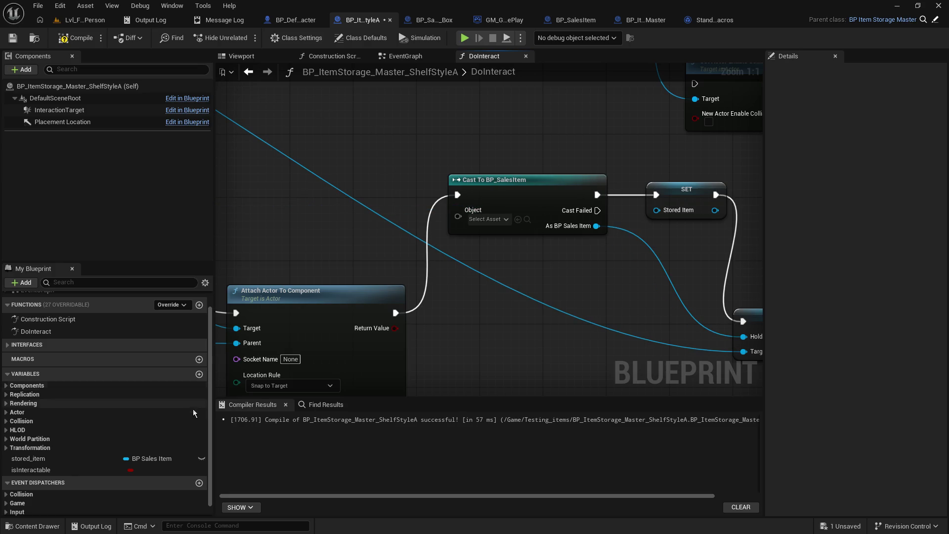
mouse_move(303, 270)
mouse_down()
mouse_move(381, 228)
mouse_move(487, 210)
mouse_up()
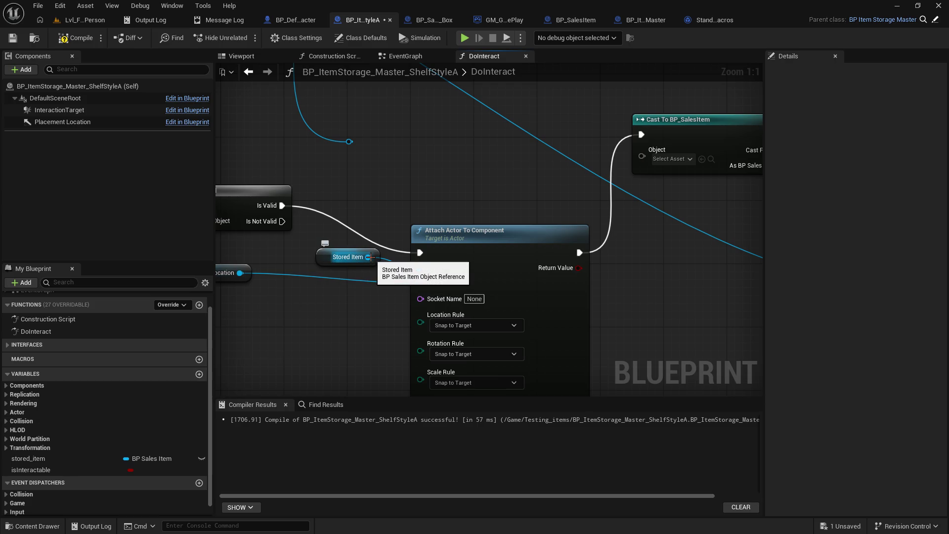
mouse_move(370, 256)
mouse_down()
mouse_move(388, 221)
mouse_move(642, 155)
mouse_up()
drag(540, 182, 207, 191)
click(74, 38)
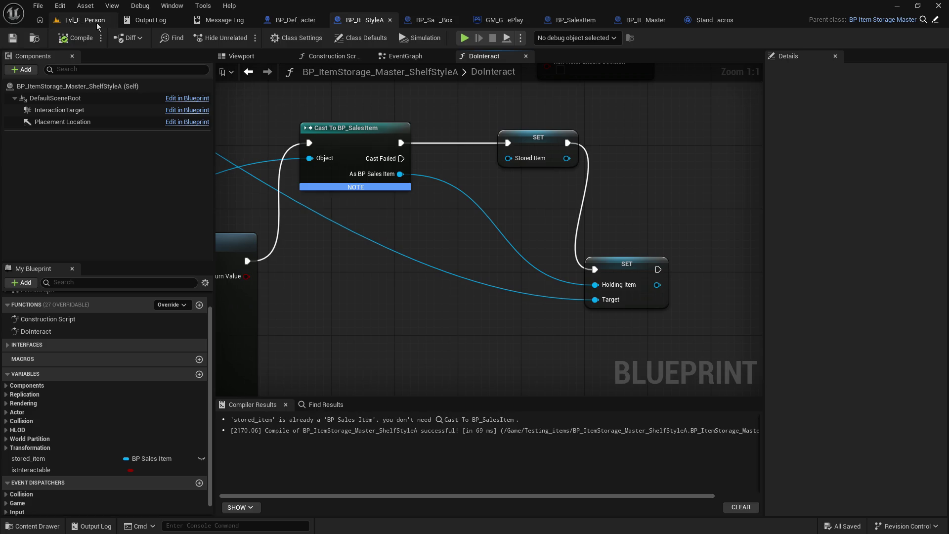
Step: Reroute the value into SET Holding Item, delete Cast To BP_SalesItem, chain Attach to SET, save
click(84, 20)
click(337, 22)
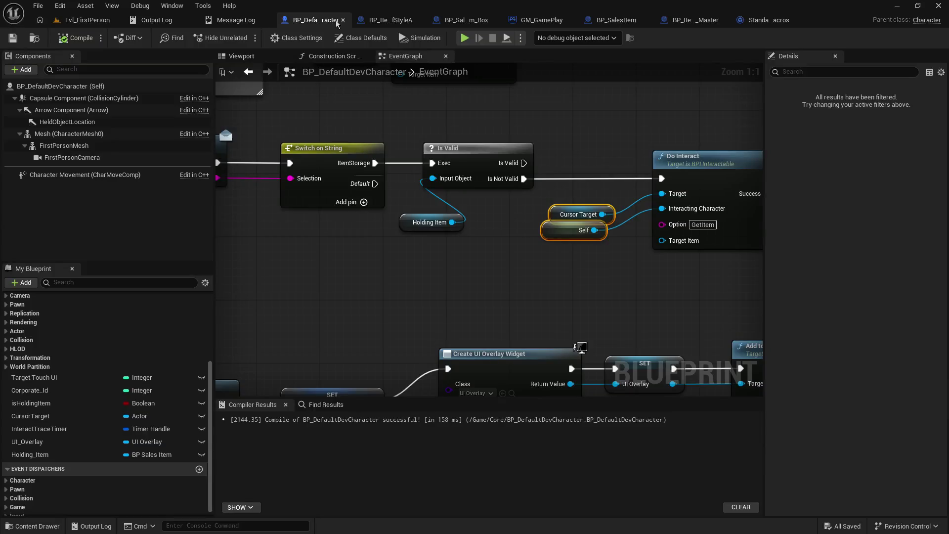
click(391, 20)
mouse_move(362, 227)
mouse_down()
mouse_move(508, 237)
mouse_move(498, 234)
mouse_up()
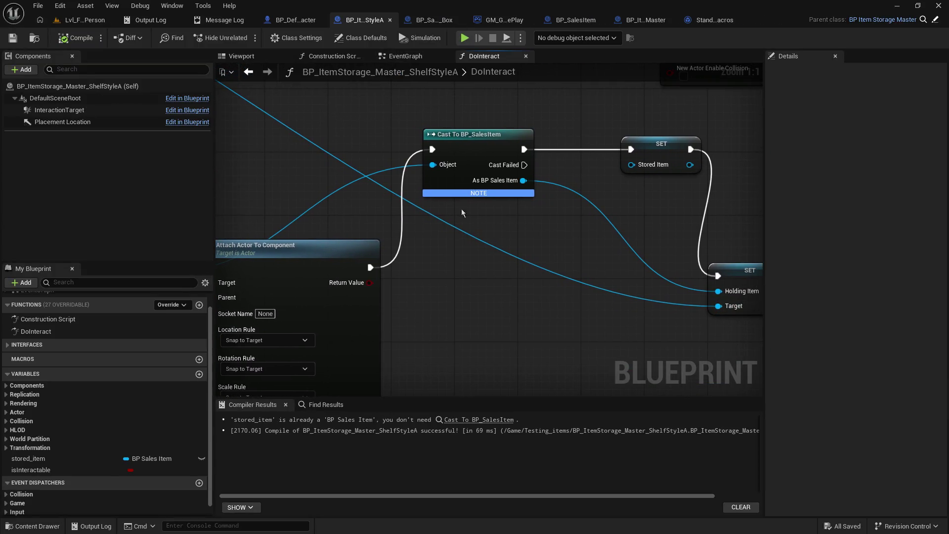
double_click(386, 165)
mouse_move(393, 164)
mouse_down()
mouse_move(702, 314)
mouse_move(721, 291)
mouse_up()
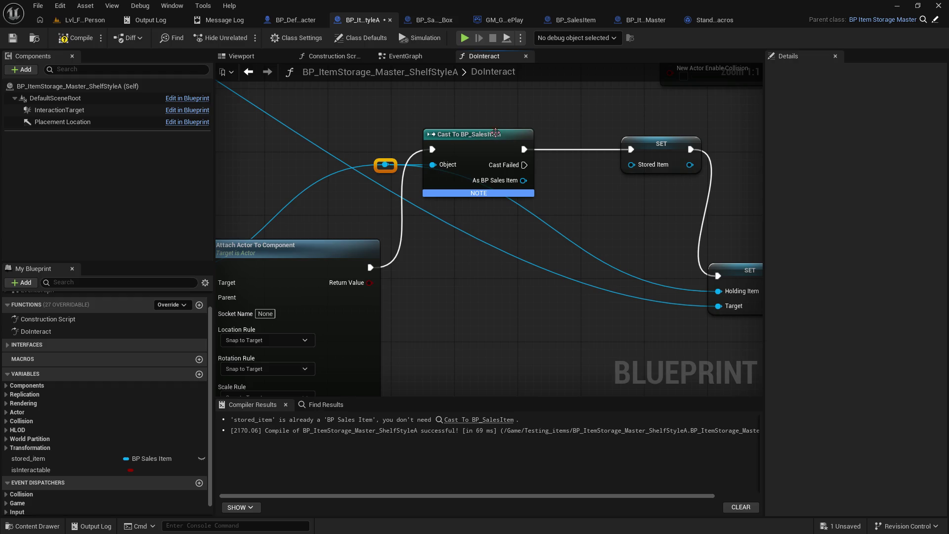
click(496, 134)
key(Delete)
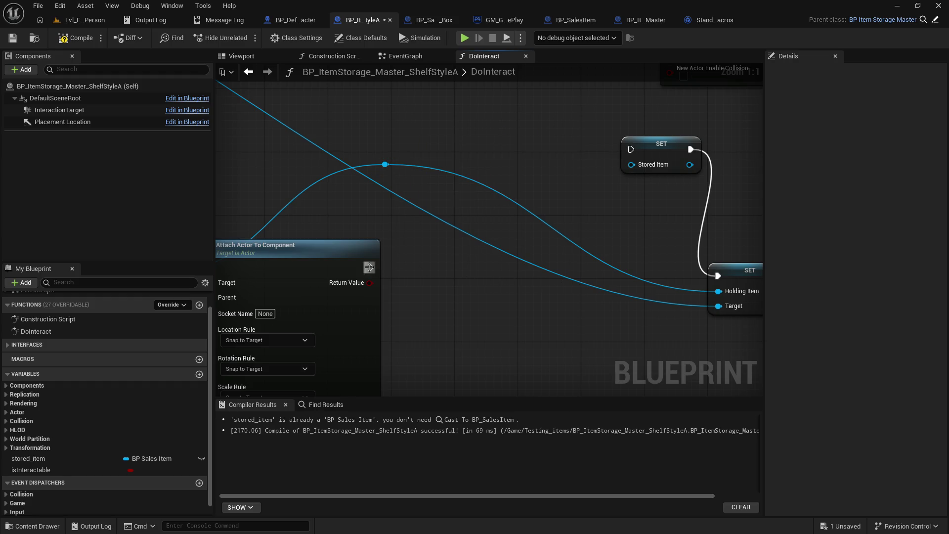
mouse_move(369, 268)
mouse_down()
mouse_move(631, 149)
mouse_move(546, 323)
mouse_move(536, 316)
mouse_up()
drag(311, 180, 466, 160)
key(ctrl+s)
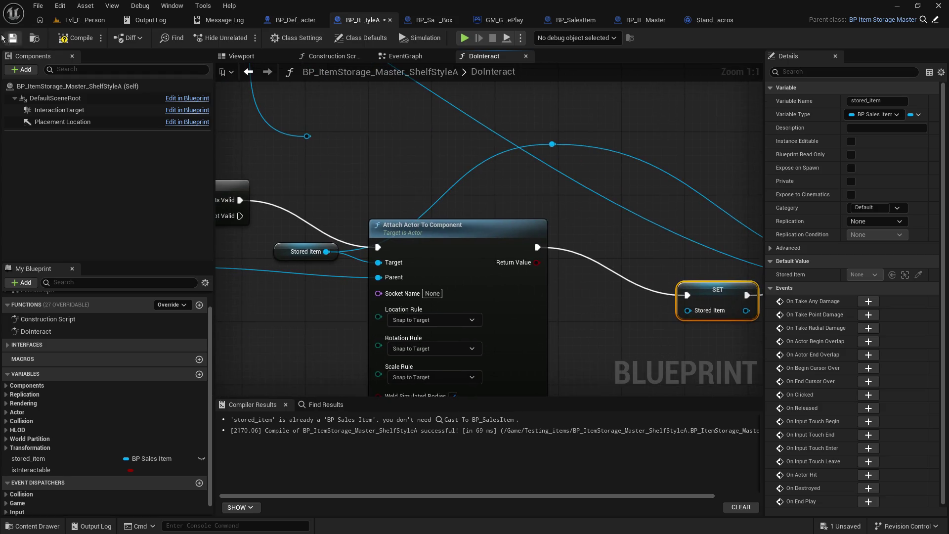
click(82, 20)
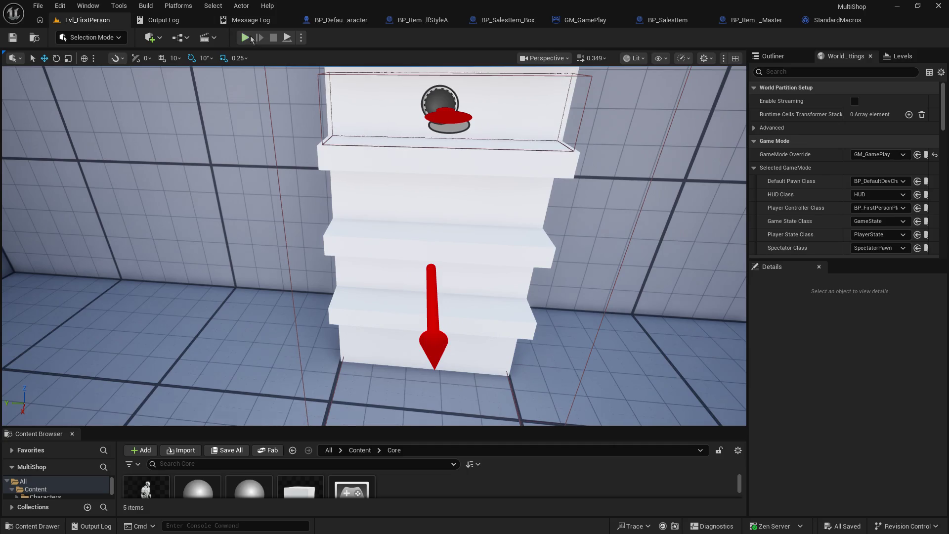
click(245, 38)
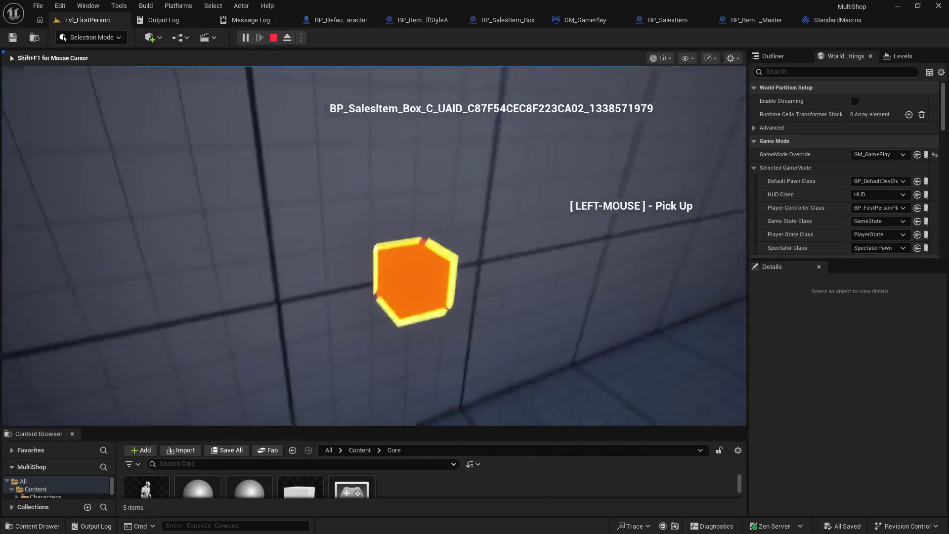
click(375, 248)
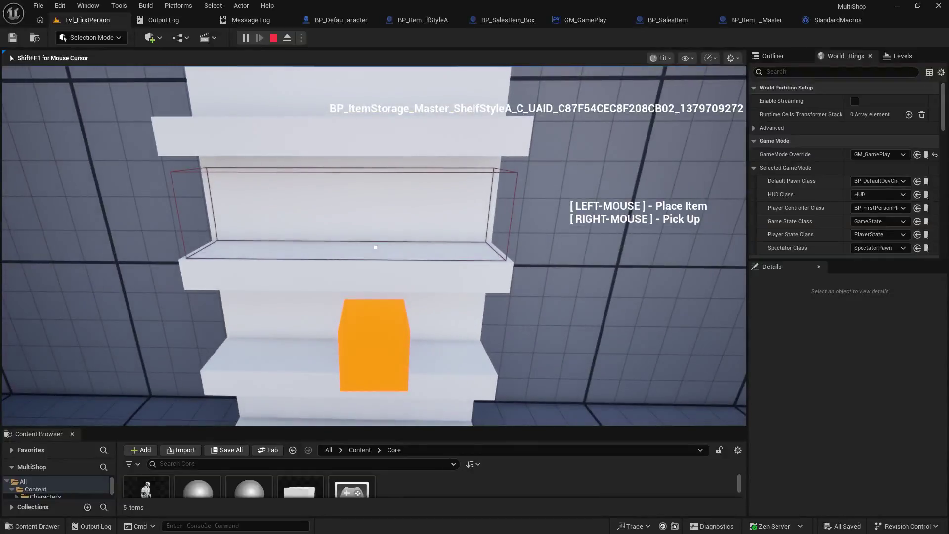
click(376, 247)
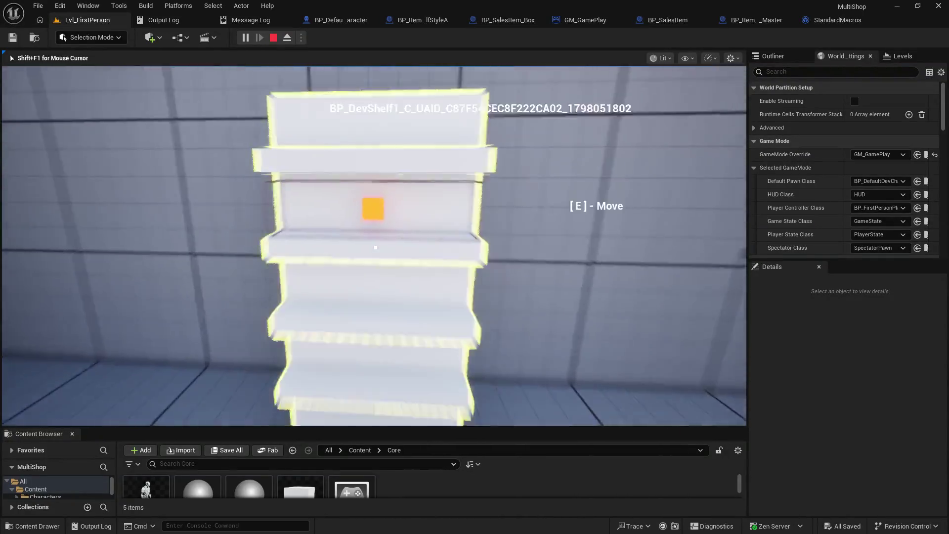
right_click(376, 247)
click(375, 247)
click(376, 248)
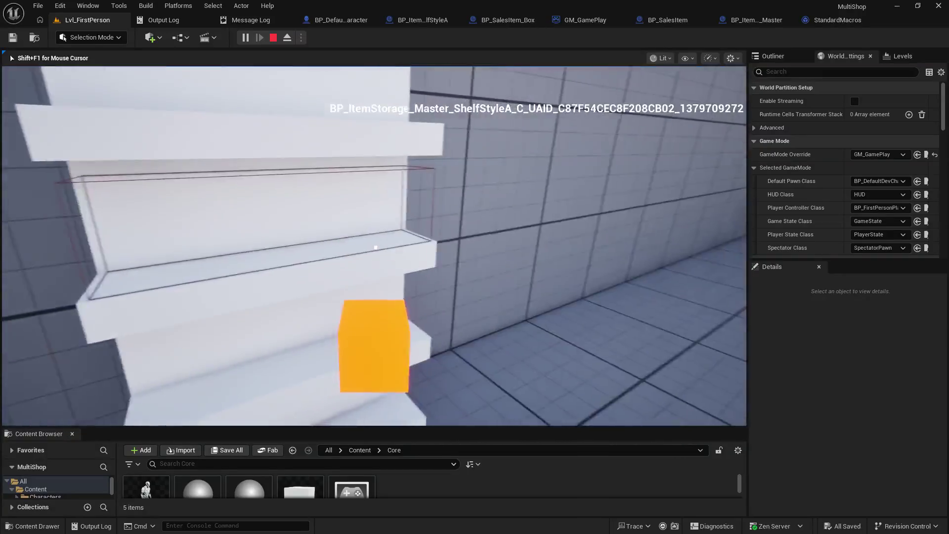
key(Escape)
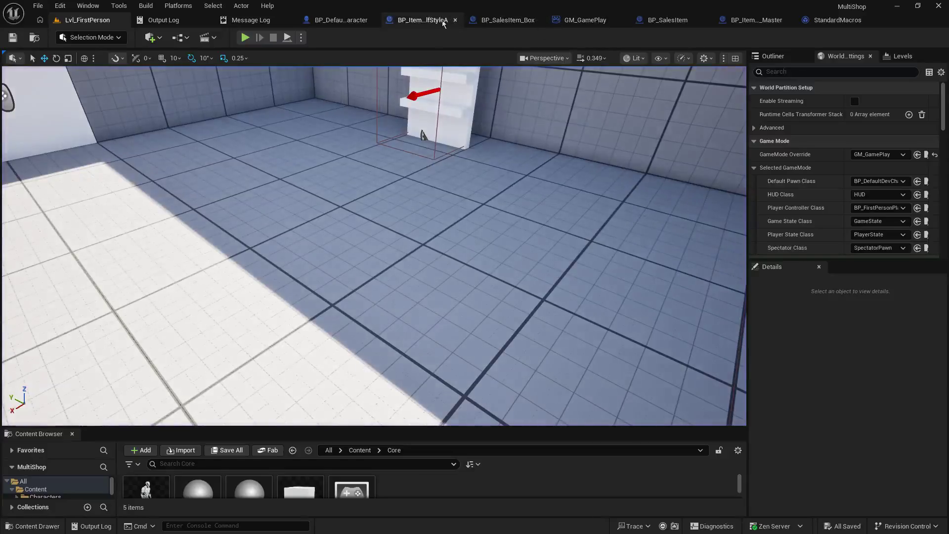
click(424, 20)
drag(365, 169, 459, 134)
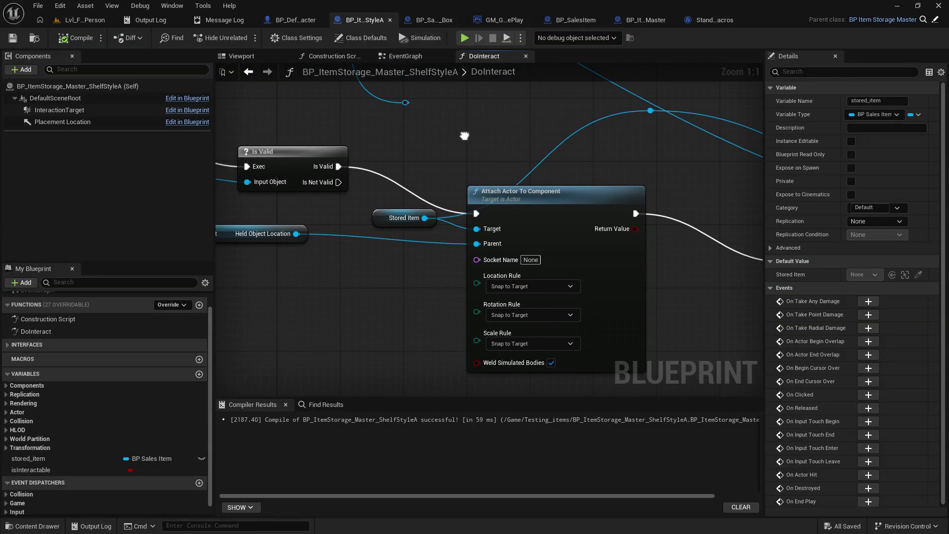
mouse_move(465, 136)
mouse_down()
mouse_move(529, 148)
mouse_move(529, 167)
mouse_move(49, 149)
mouse_up()
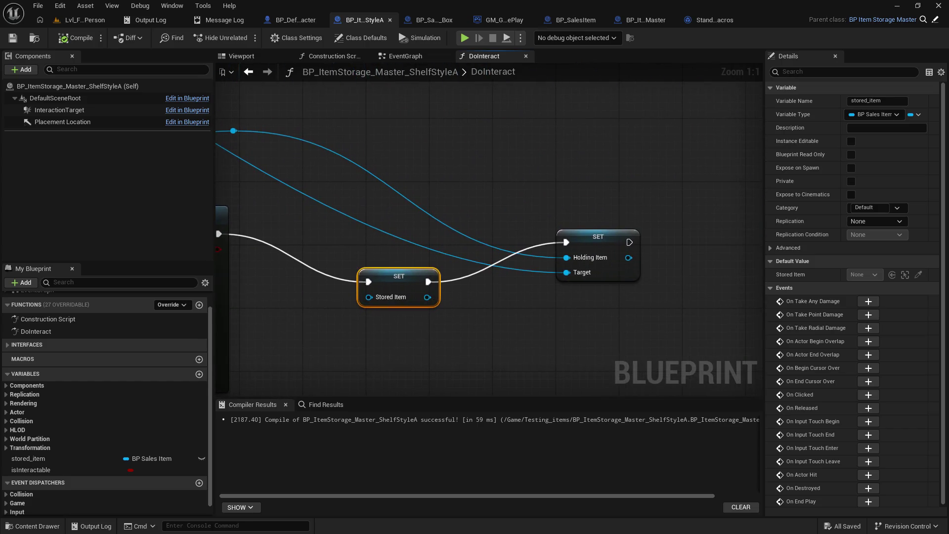
drag(490, 232, 505, 225)
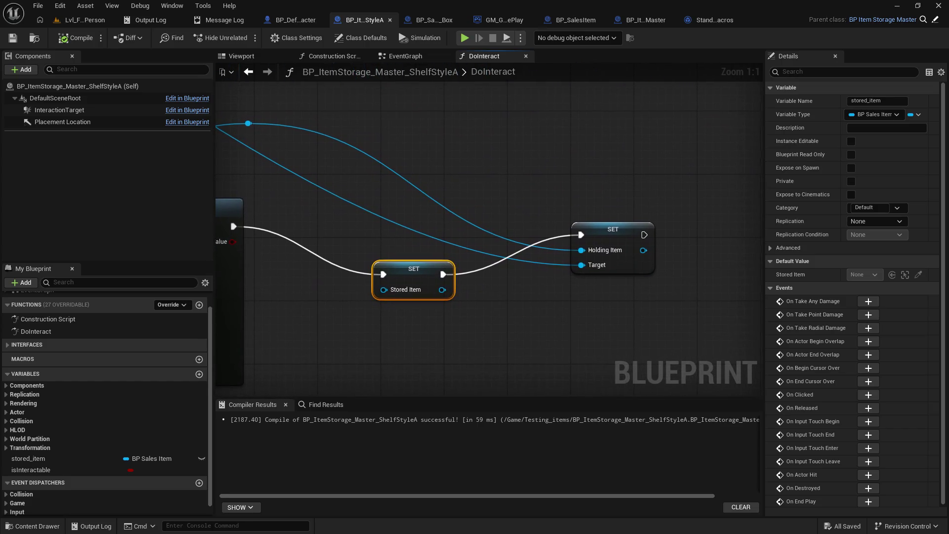
mouse_move(61, 149)
mouse_down()
mouse_move(417, 221)
mouse_move(125, 157)
mouse_move(324, 251)
mouse_move(371, 376)
mouse_move(402, 391)
mouse_move(316, 351)
mouse_up()
drag(436, 111, 432, 111)
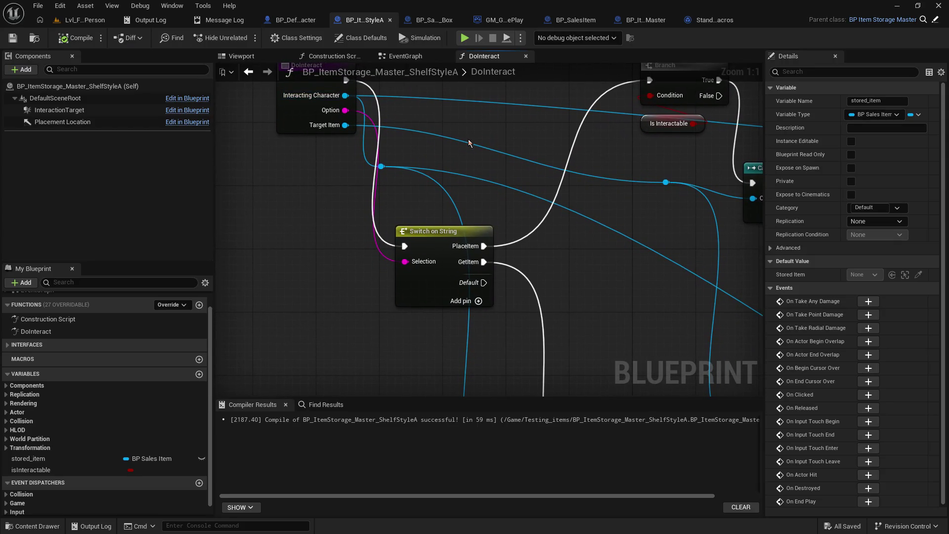
drag(527, 192, 216, 65)
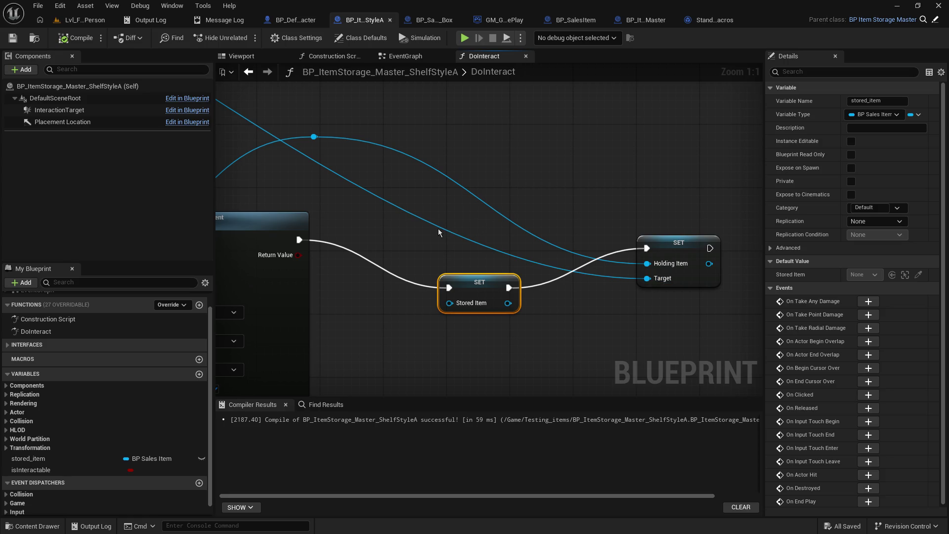
mouse_move(298, 107)
mouse_down()
mouse_move(547, 236)
mouse_move(586, 302)
mouse_move(642, 326)
mouse_move(694, 376)
mouse_up()
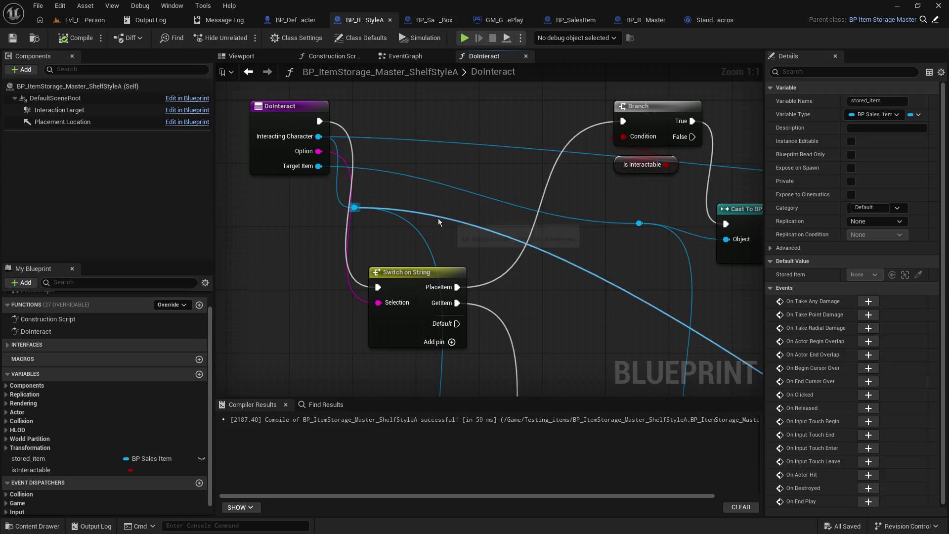
drag(454, 242, 426, 133)
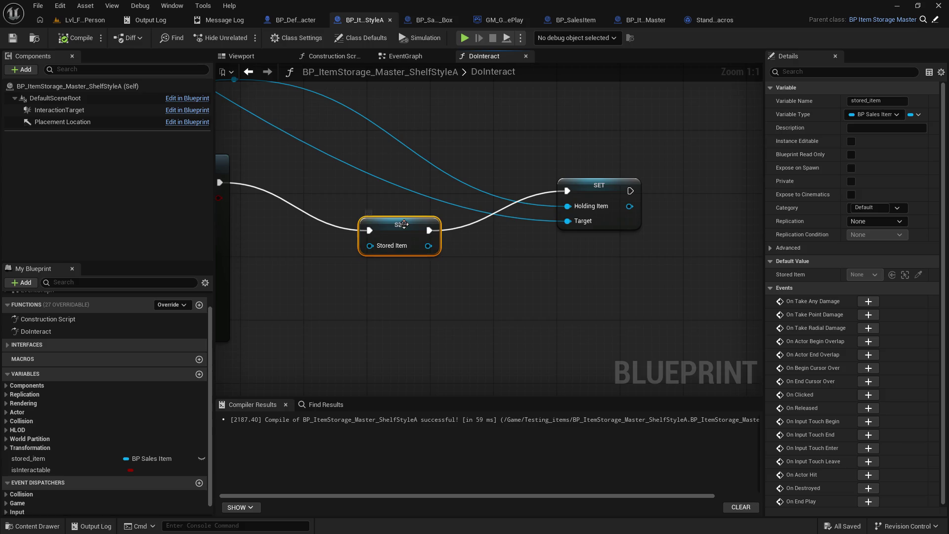
drag(409, 228, 731, 262)
click(500, 200)
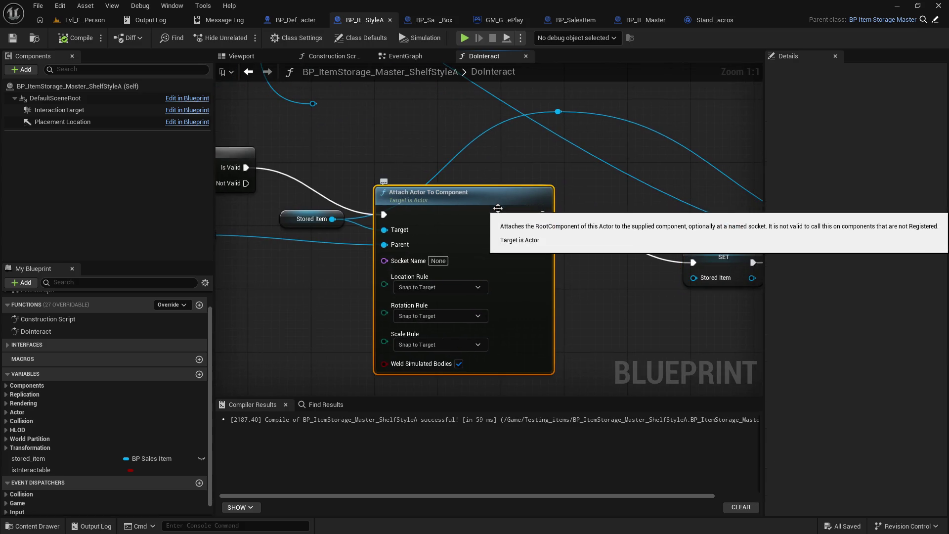
Step: Play, place the box to break in DoInteract, step past SET Stored Item and SET Holding Item, resume
click(82, 20)
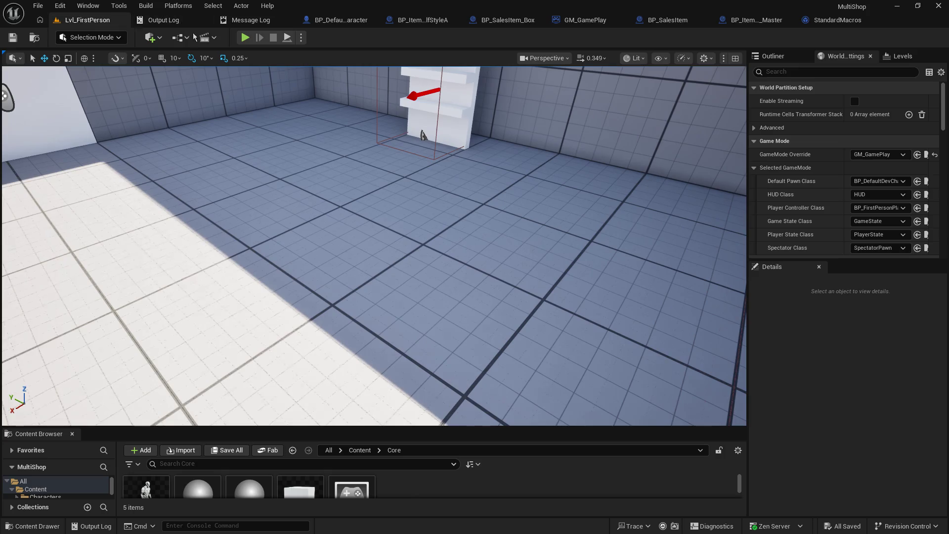
click(244, 38)
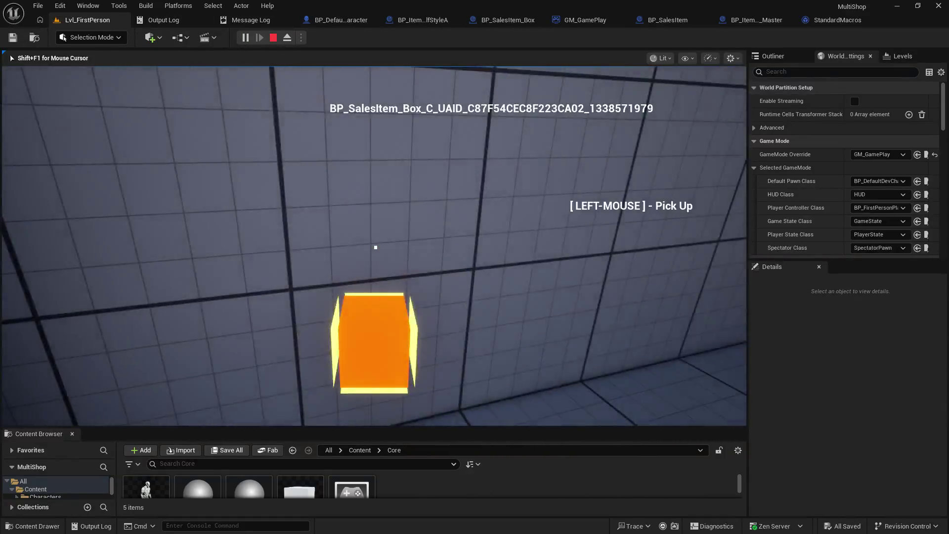
click(376, 247)
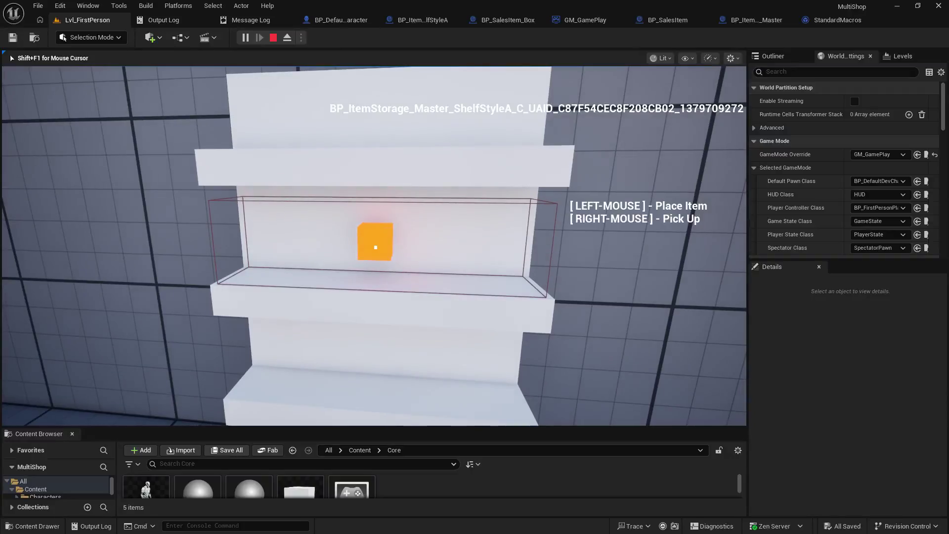
click(375, 247)
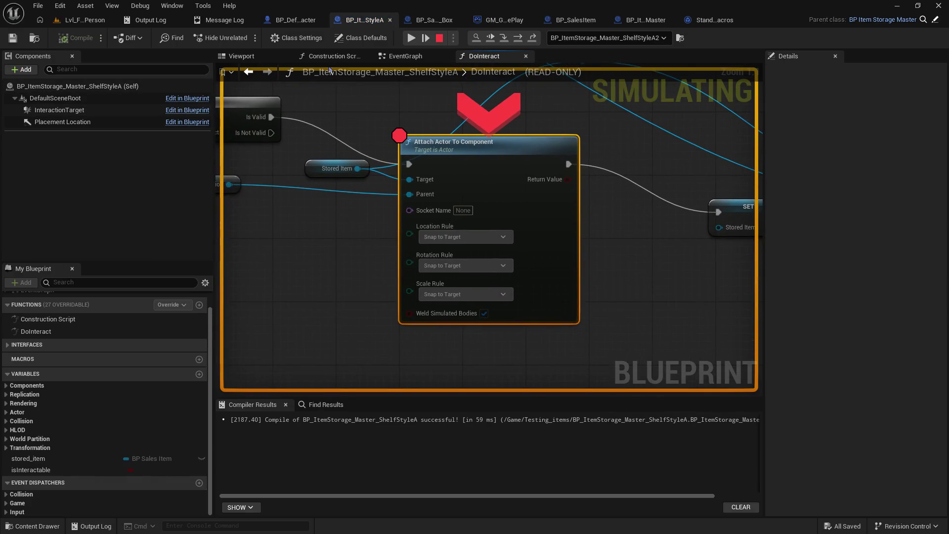
click(505, 40)
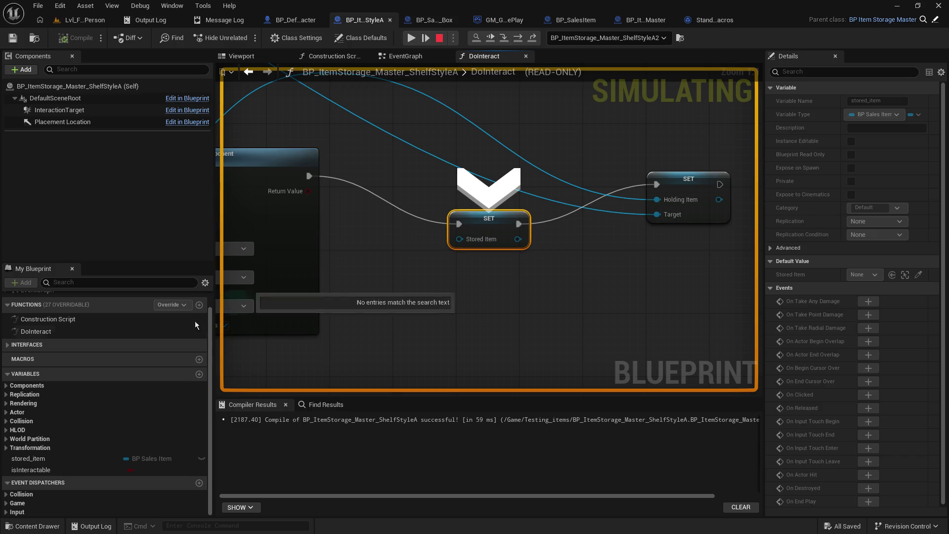
click(508, 41)
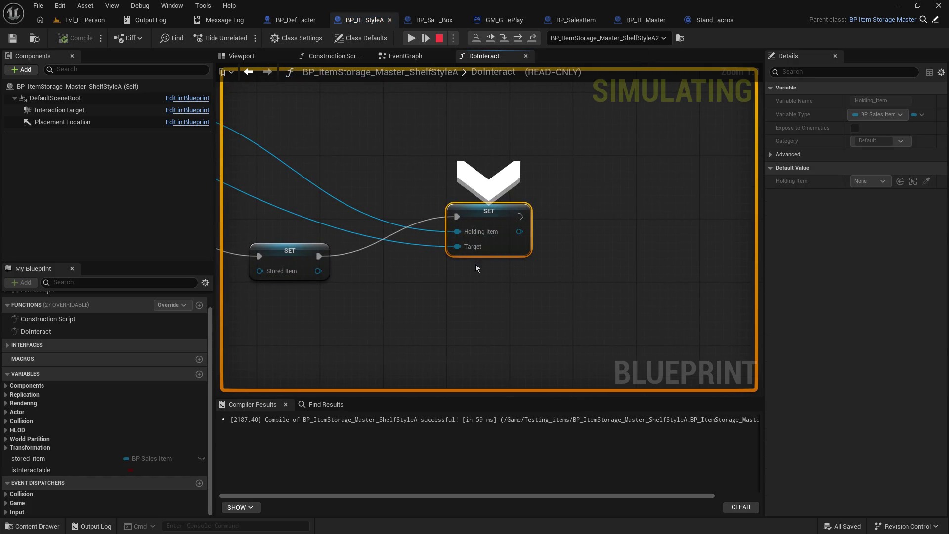
mouse_move(483, 249)
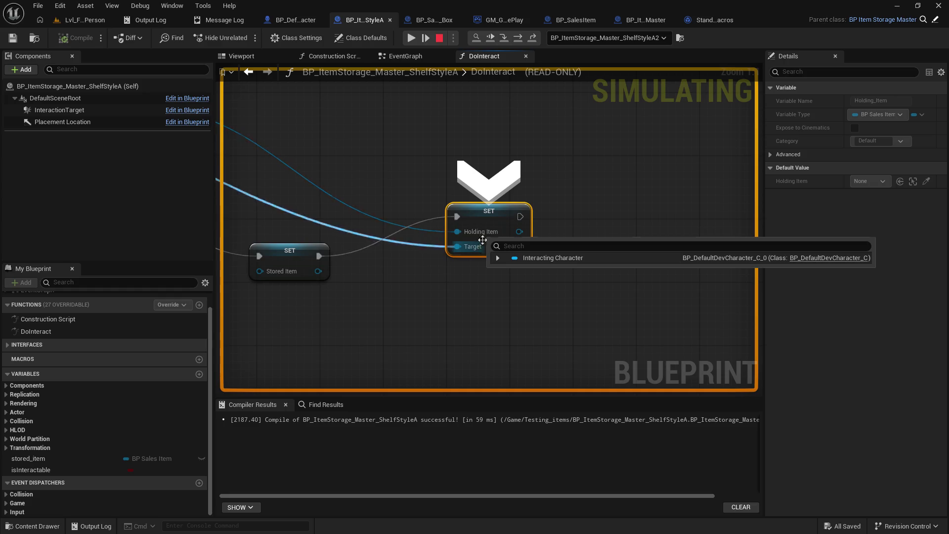
click(412, 37)
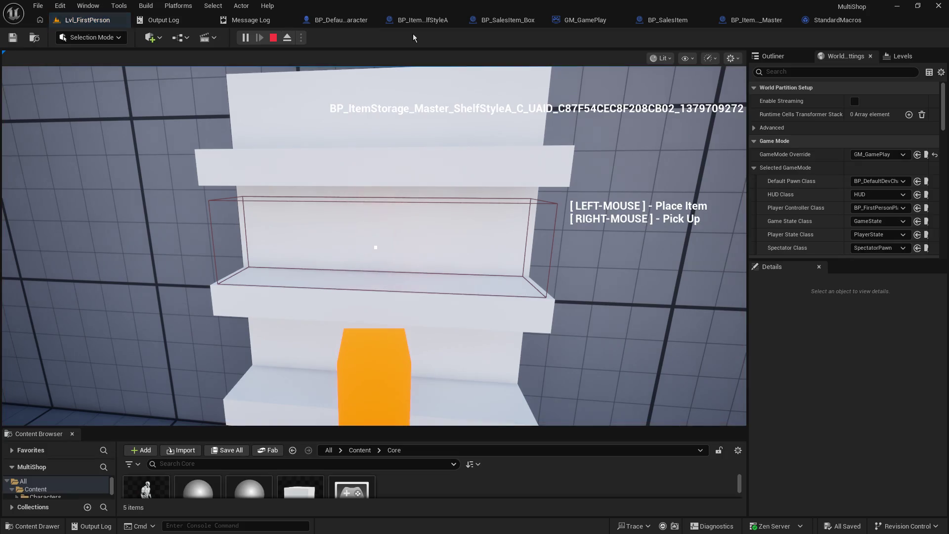
click(399, 20)
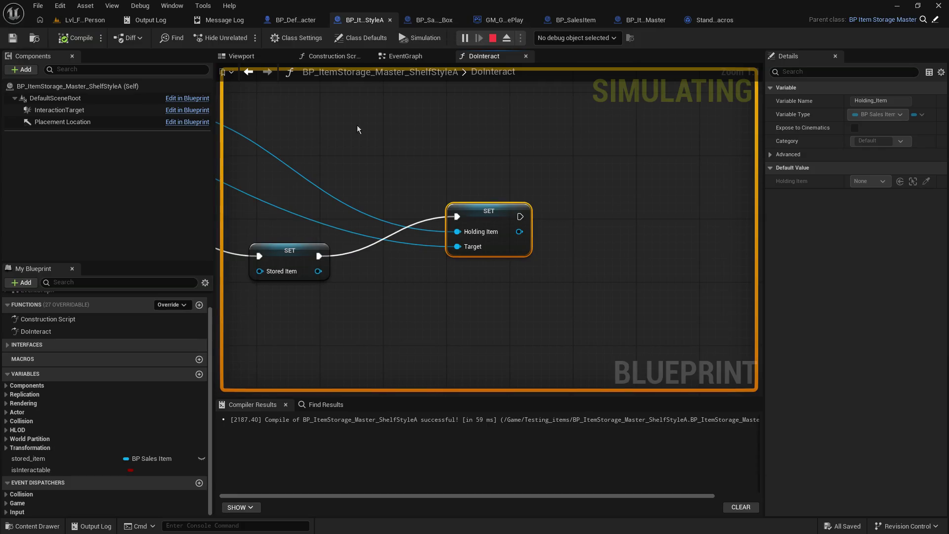
Step: Add an F9 breakpoint on the DoInteract Branch node
mouse_move(357, 125)
mouse_down()
mouse_move(485, 190)
mouse_move(244, 377)
mouse_up()
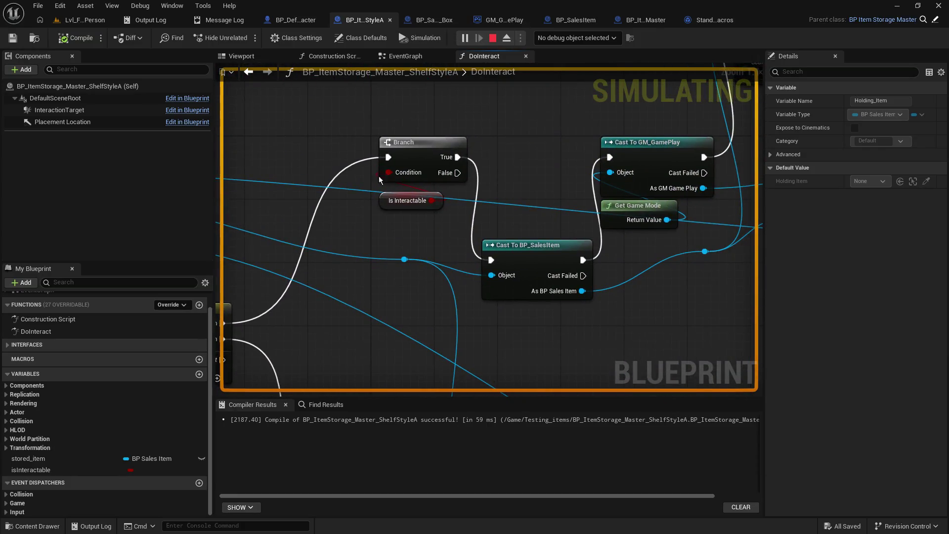
click(411, 154)
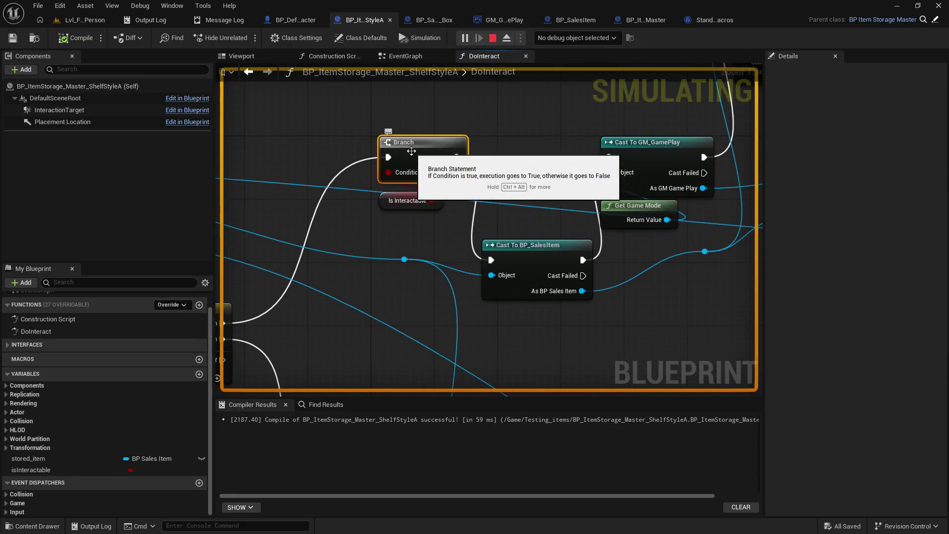
click(488, 133)
click(445, 142)
key(F9)
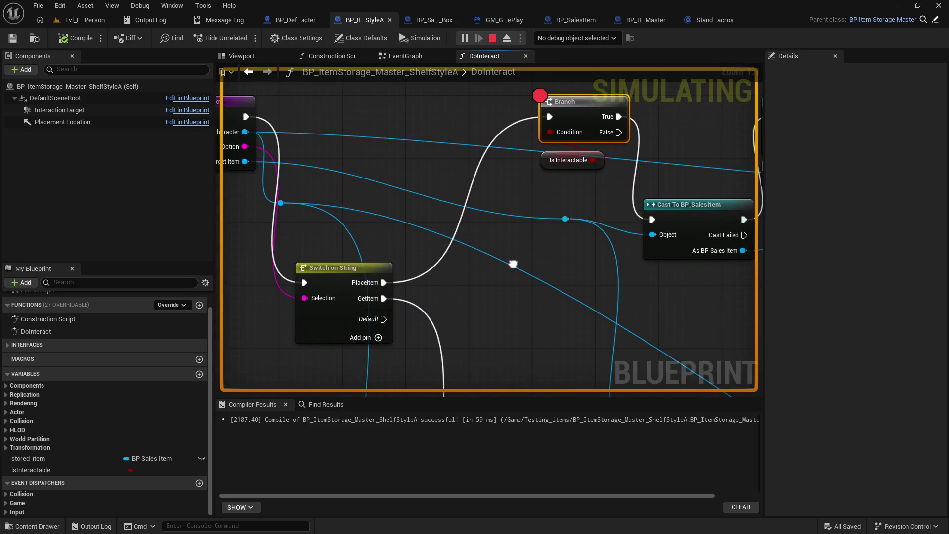
click(312, 20)
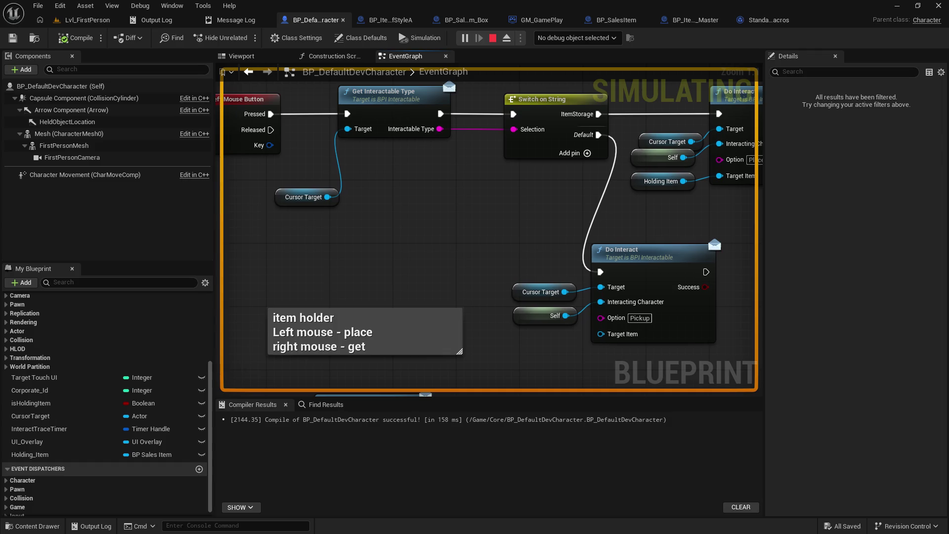
Step: Trigger the Branch breakpoint with E and step on to Cast To BP_SalesItem
click(87, 20)
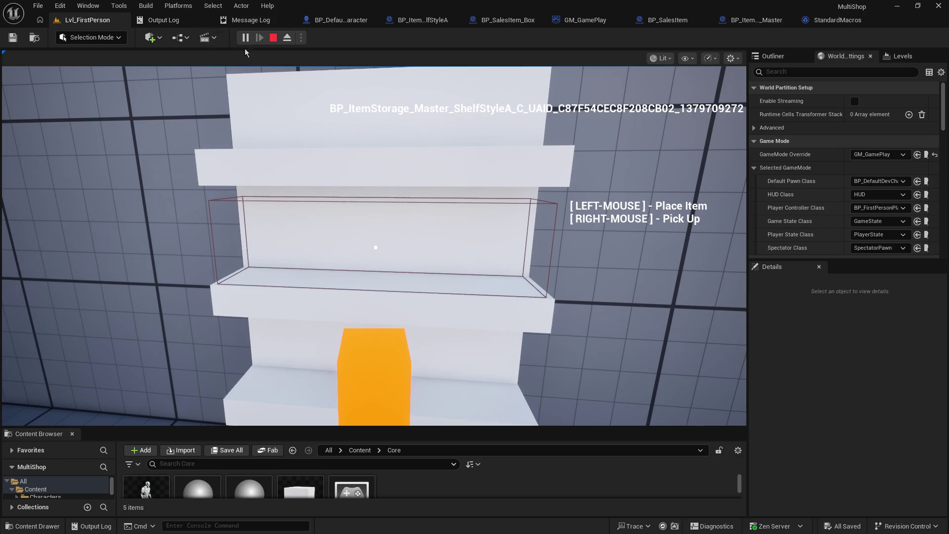
key(e)
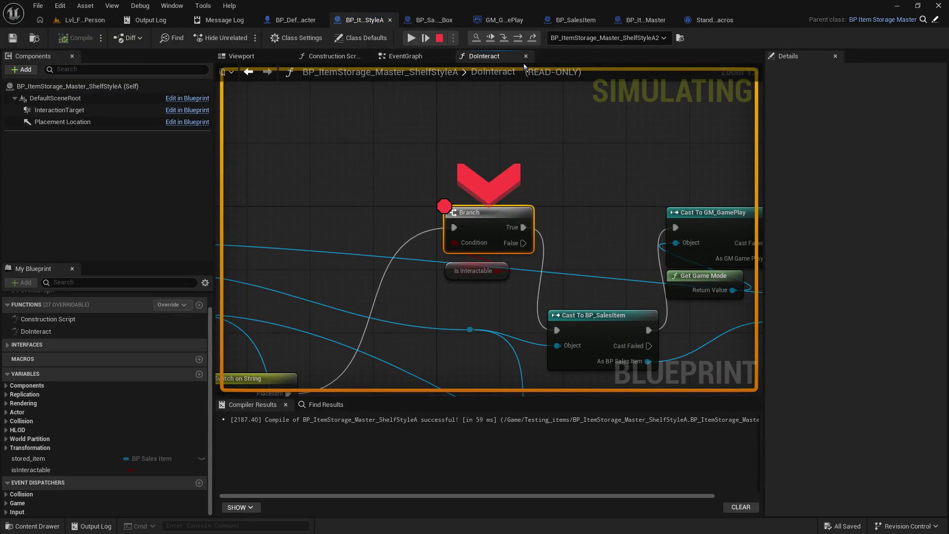
click(504, 37)
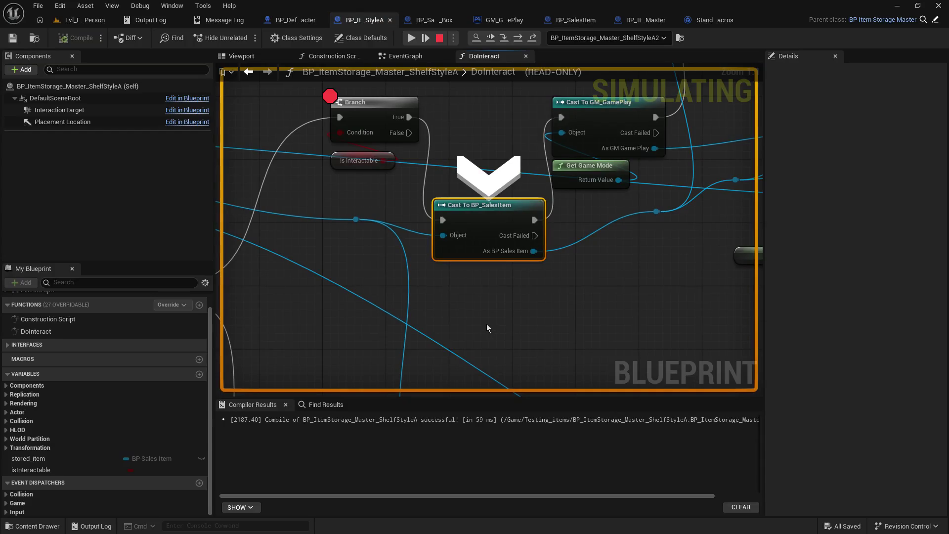
mouse_move(441, 235)
mouse_move(445, 235)
mouse_down()
mouse_move(577, 203)
mouse_move(591, 212)
mouse_up()
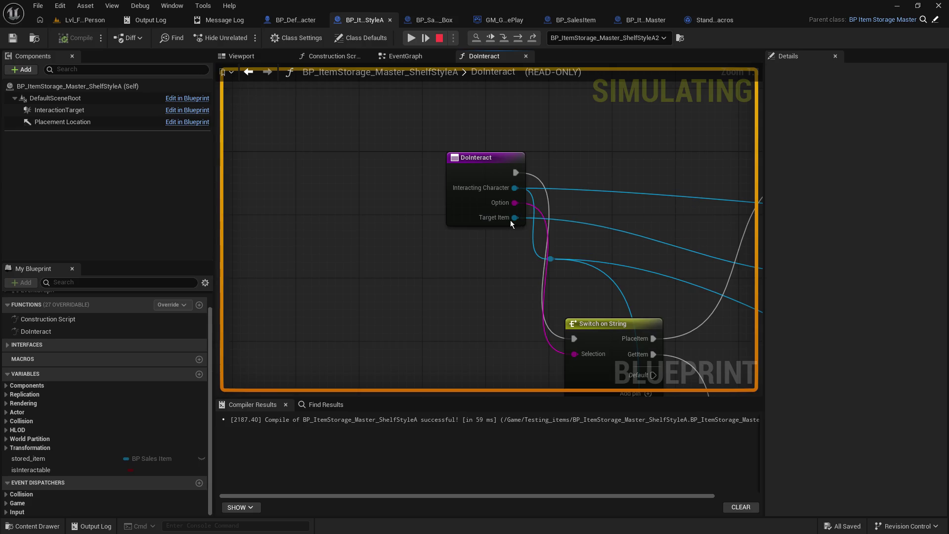
mouse_move(516, 219)
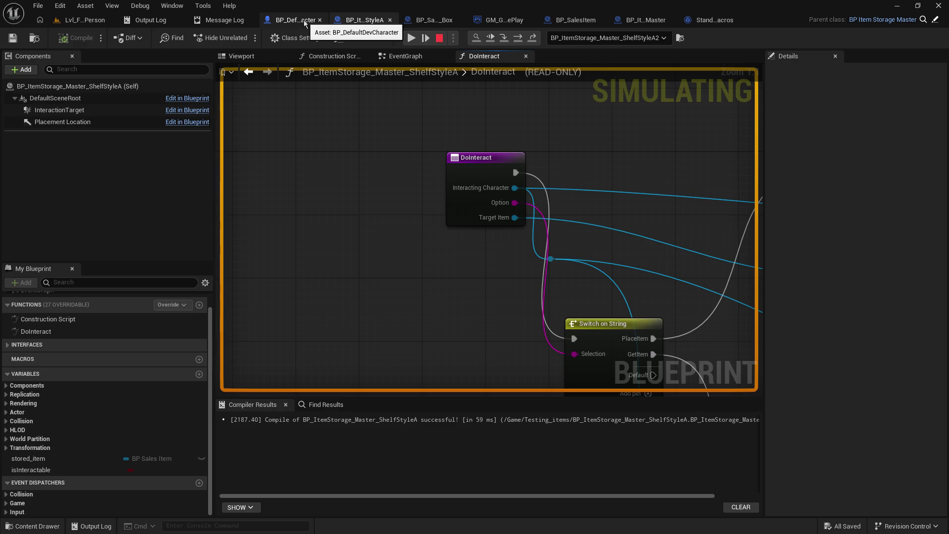
mouse_move(562, 169)
mouse_down()
mouse_move(258, 139)
mouse_move(375, 163)
mouse_up()
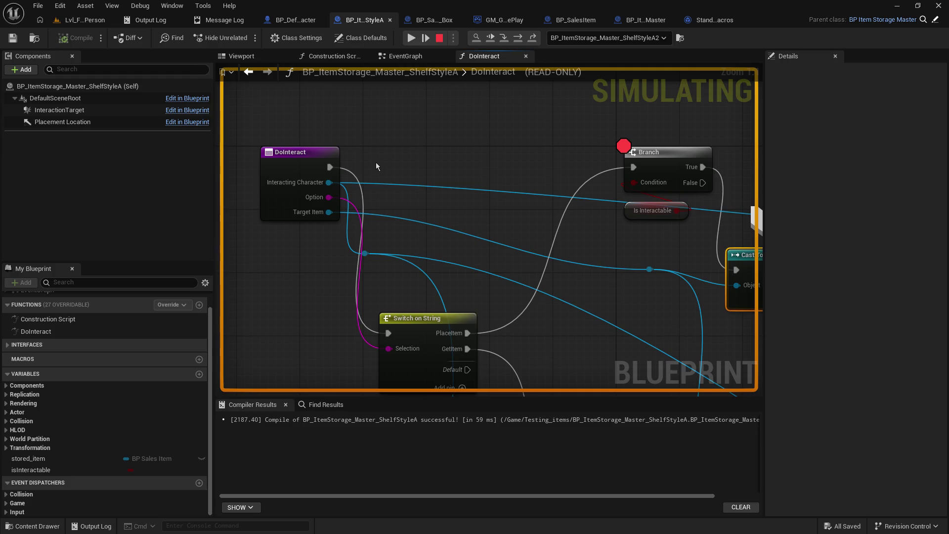
Step: Inspect the character's Switch on String and Do Interact nodes, then stop the simulation
click(295, 19)
drag(650, 227, 417, 261)
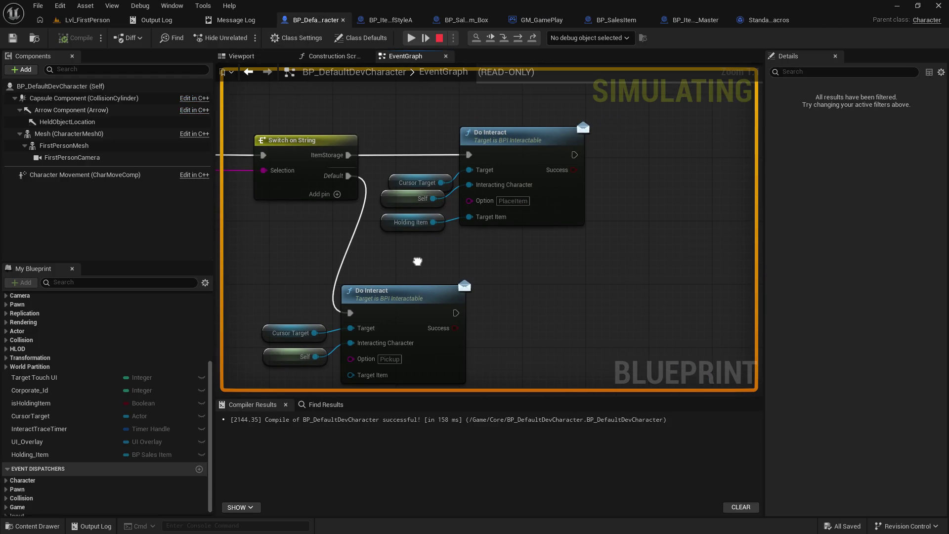
drag(418, 261, 525, 264)
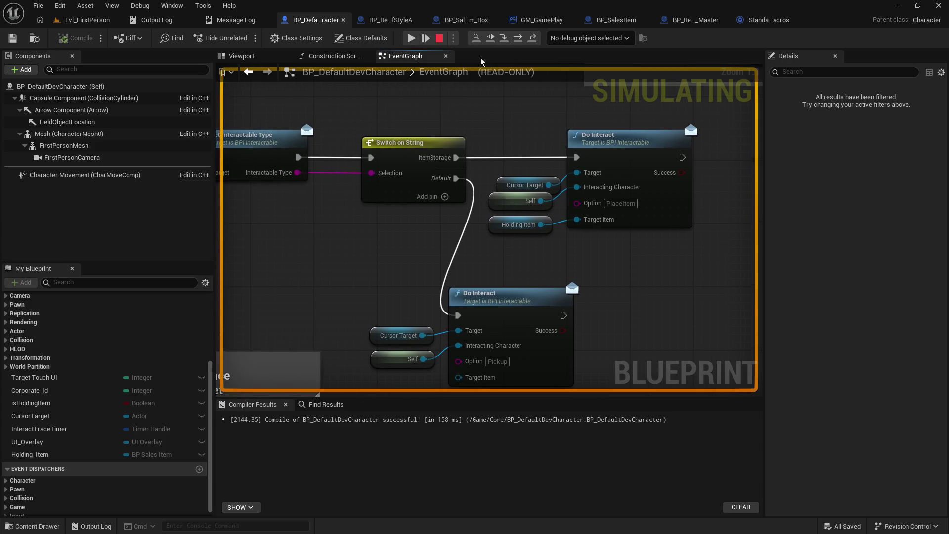
click(440, 38)
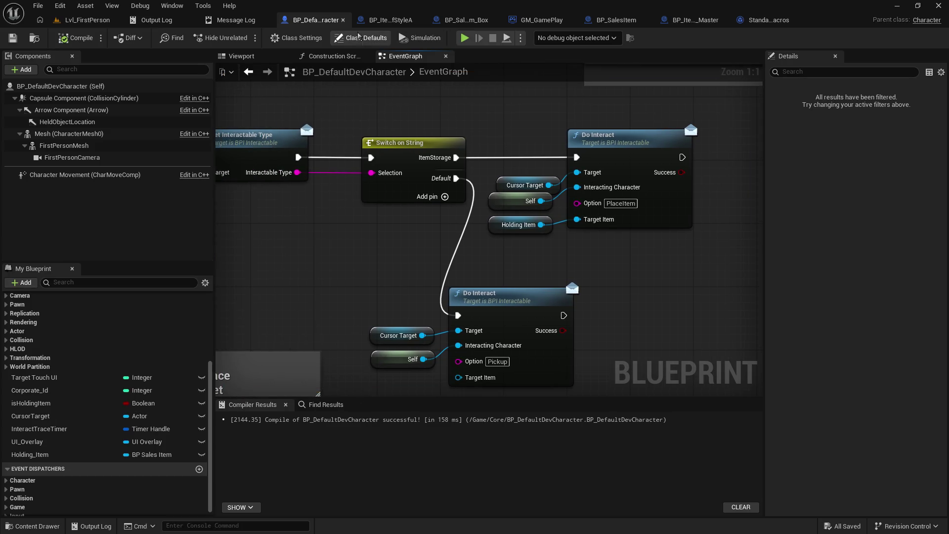
click(376, 25)
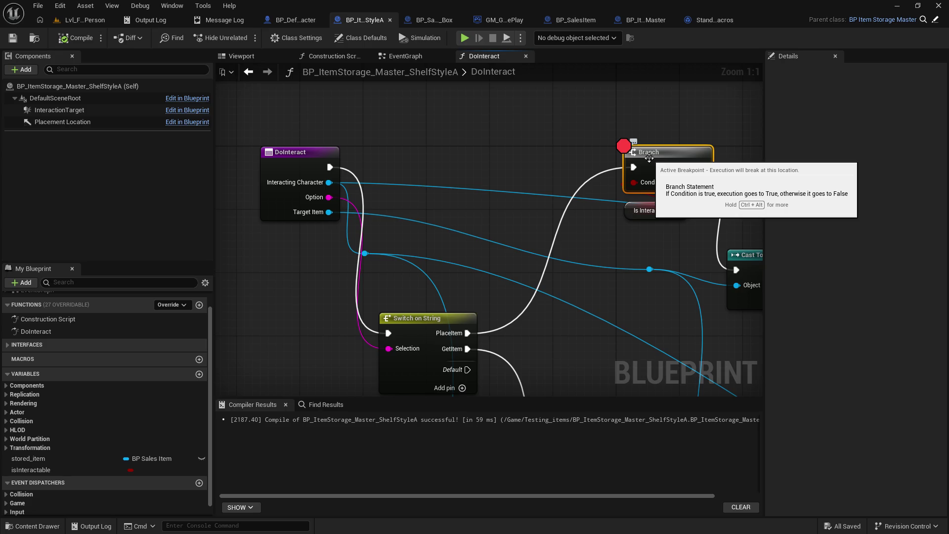
Step: Play the level, pick up the orange box, place it on the shelf, and resume past the breakpoint
click(59, 20)
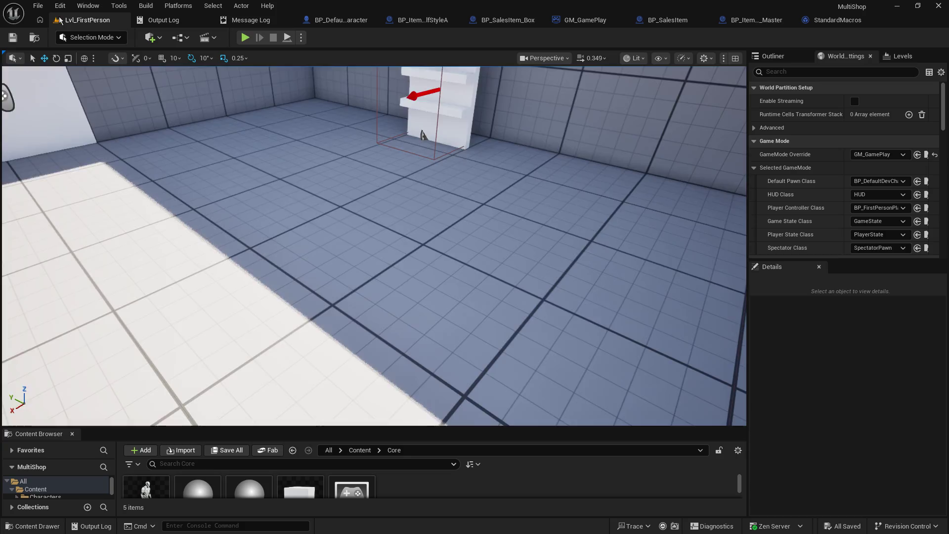
click(244, 38)
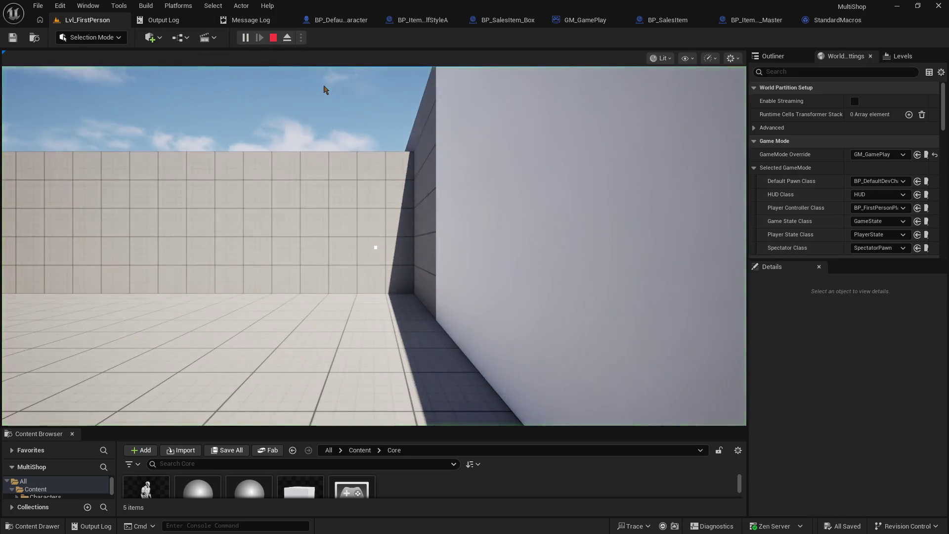
click(324, 89)
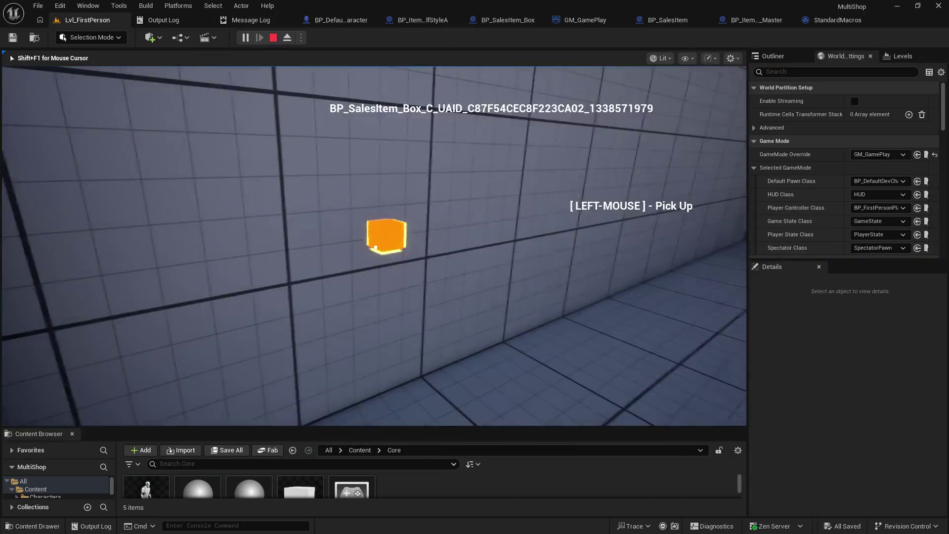
click(375, 247)
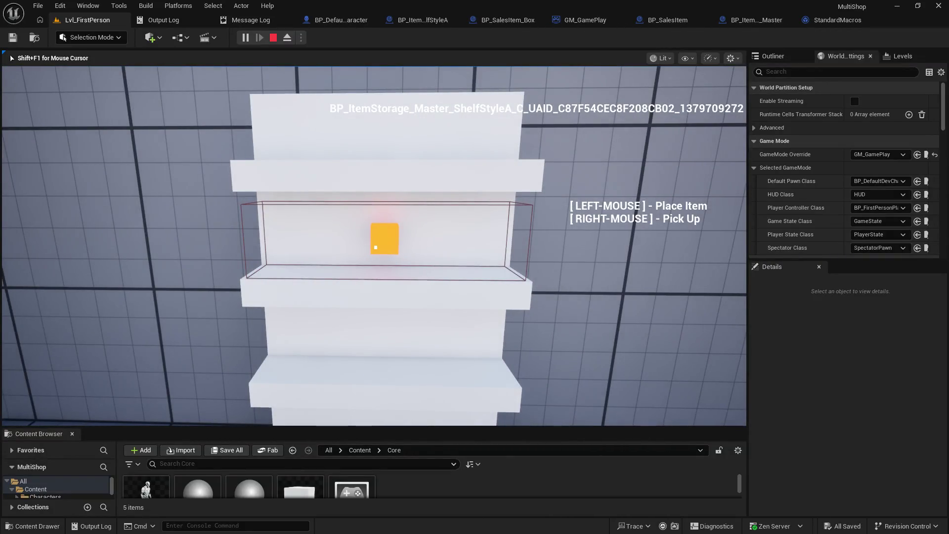
click(375, 247)
right_click(59, 109)
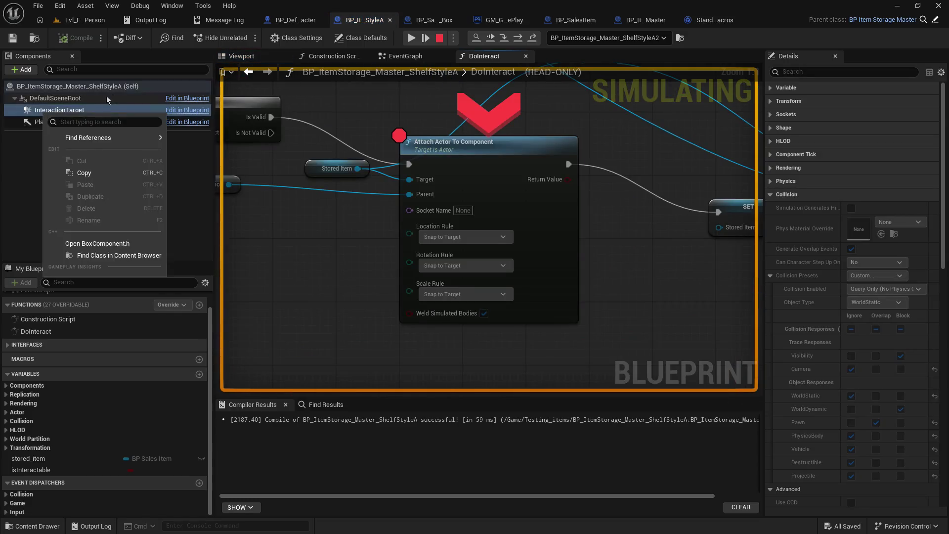
click(501, 176)
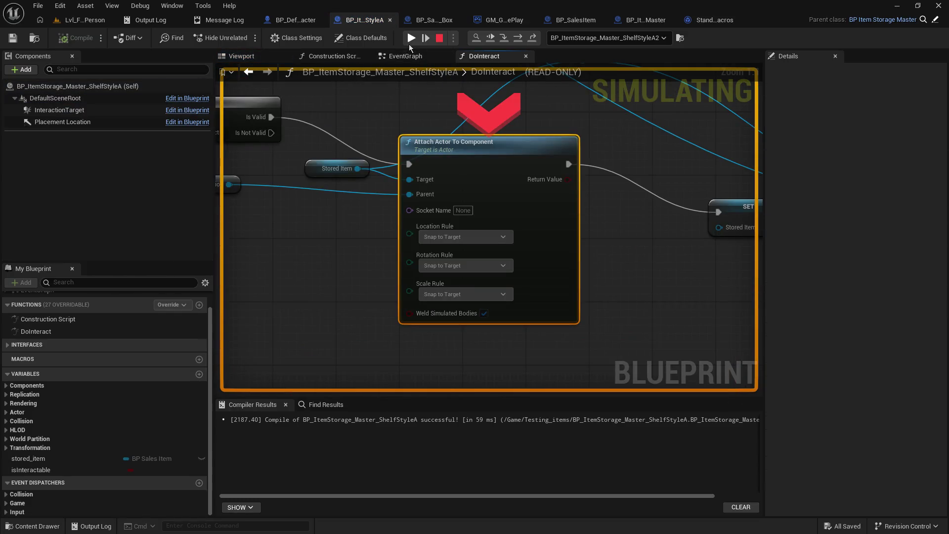
click(411, 38)
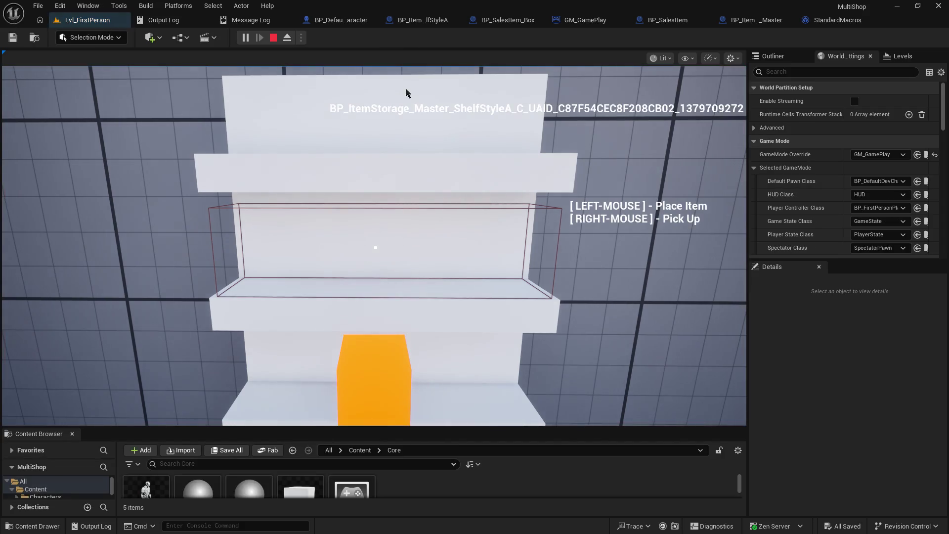
click(352, 21)
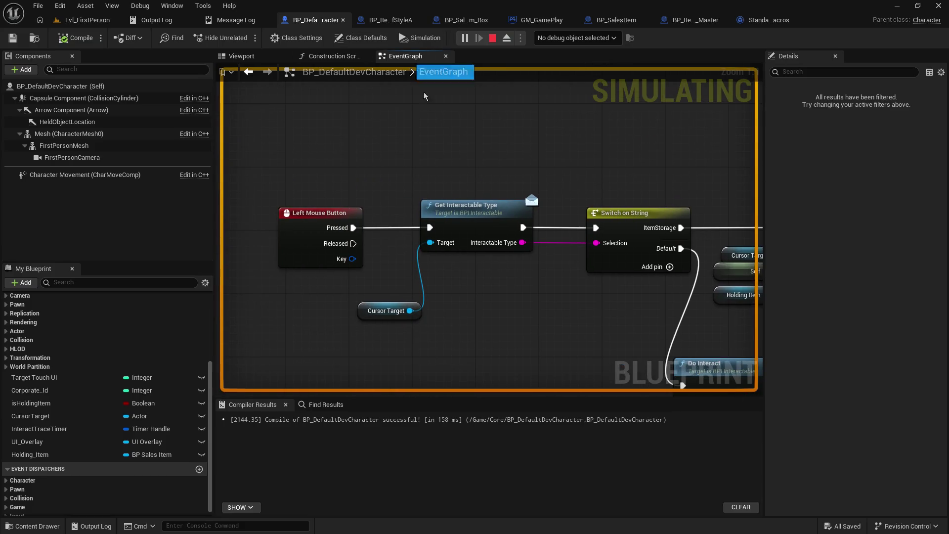
Step: Select Get Interactable Type in the Left Mouse Button logic and click the shelf in-game
mouse_move(550, 228)
mouse_down()
mouse_move(206, 136)
mouse_move(483, 107)
mouse_up()
click(406, 145)
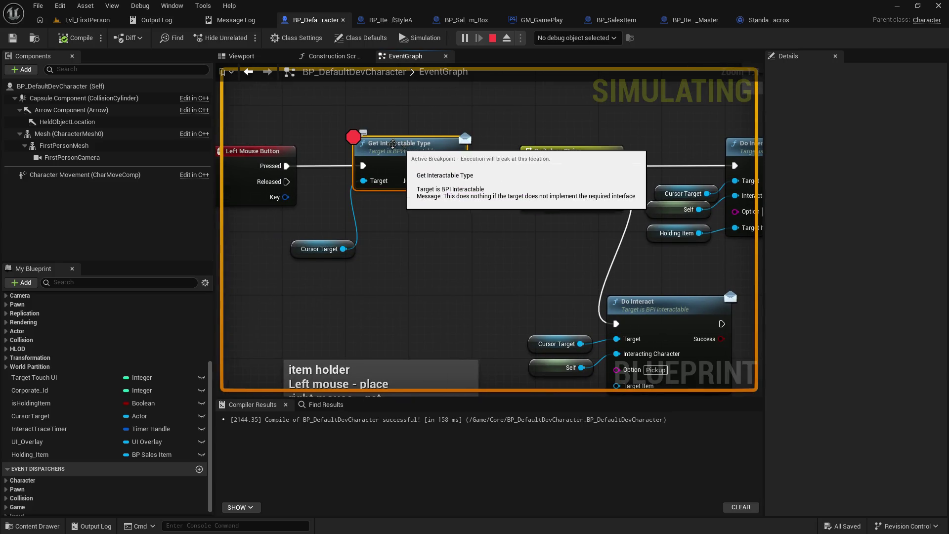
click(83, 20)
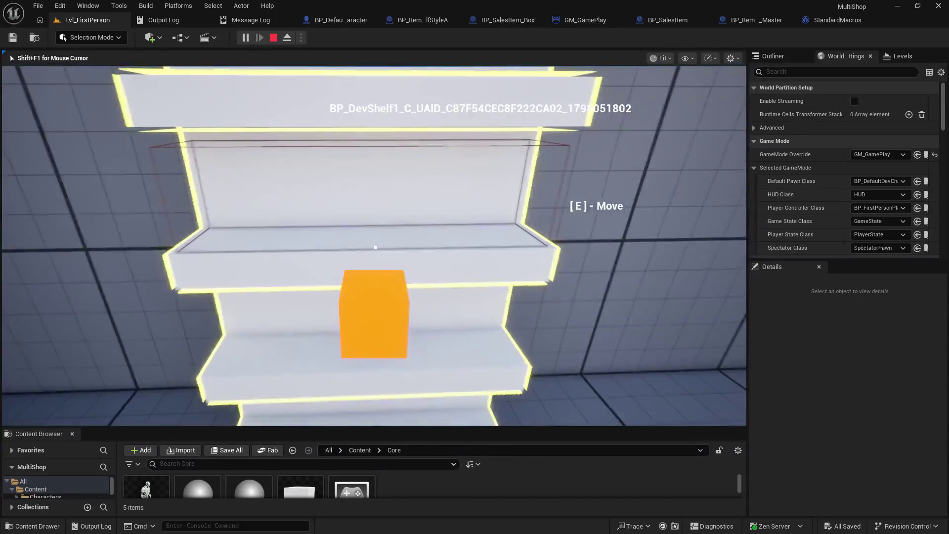
click(429, 172)
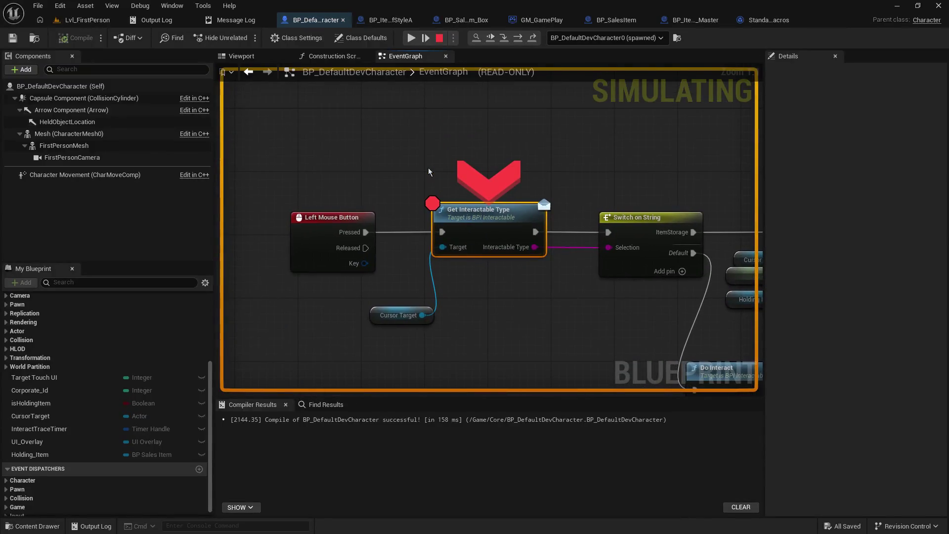
Step: Step from Get Interactable Type to the Do Interact call, then stop the simulation
mouse_move(425, 318)
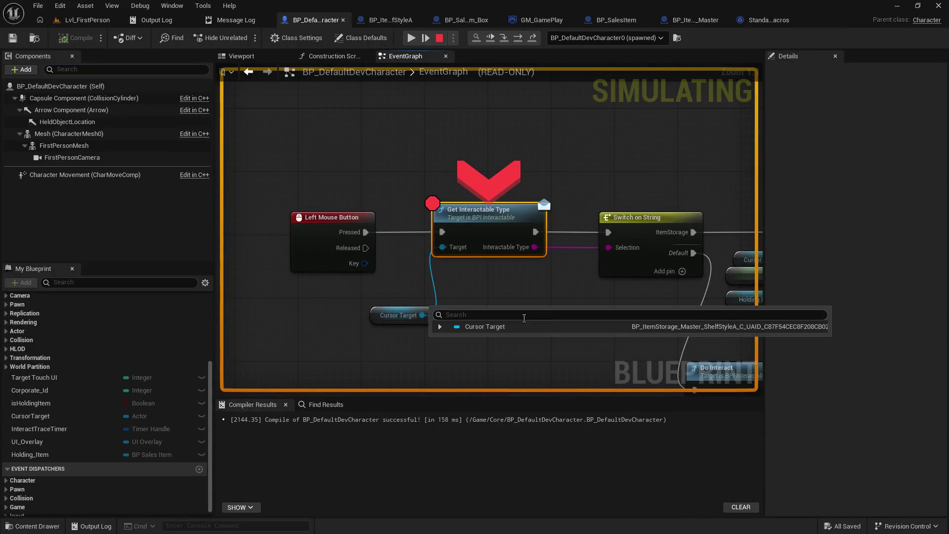
mouse_move(531, 268)
mouse_down()
mouse_move(402, 265)
mouse_move(403, 276)
mouse_up()
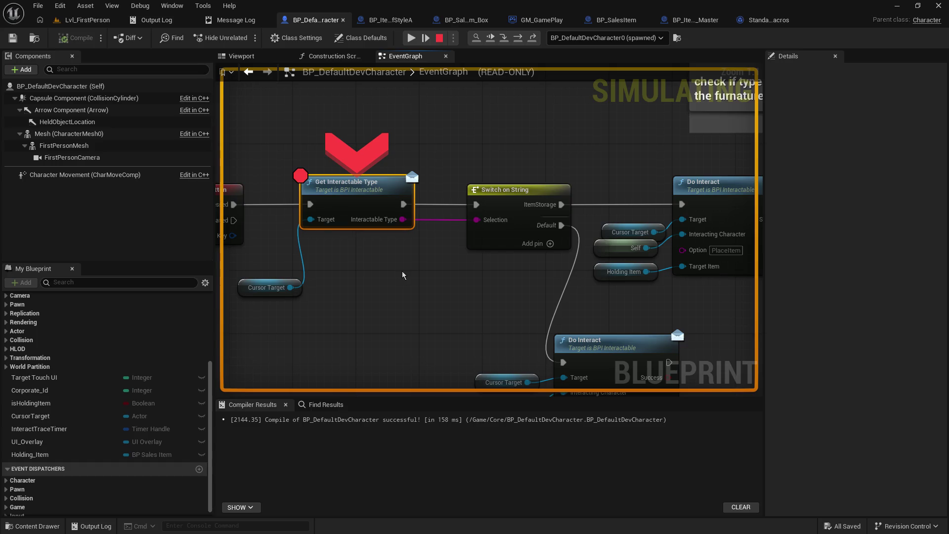
click(503, 40)
click(503, 40)
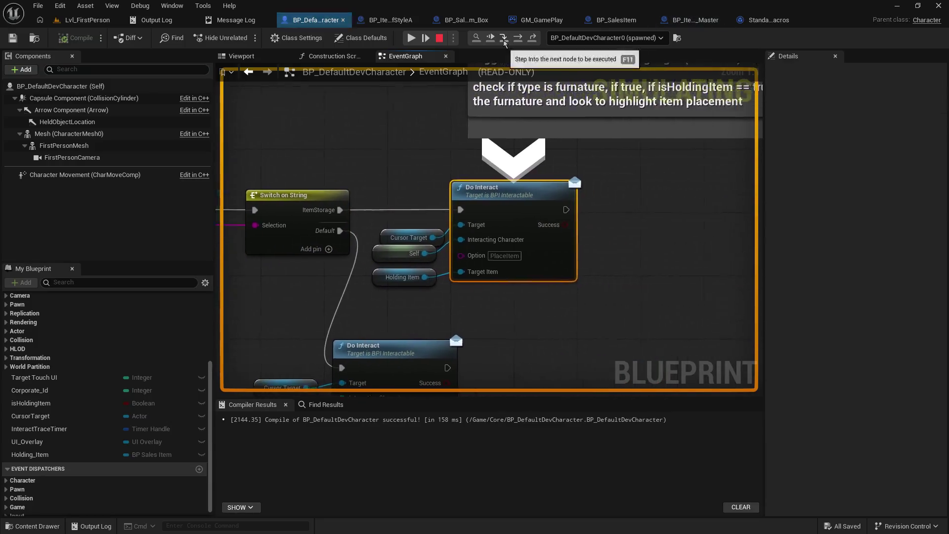
mouse_move(400, 282)
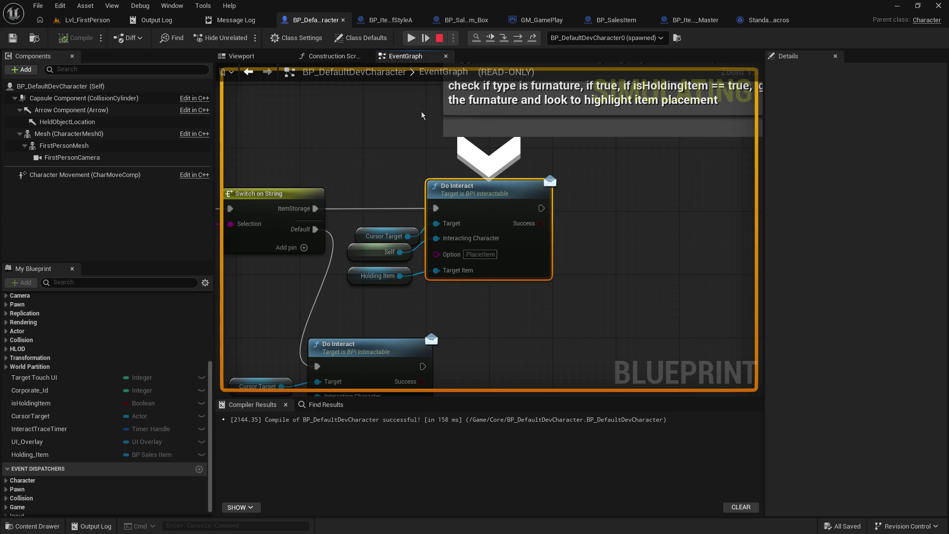
click(440, 38)
Step: Reposition the SET Holding Item node and its reroute knot in DoInteract, then save
click(408, 24)
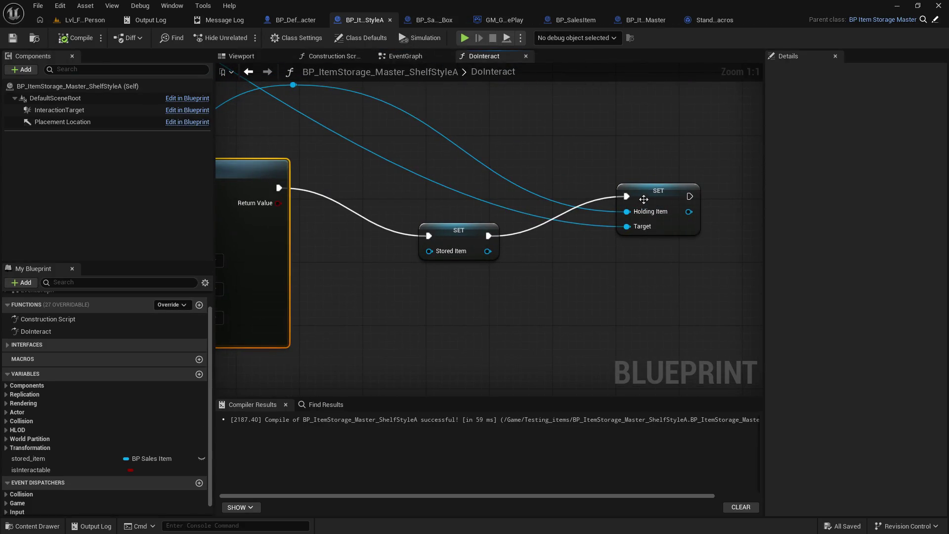
drag(644, 199, 592, 233)
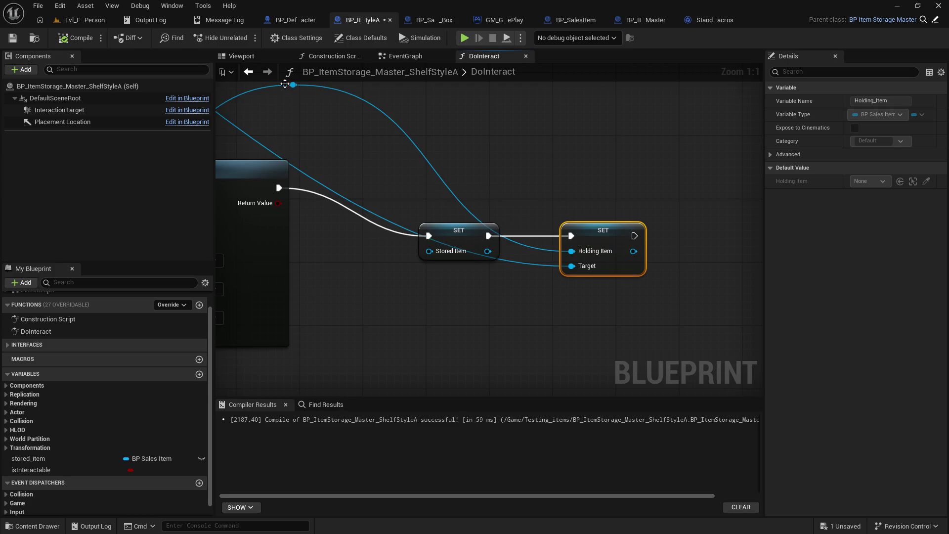
mouse_move(285, 84)
mouse_down()
mouse_move(373, 172)
mouse_move(419, 176)
mouse_move(422, 125)
mouse_up()
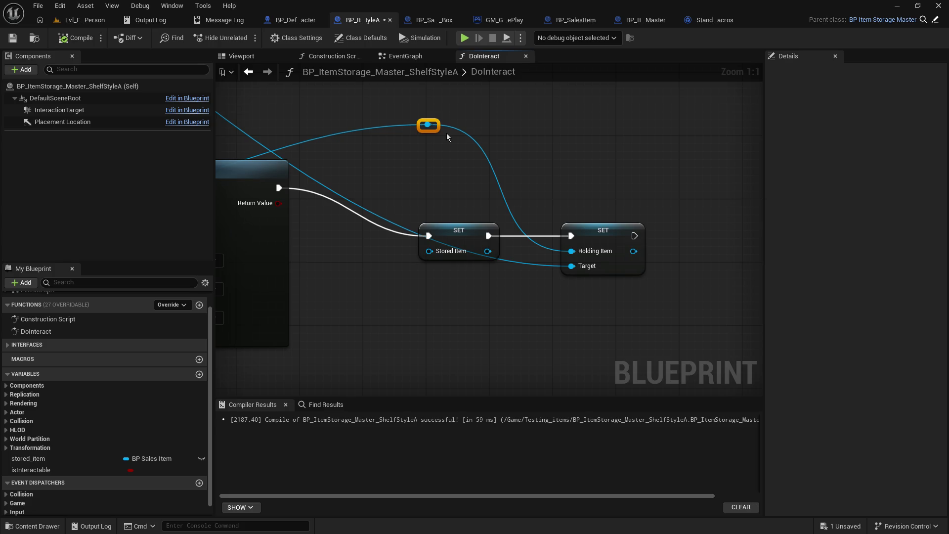
click(12, 38)
Step: Create an Add Custom Event node in the character EventGraph and name it 'Set the holding Item'
click(295, 22)
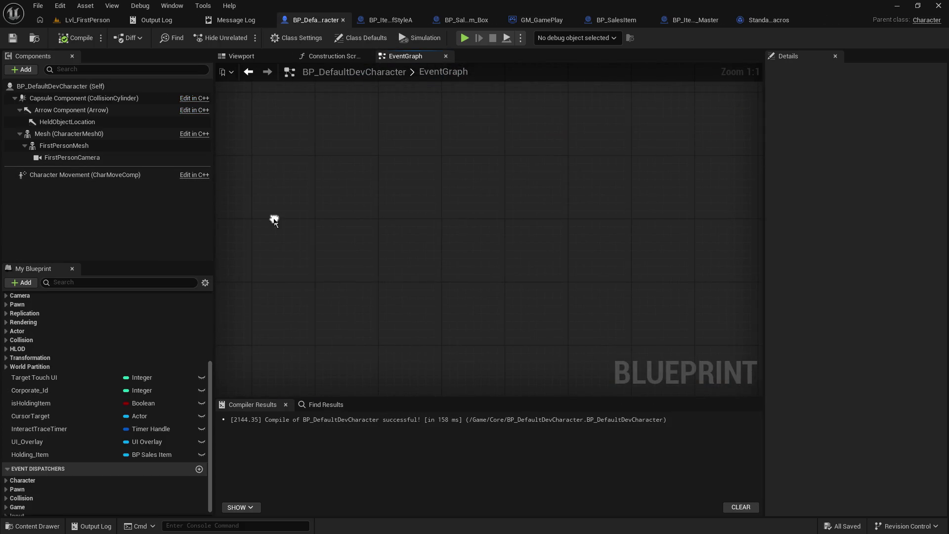
right_click(274, 218)
text(add even)
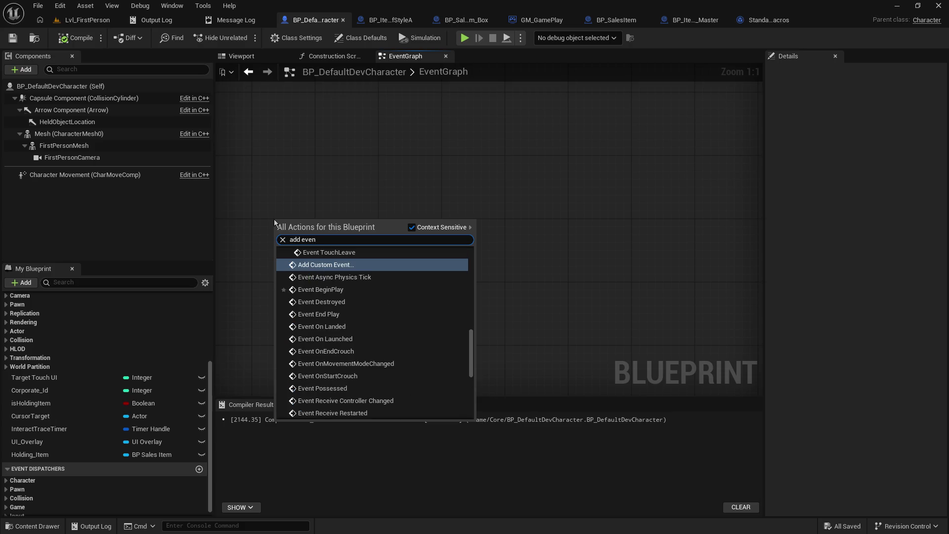
text(t)
key(Return)
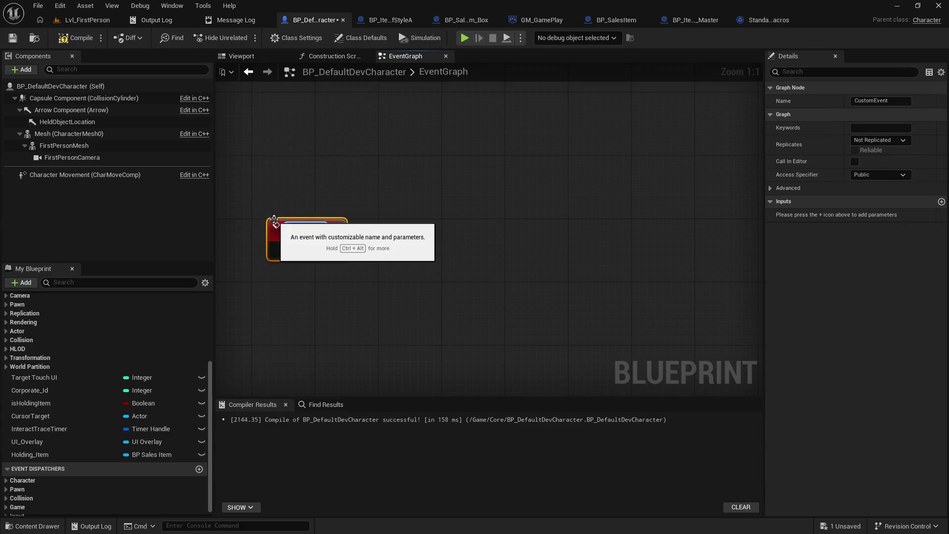
text(Set Item)
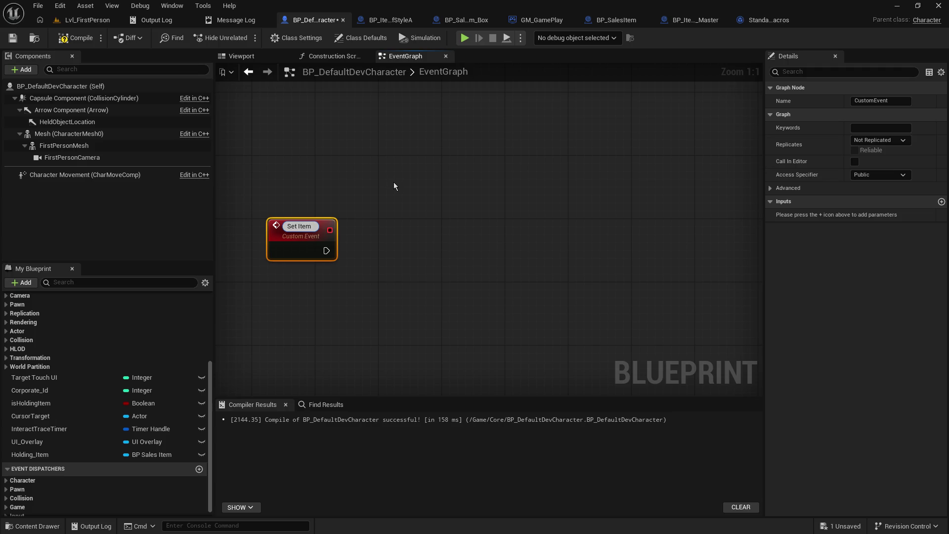
key(BackSpace)
key(BackSpace)
key(BackSpace)
text(HE)
key(BackSpace)
text(the holding)
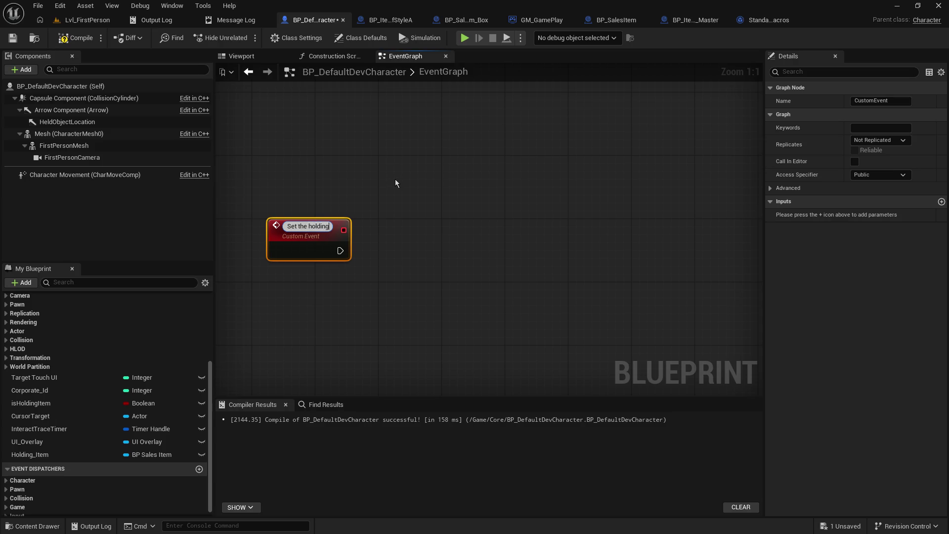
text( Item)
key(Return)
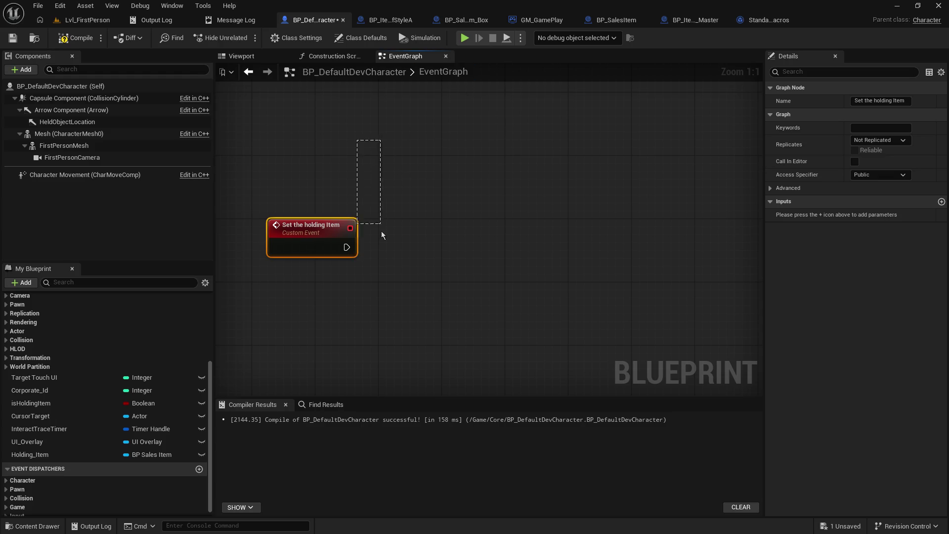
drag(381, 231, 343, 224)
click(468, 19)
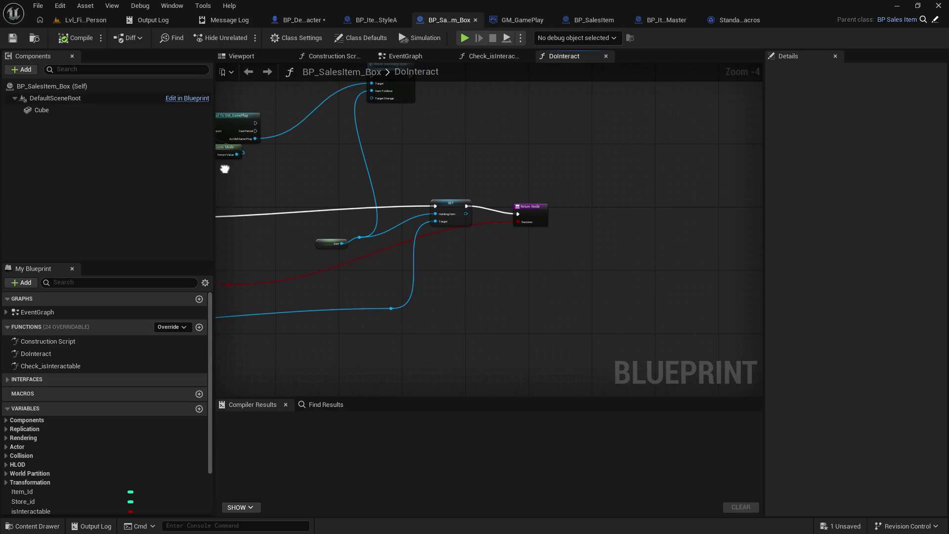
scroll(396, 227, up, 3)
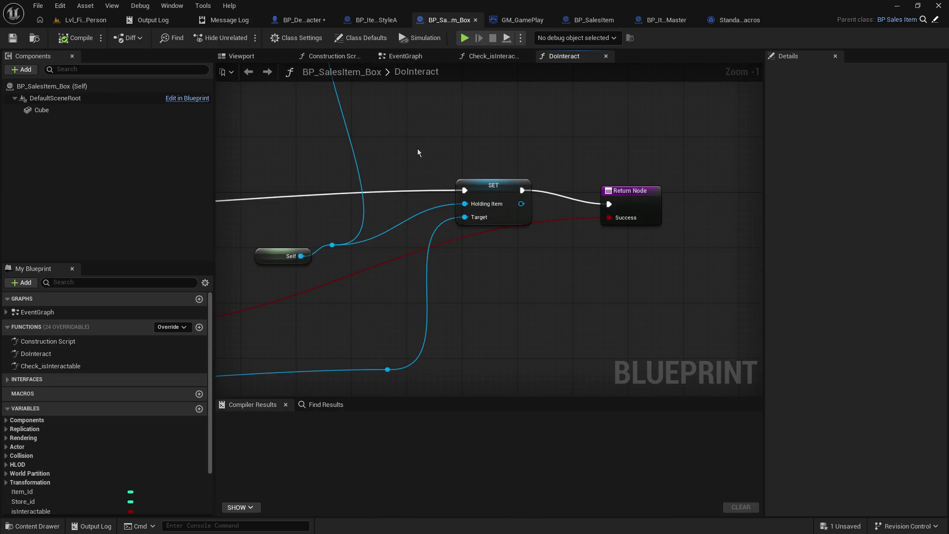
click(300, 20)
key(Delete)
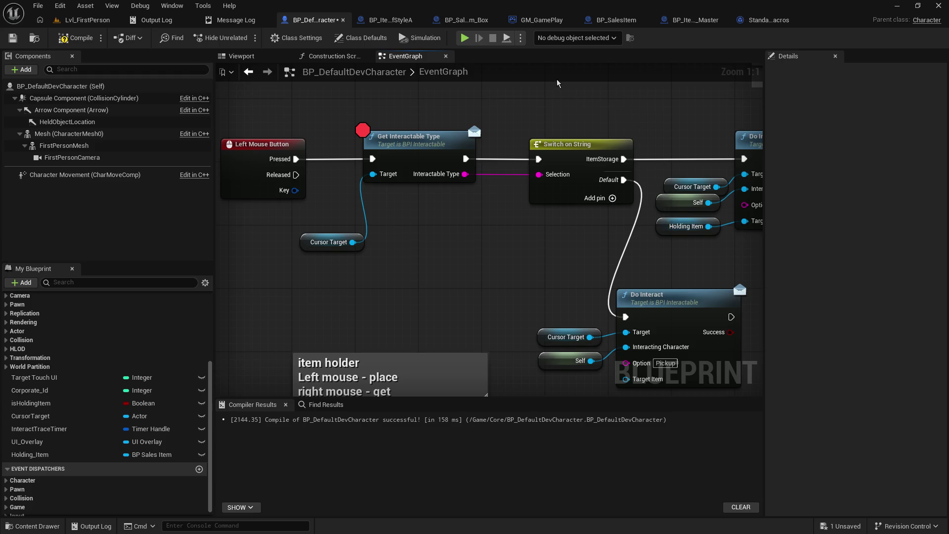
scroll(565, 349, down, 10)
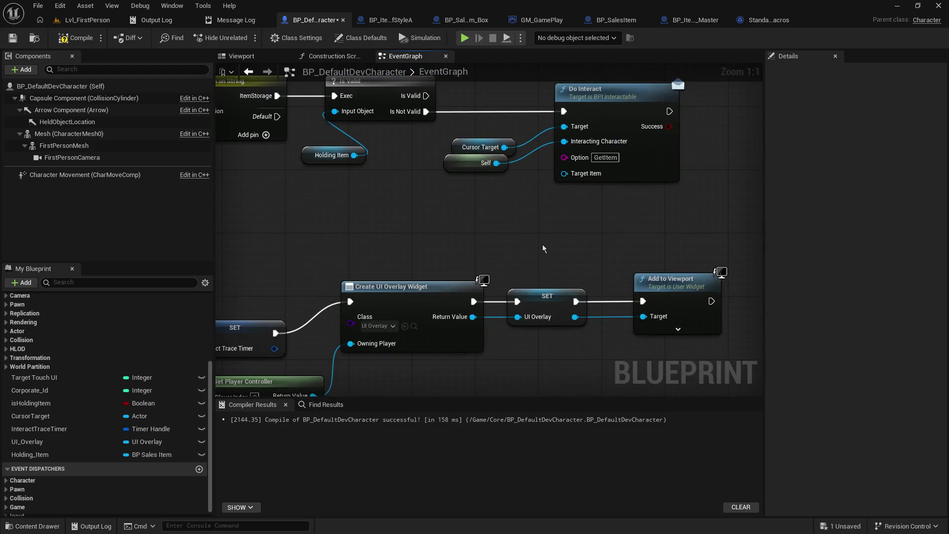
Step: In the shelf's DoInteract, position SET Holding Item ahead of SET Stored Item
click(396, 20)
mouse_move(587, 278)
mouse_down()
mouse_move(669, 284)
mouse_move(654, 290)
mouse_move(762, 325)
mouse_up()
drag(689, 316, 731, 301)
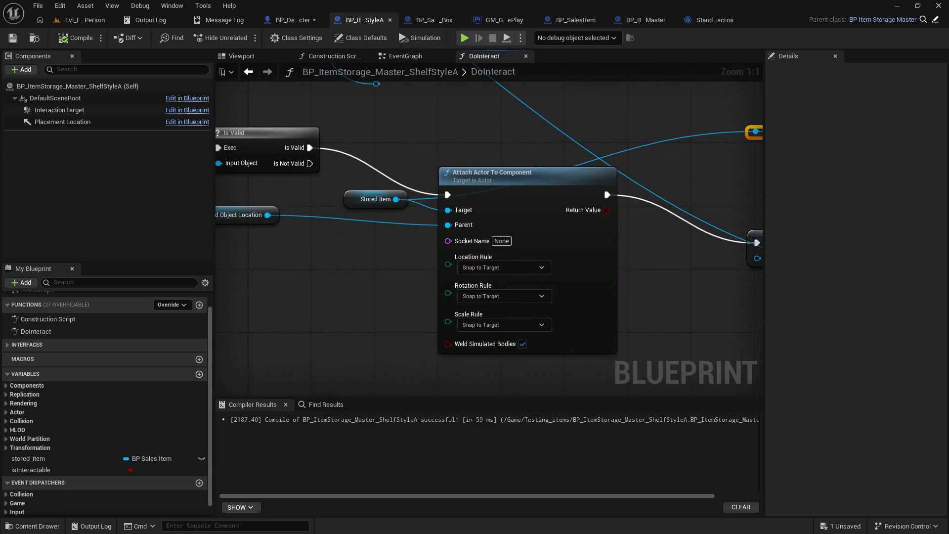
drag(723, 174, 459, 165)
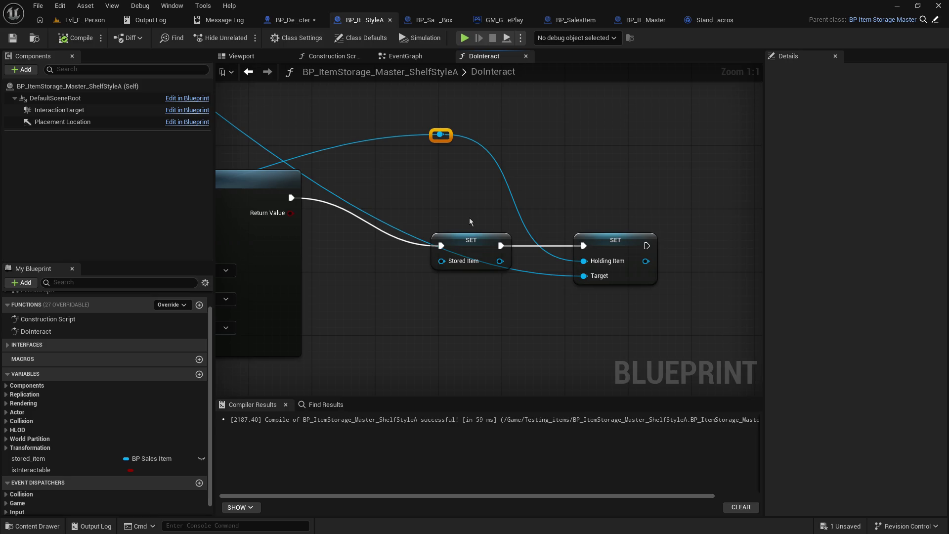
drag(476, 248, 611, 219)
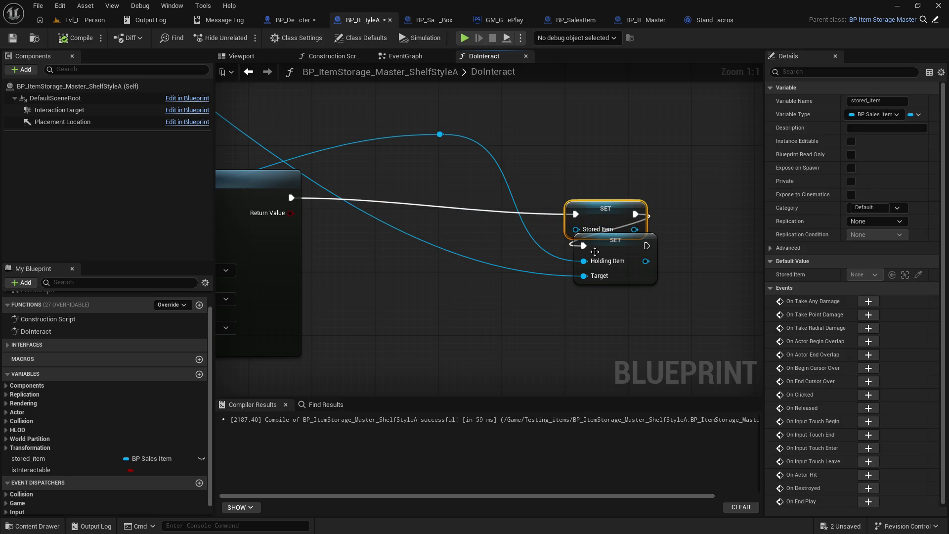
mouse_move(624, 256)
mouse_down()
mouse_move(495, 276)
mouse_move(474, 231)
mouse_up()
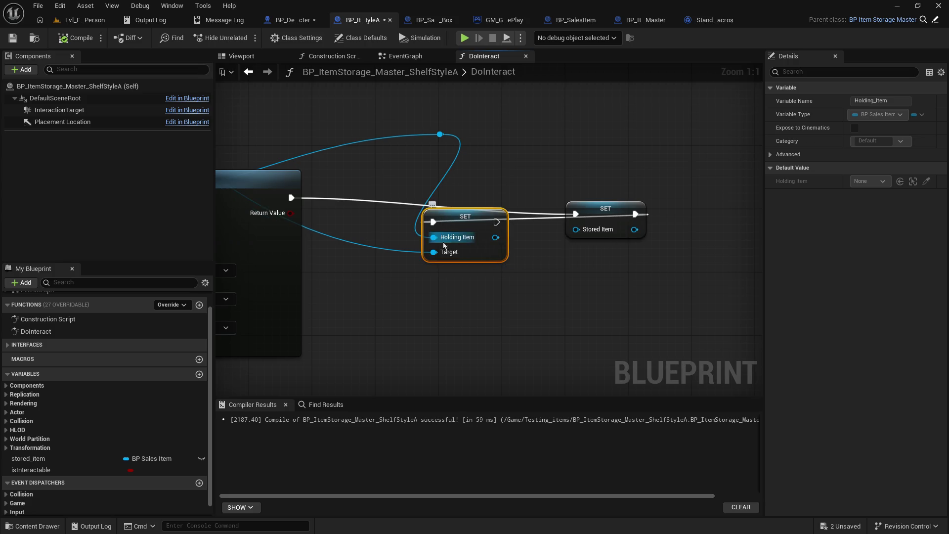
Step: Chain Return into SET Holding Item then SET Stored Item, remove the extra link, and save
drag(291, 198, 433, 222)
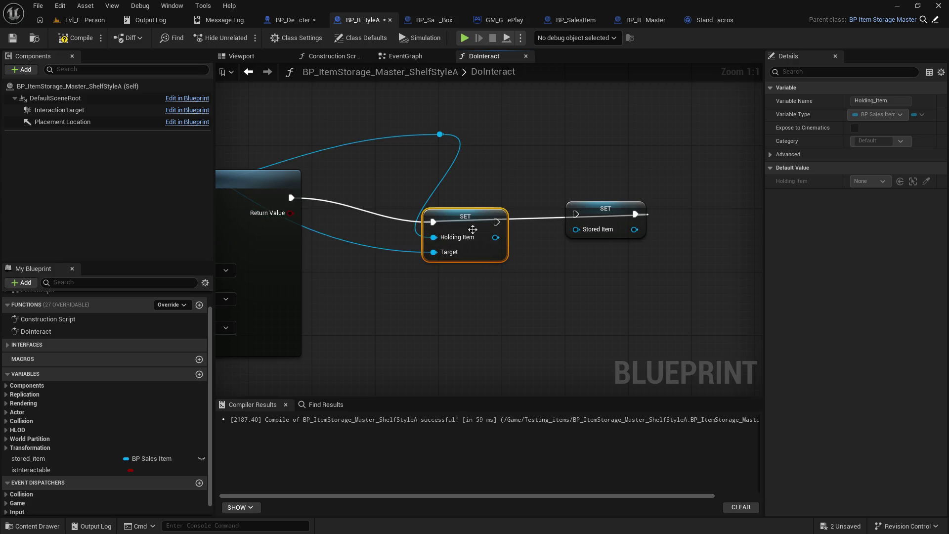
drag(496, 222, 575, 214)
alt+click(635, 214)
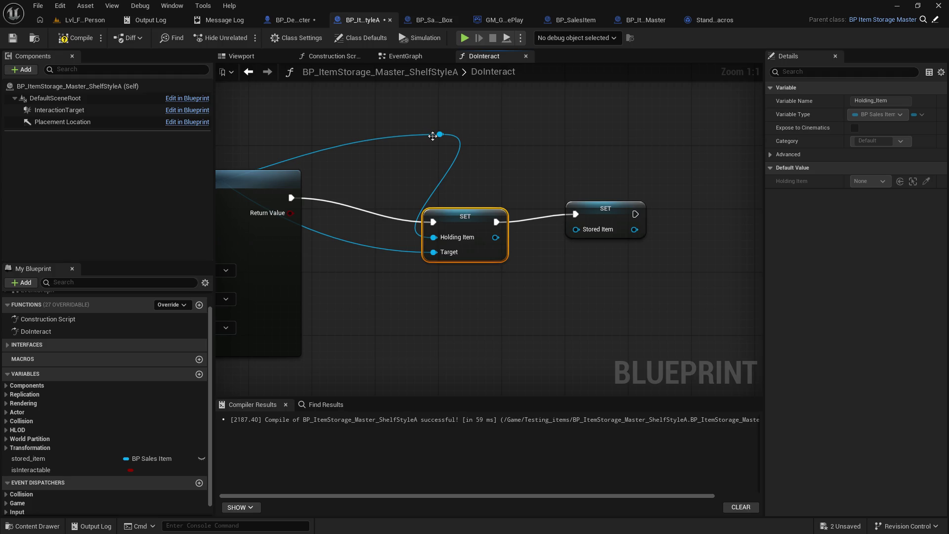
mouse_move(440, 134)
mouse_down()
mouse_move(335, 167)
mouse_move(304, 144)
mouse_up()
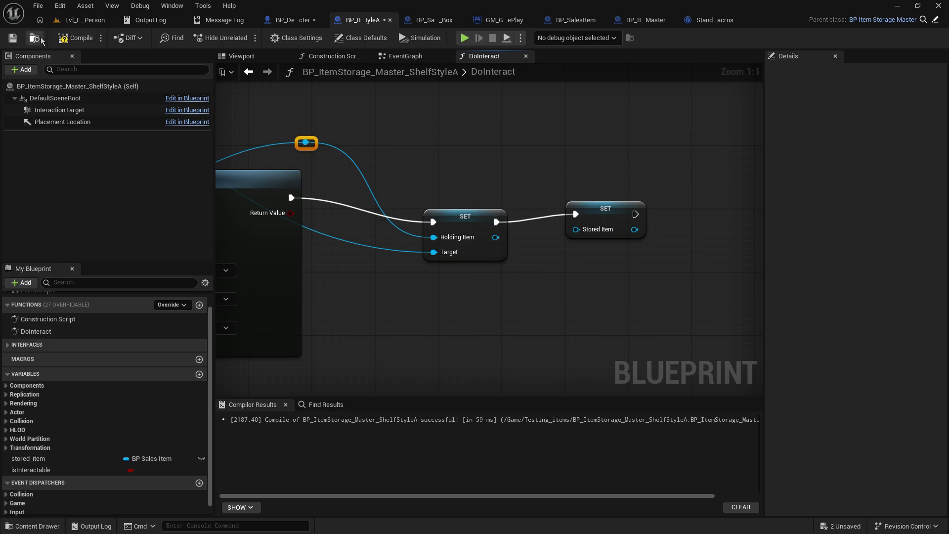
click(13, 38)
Step: Start a Play session, interact, and resume past the Get Interactable Type breakpoint
click(79, 20)
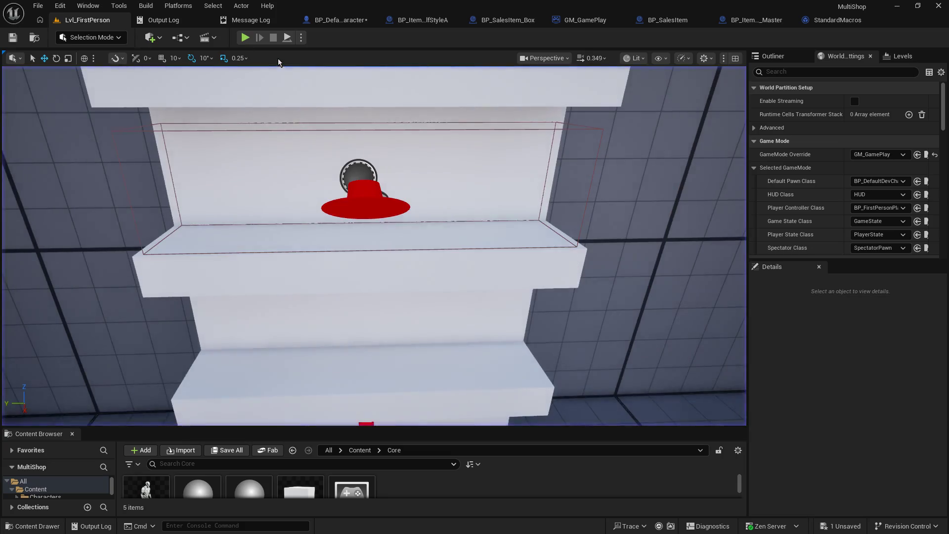
click(247, 37)
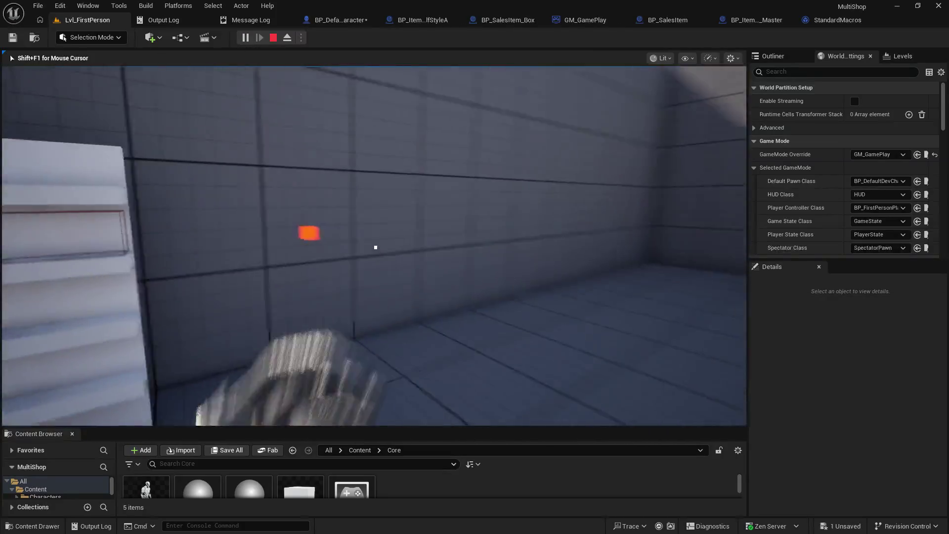
click(376, 247)
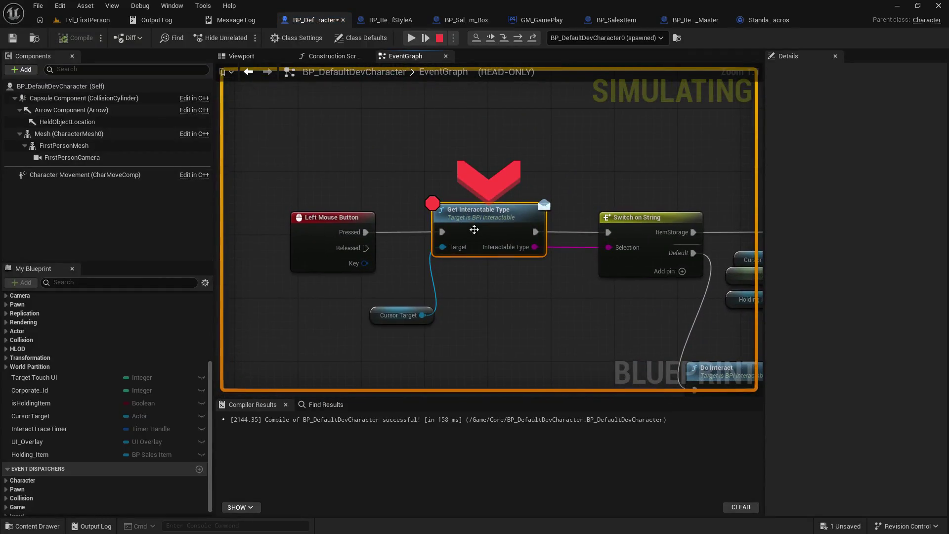
click(411, 38)
Step: Walk to and from the shelf to check its Place Item and Pick Up prompts, then stop play
key(w)
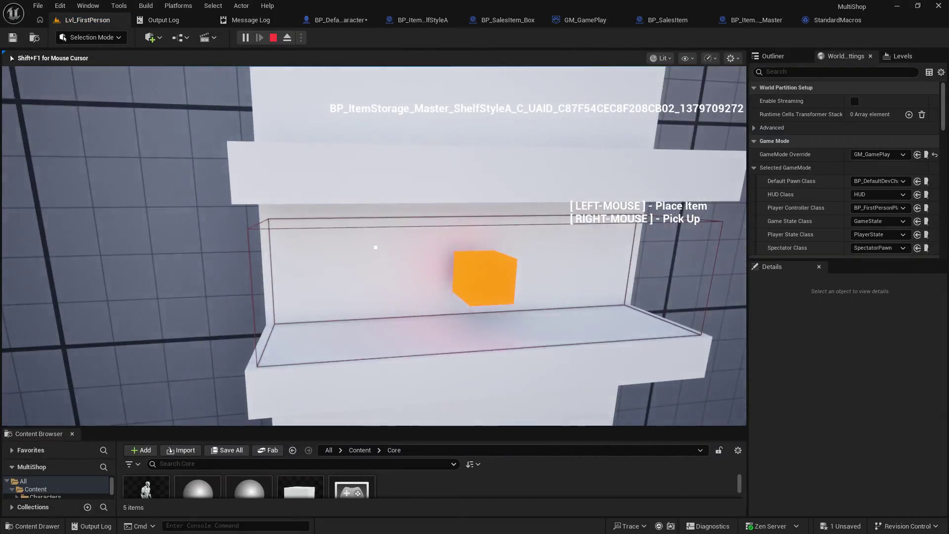
key(s)
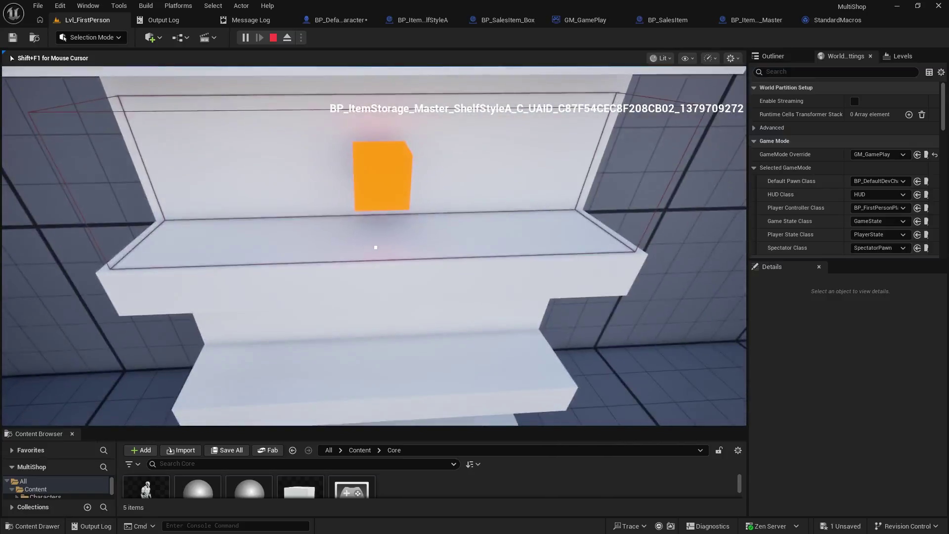
key(s)
key(w)
key(d)
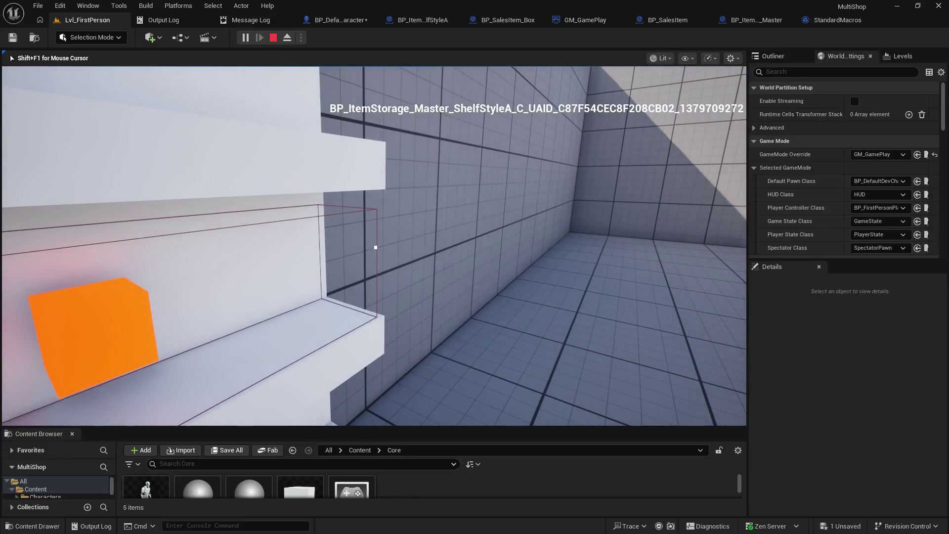
mouse_move(376, 248)
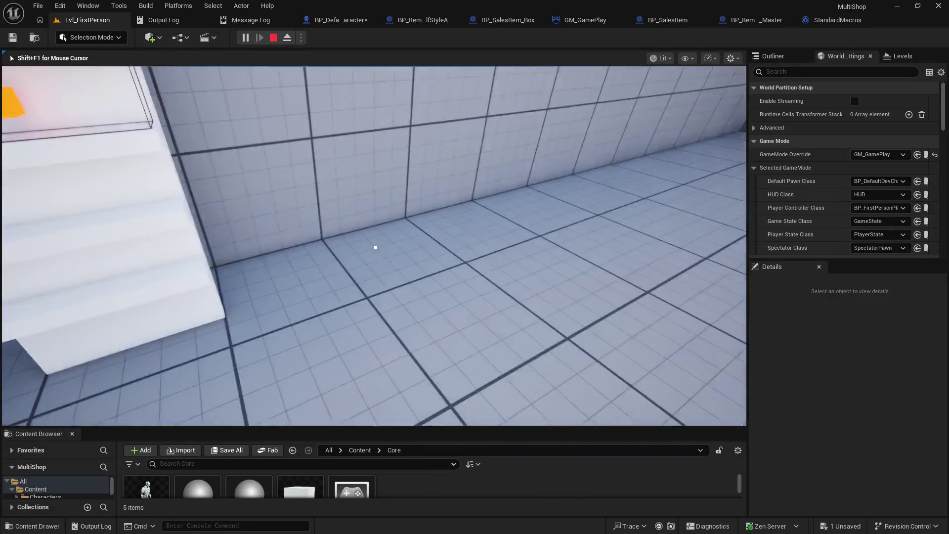
key(w)
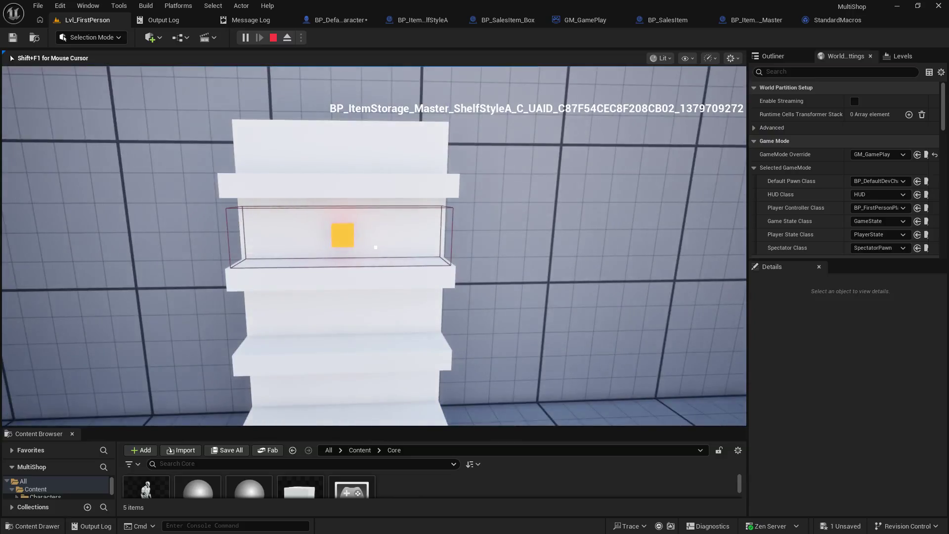
key(Escape)
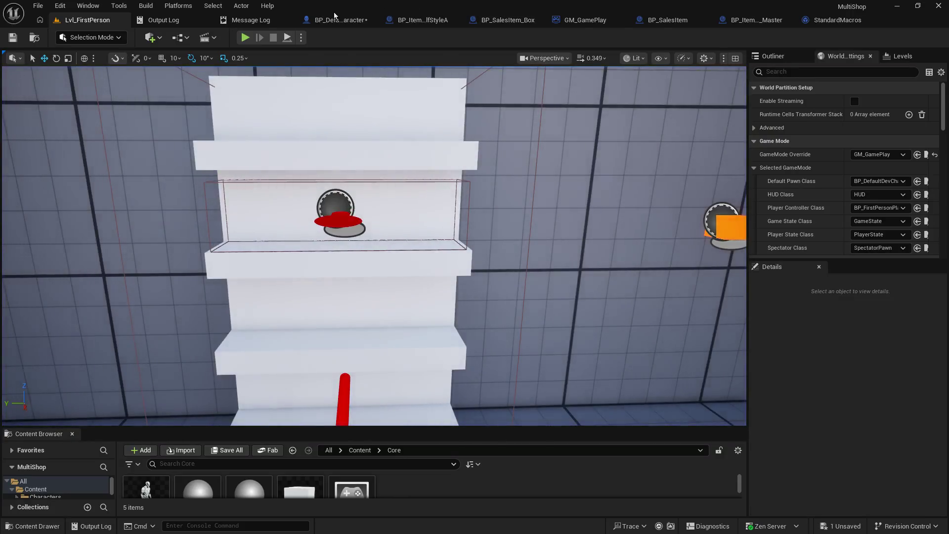
Step: Wire the first Branch's True output directly into the lower Set Interactions node, bypassing Is Valid
click(334, 19)
scroll(419, 138, down, 4)
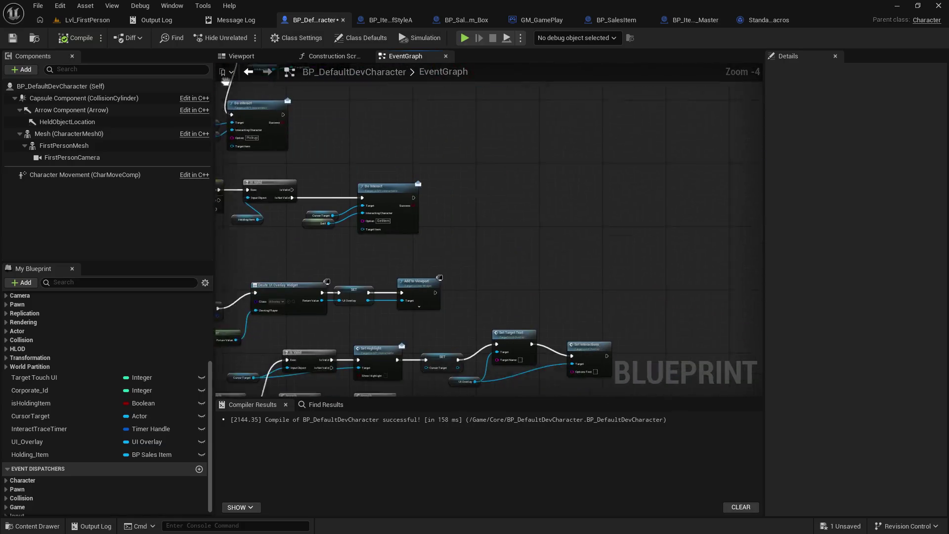
scroll(545, 243, up, 3)
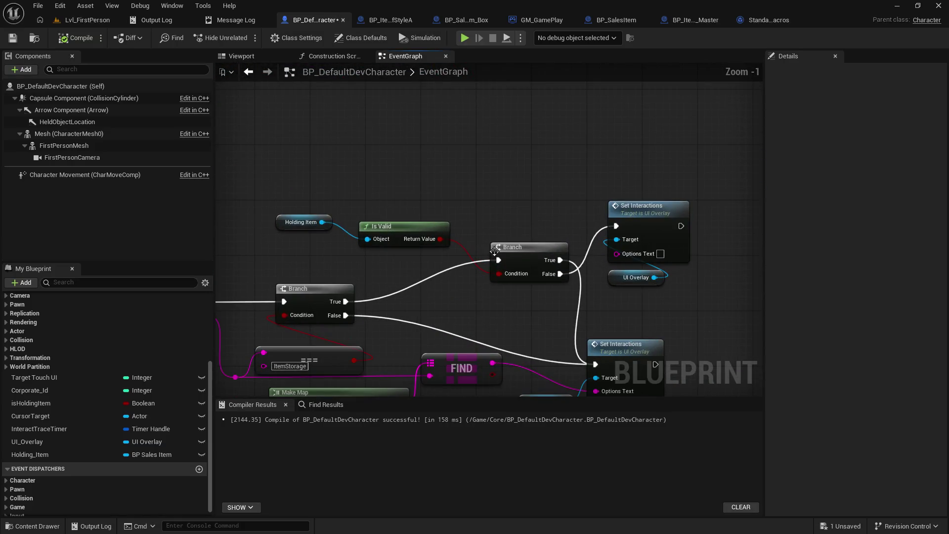
mouse_move(498, 299)
mouse_down()
mouse_move(483, 234)
mouse_move(463, 222)
mouse_up()
mouse_move(310, 226)
mouse_down()
mouse_move(609, 300)
mouse_move(560, 288)
mouse_up()
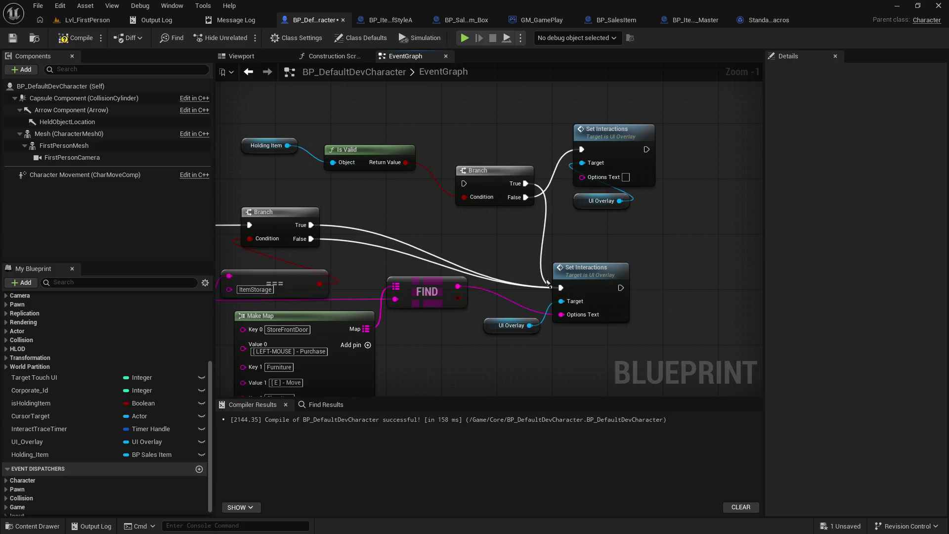
drag(412, 113, 413, 157)
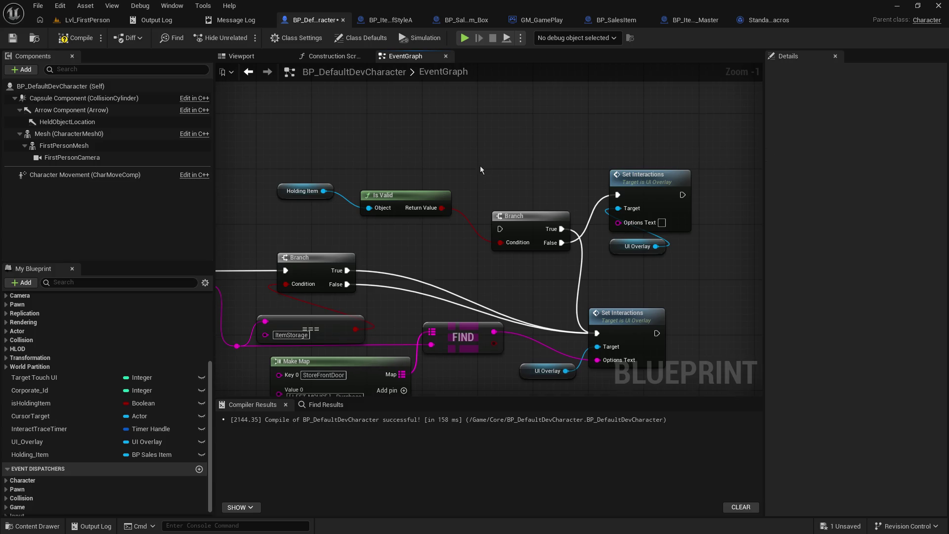
Step: Add a comment: 'if holding item, show place item; separately, if itemshelf has item, show get item'
key(c)
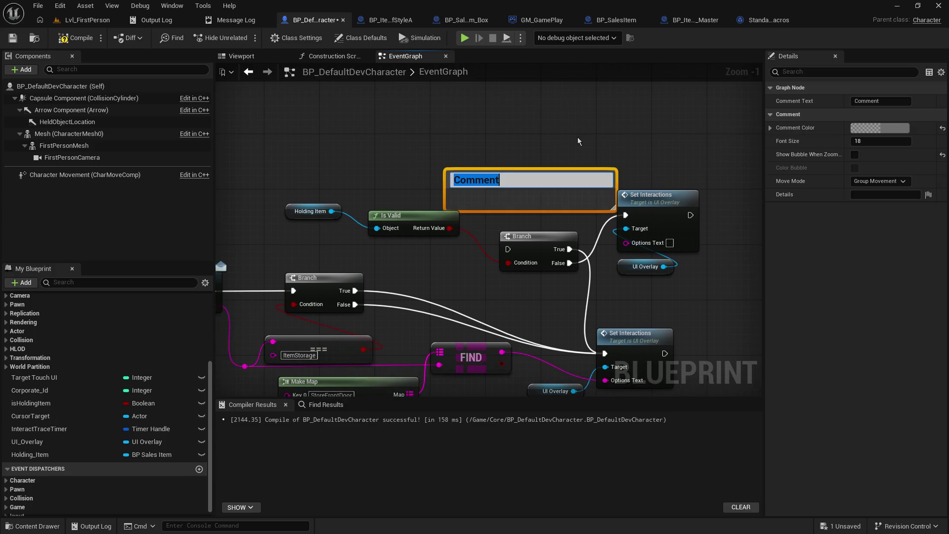
text(if hold)
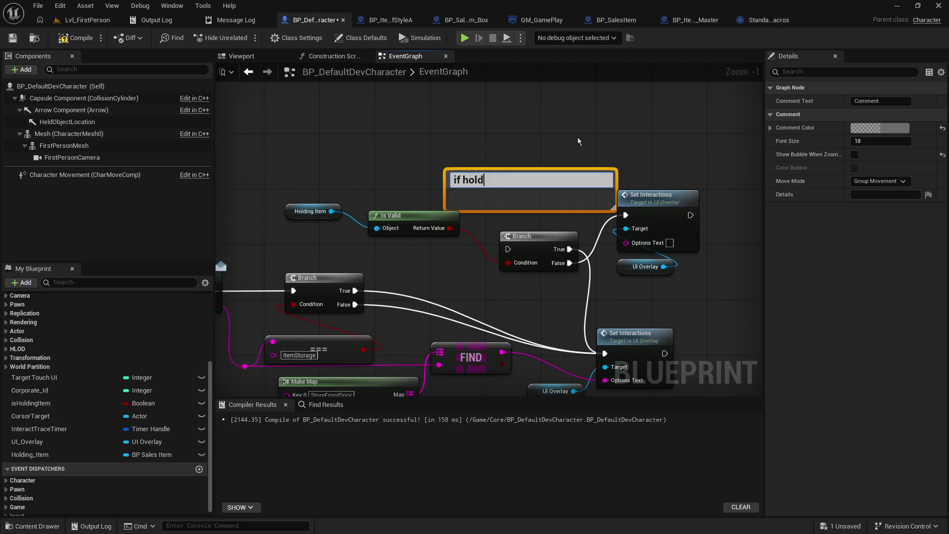
text(ing ite)
text(m,)
key(BackSpace)
key(BackSpace)
text(m, show )
text(place item)
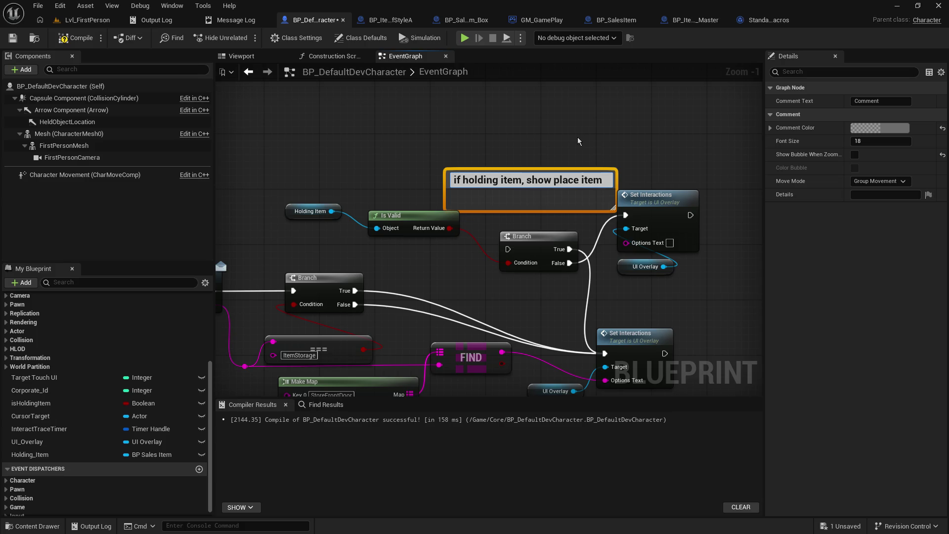
key(shift+Return)
text(if n)
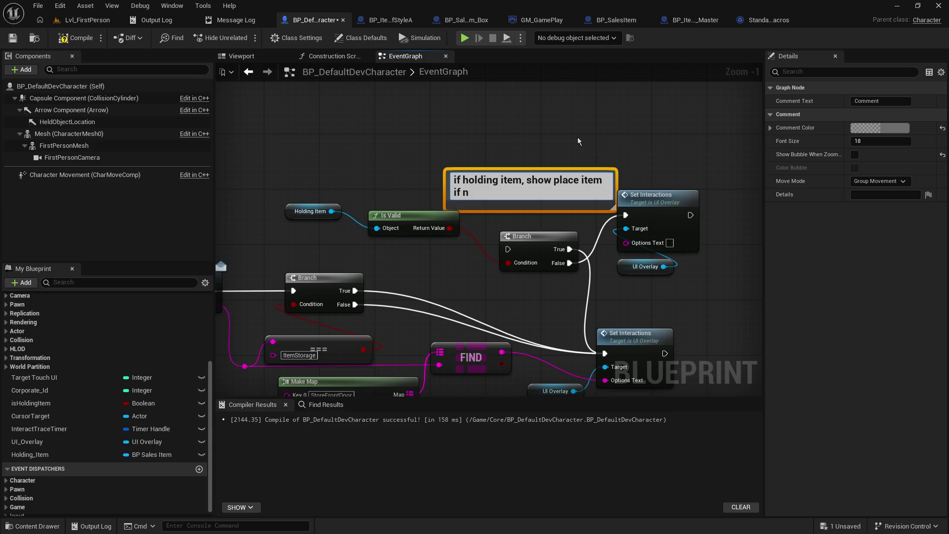
key(BackSpace)
key(BackSpace)
key(BackSpace)
text(seperately,)
text( if)
text(item)
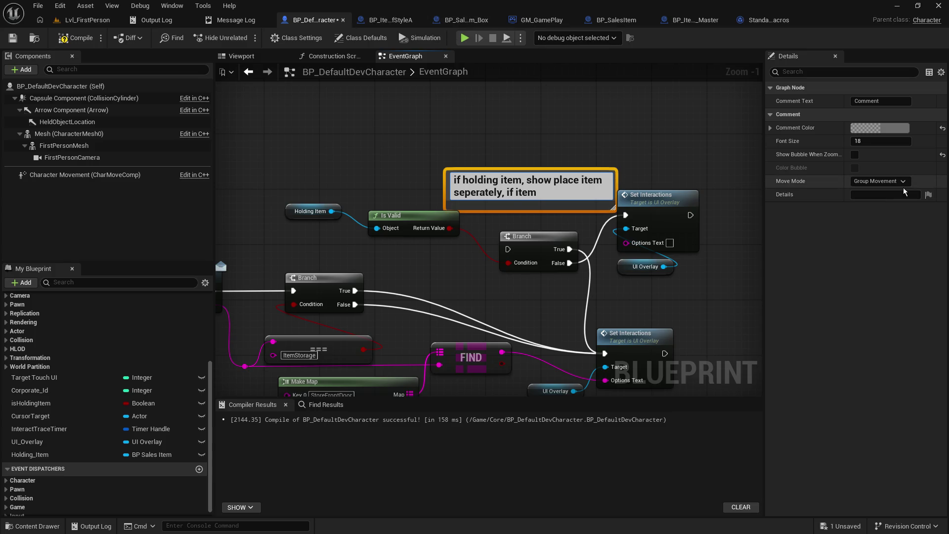
text(shelf has i)
text(tem, show )
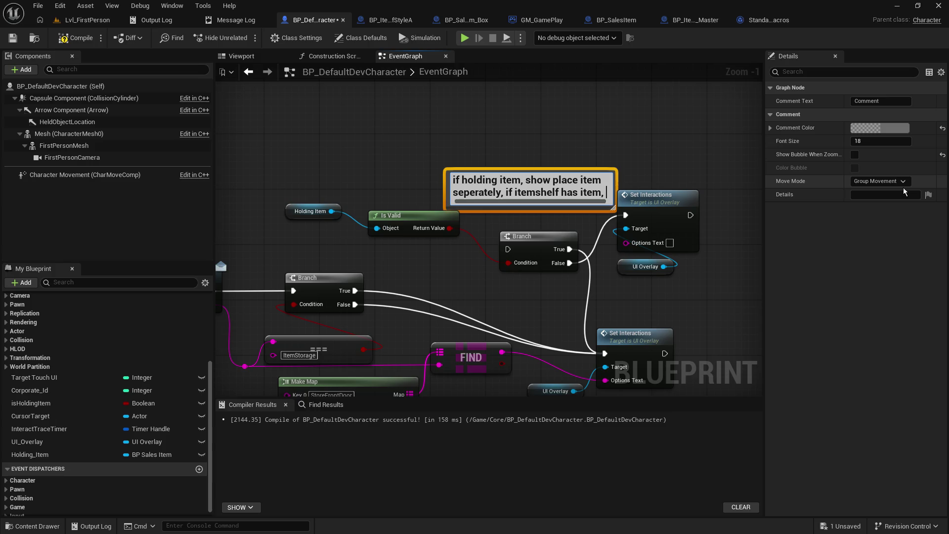
text(g)
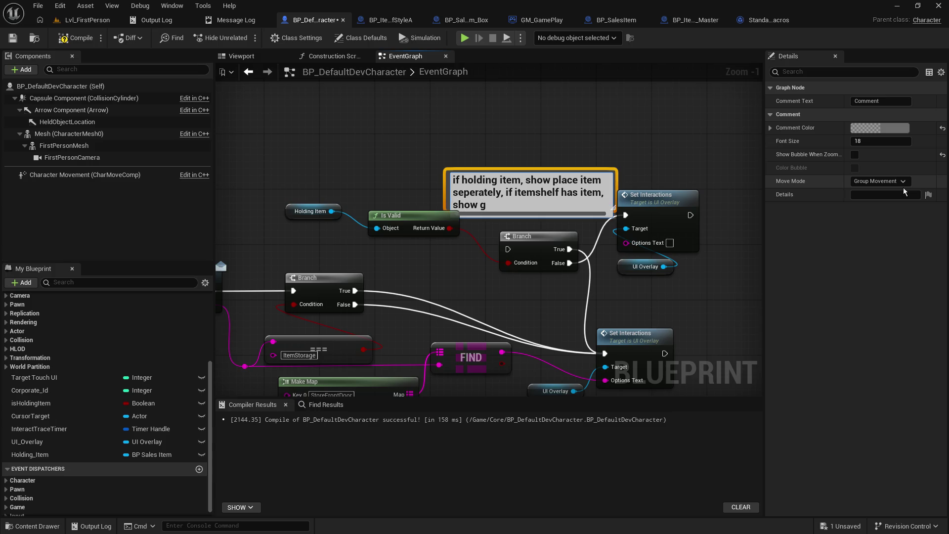
text(et gitem)
key(Return)
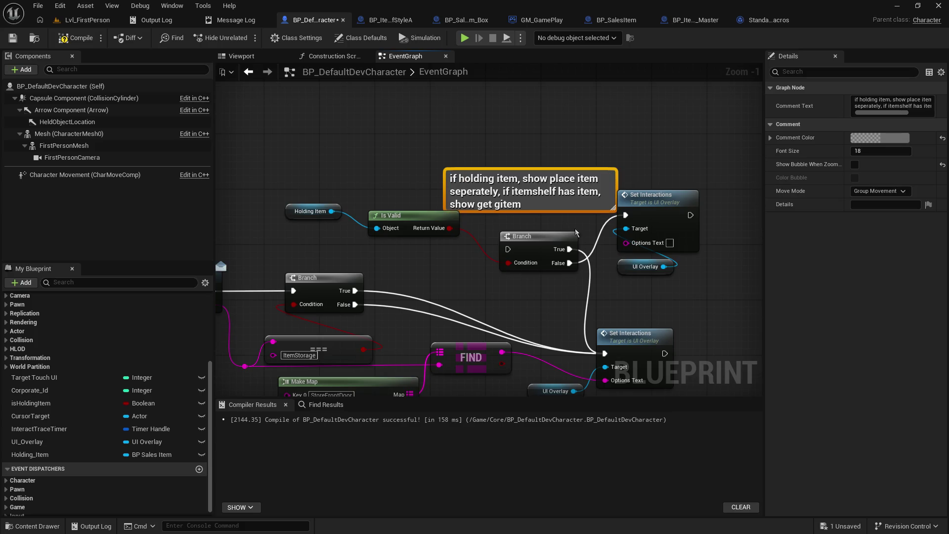
Step: Remove the stray 'g' so the comment ends with 'show get item'
drag(559, 194, 538, 174)
double_click(487, 187)
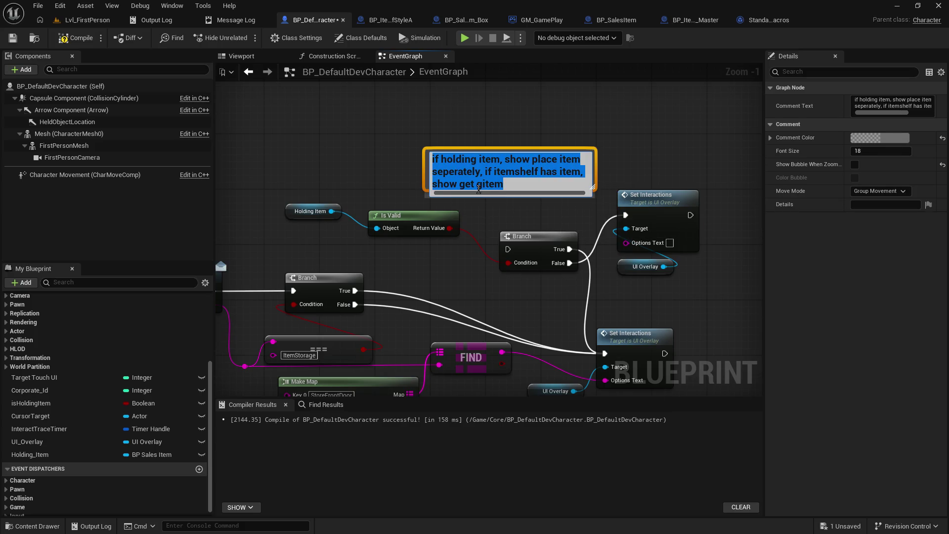
click(486, 187)
key(Delete)
key(Return)
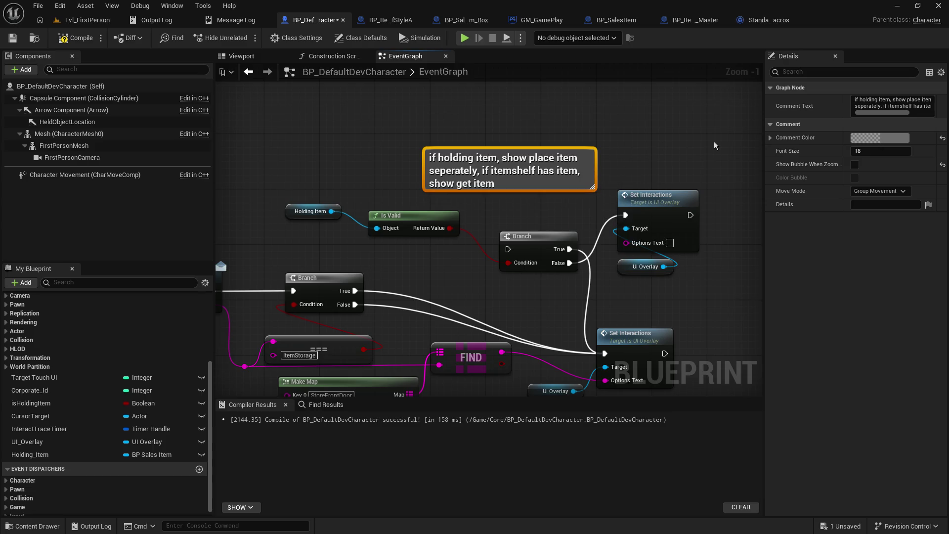
Step: Connect the lower Branch's True output into the upper holding-item Branch
drag(499, 308, 482, 240)
drag(341, 226, 492, 181)
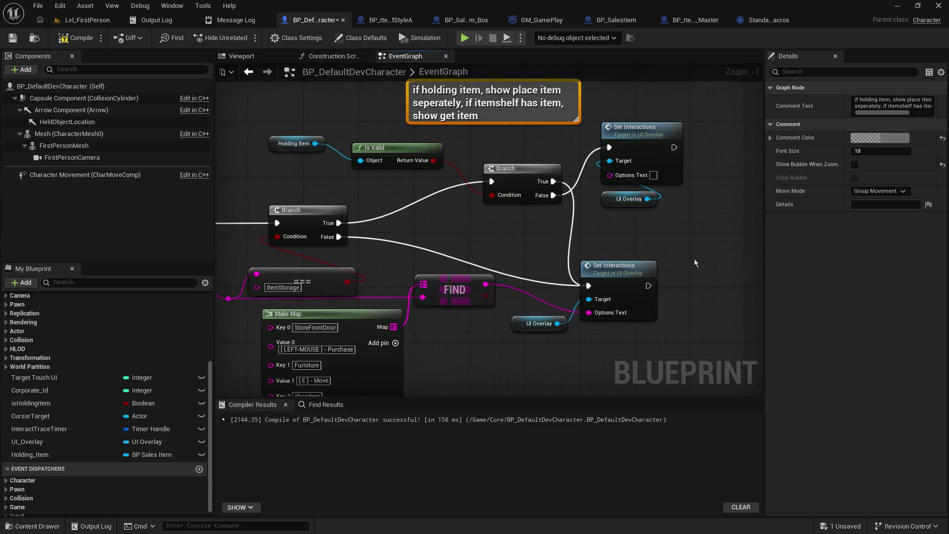
mouse_move(694, 263)
mouse_down()
mouse_move(561, 275)
mouse_move(404, 396)
mouse_move(471, 385)
mouse_up()
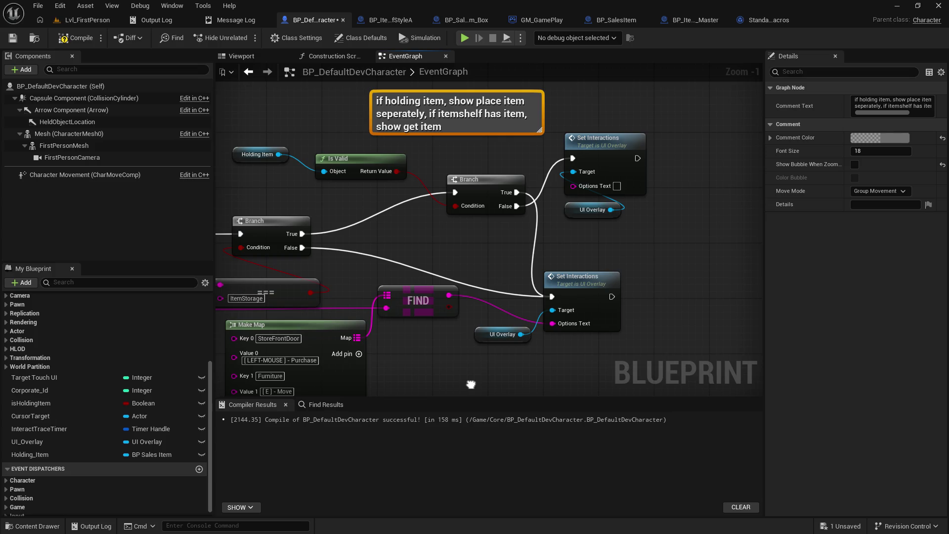
drag(471, 385, 761, 368)
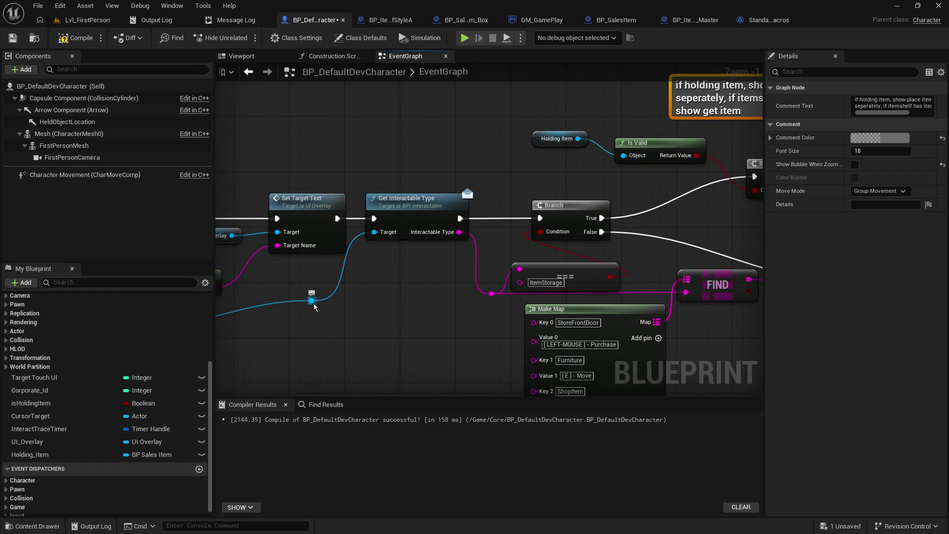
Step: Search for a holding-item getter off the reroute knot, then dismiss the search without adding a node
drag(311, 300, 402, 334)
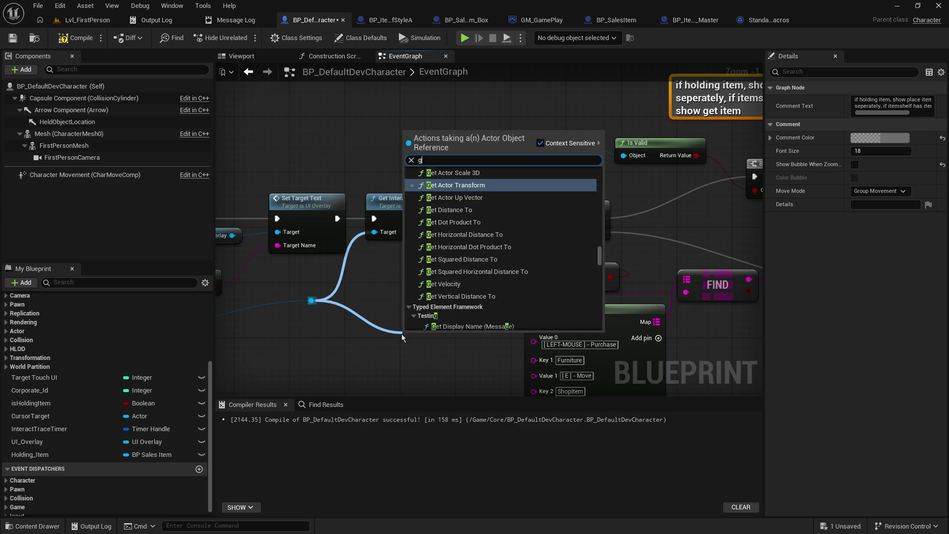
text(get heo)
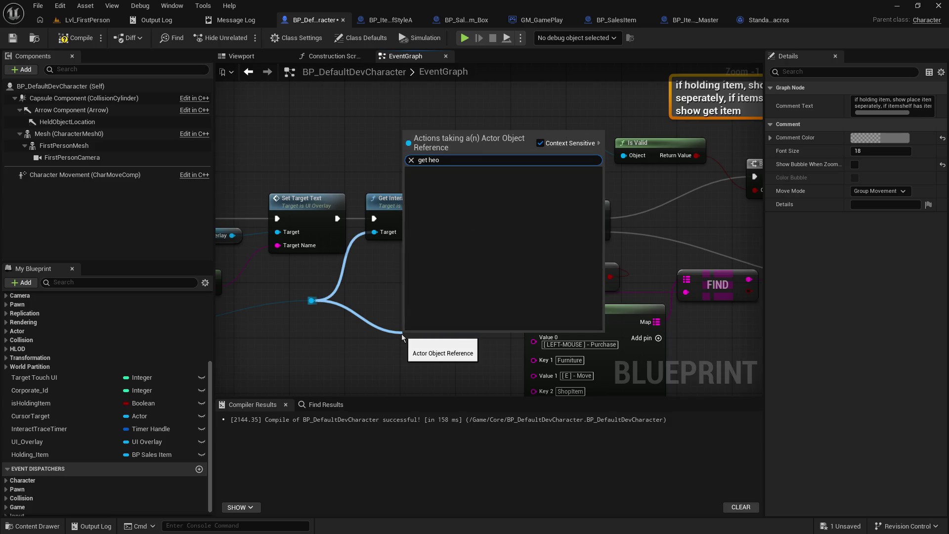
key(BackSpace)
key(BackSpace)
text(ol)
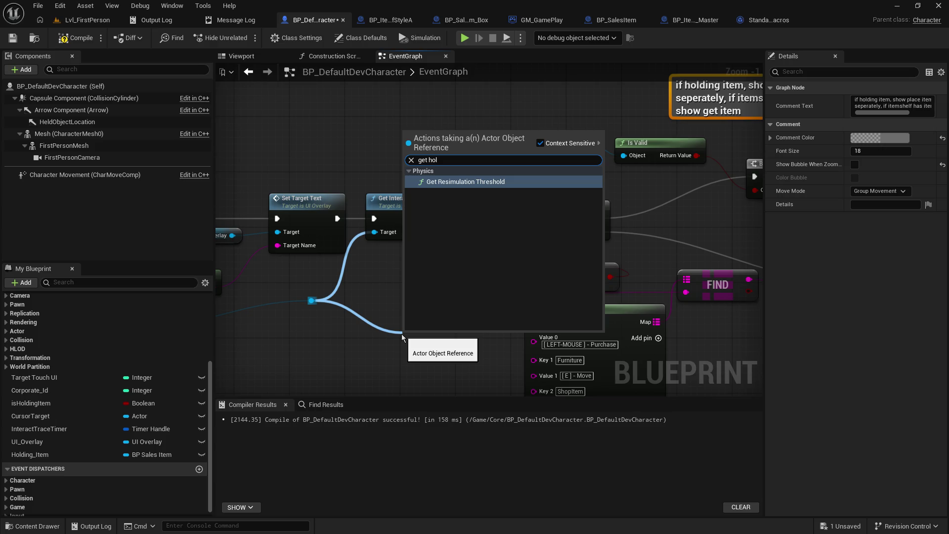
key(BackSpace)
key(BackSpace)
key(BackSpace)
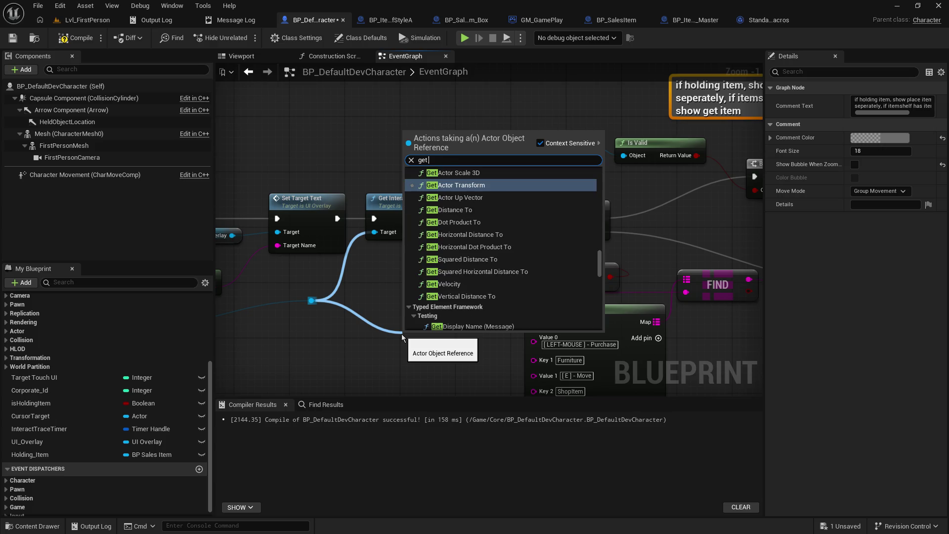
key(BackSpace)
key(BackSpace)
key(BackSpace)
text(hold)
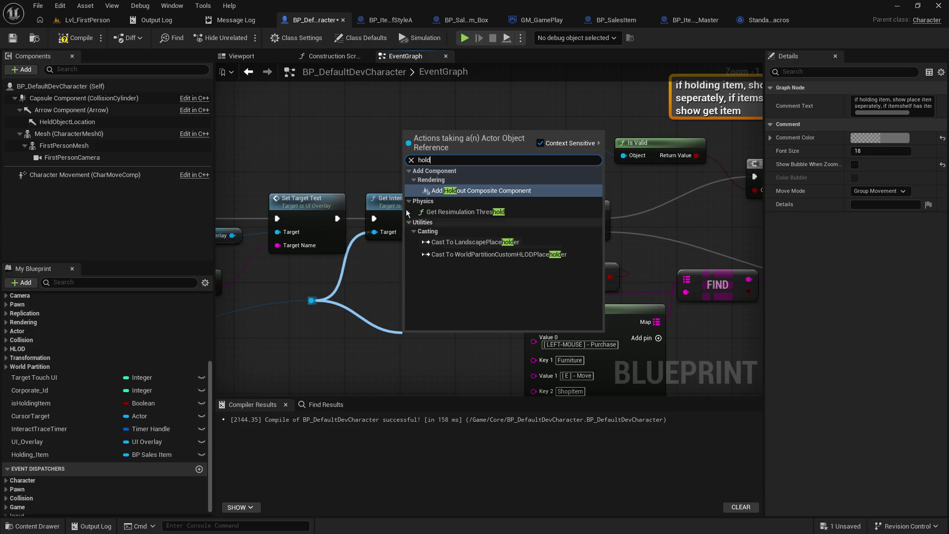
click(372, 157)
mouse_move(380, 239)
mouse_down()
mouse_move(430, 221)
mouse_move(98, 154)
mouse_up()
drag(398, 301, 346, 305)
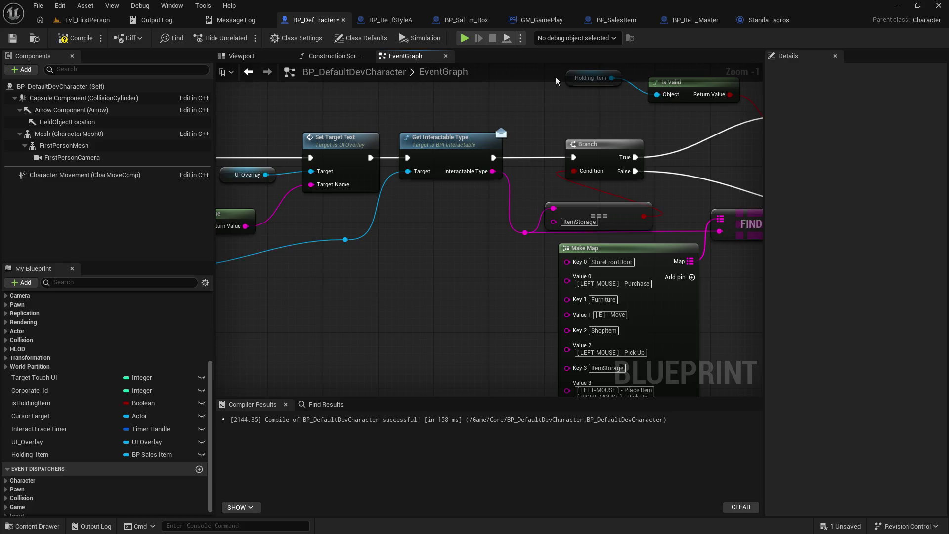
Step: Add a Cast To BP_StoreLocation from the reroute knot and wire Set Interactions into it
drag(345, 239, 386, 255)
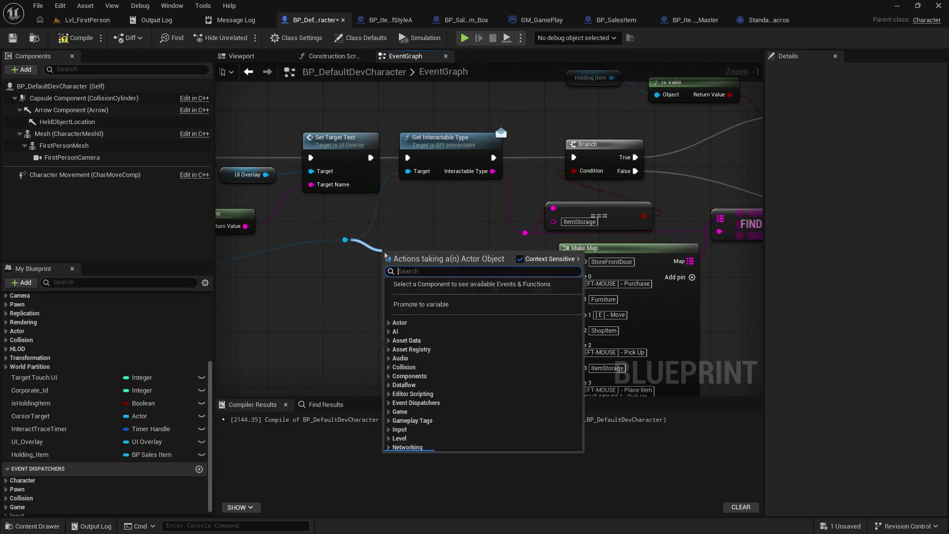
text(cat to )
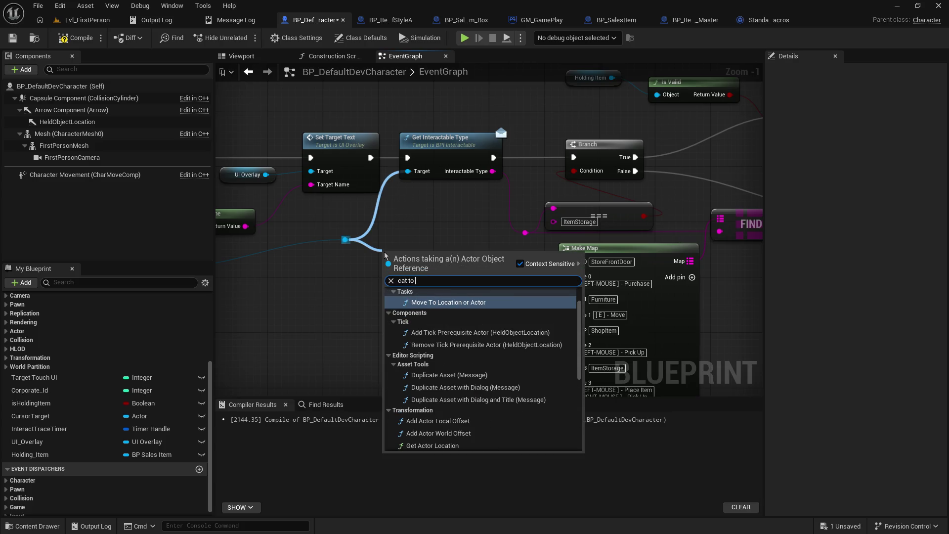
text(she)
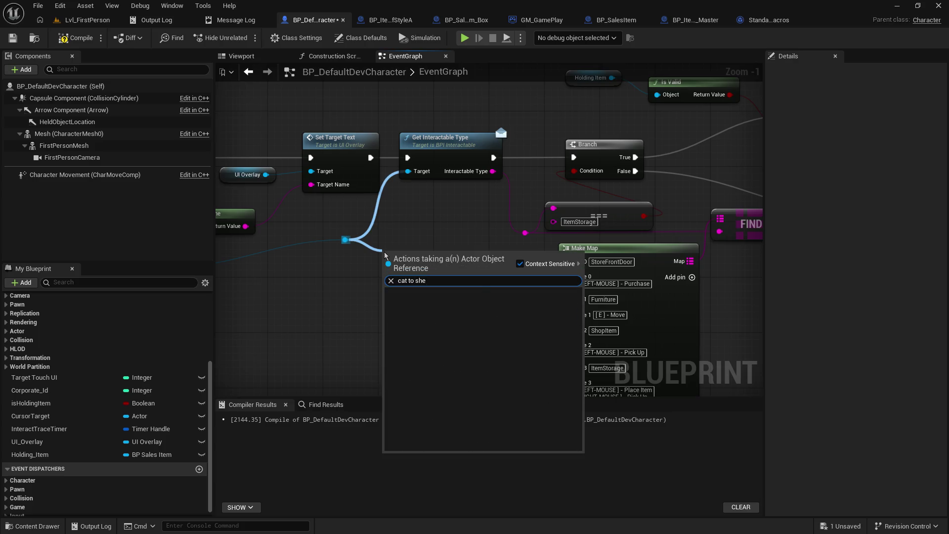
key(BackSpace)
key(BackSpace)
text(tor)
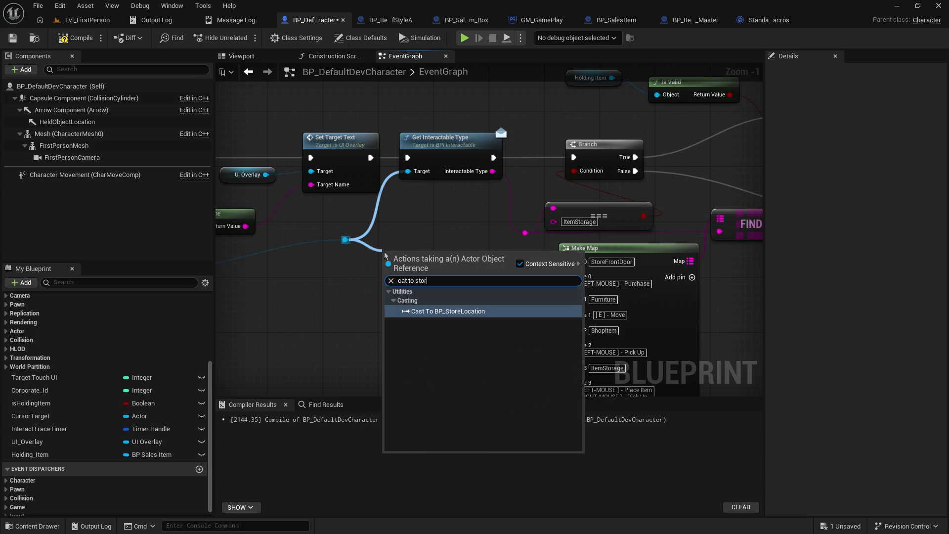
key(Return)
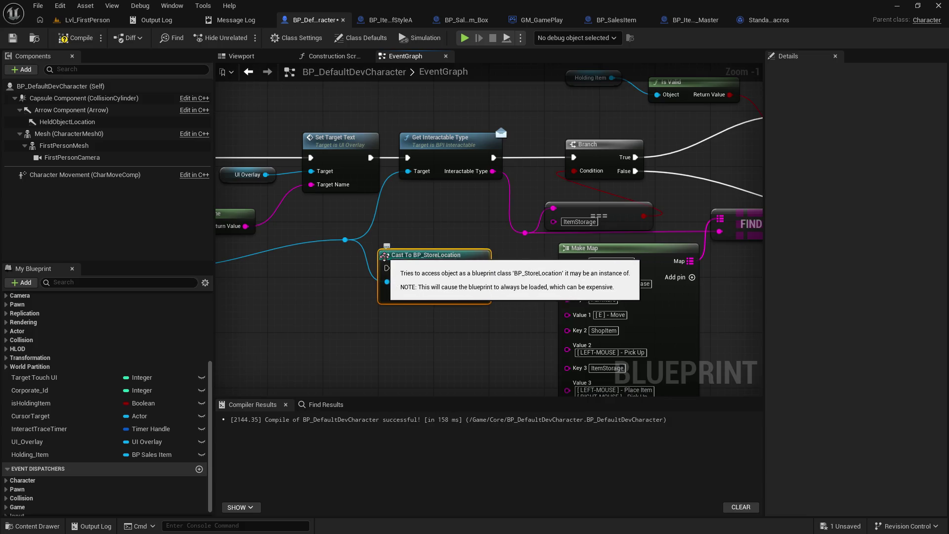
mouse_move(424, 252)
mouse_down()
mouse_move(756, 222)
mouse_move(222, 198)
mouse_move(577, 125)
mouse_move(588, 114)
mouse_up()
click(586, 187)
drag(586, 188, 511, 358)
mouse_move(430, 252)
mouse_down()
mouse_move(486, 300)
mouse_move(534, 232)
mouse_up()
Step: Abandon a 'get hold' search, add a reroute point on the object wire, and delete the store-location cast
drag(593, 271, 633, 279)
text(get held)
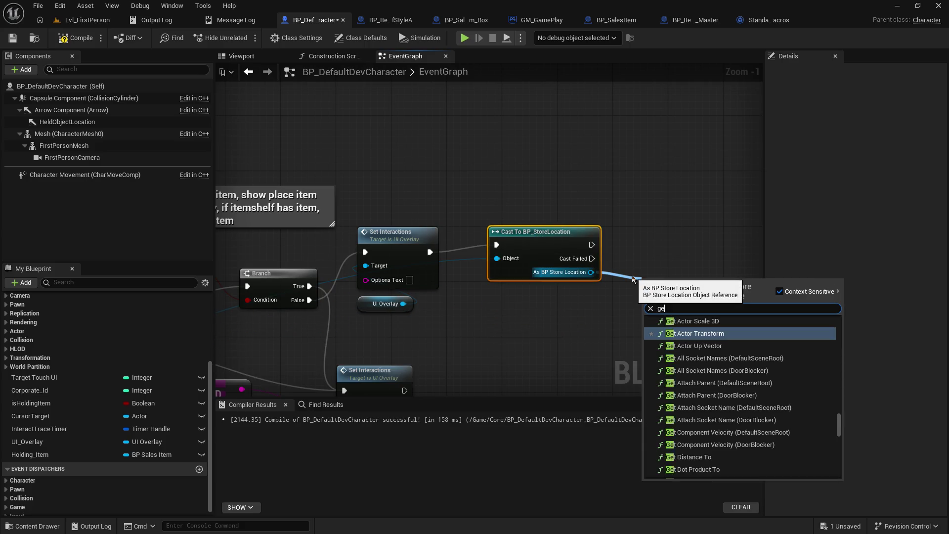
key(BackSpace)
key(BackSpace)
key(BackSpace)
text(old)
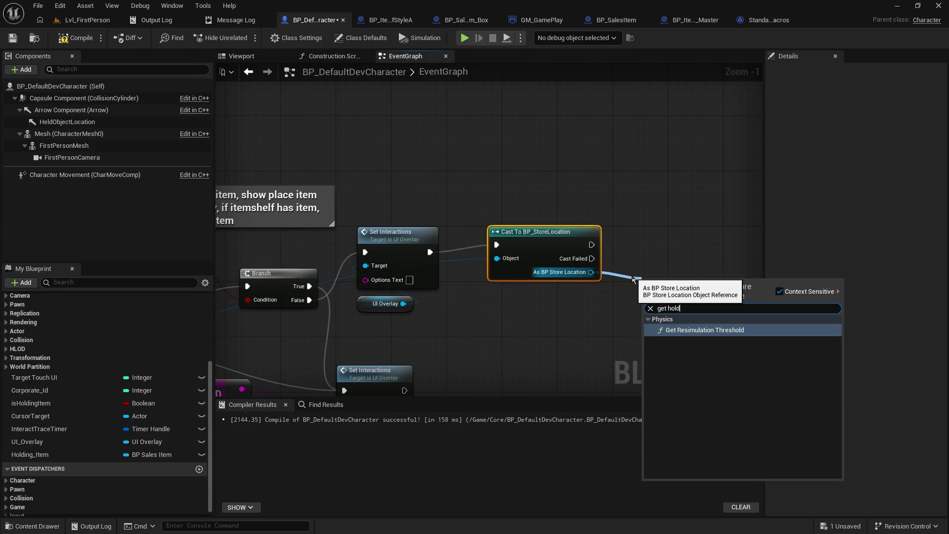
click(562, 200)
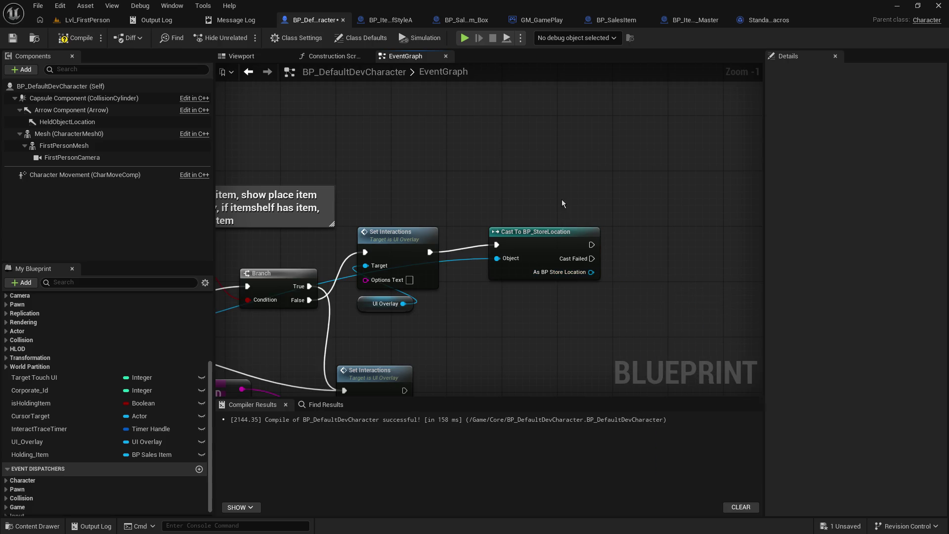
click(562, 235)
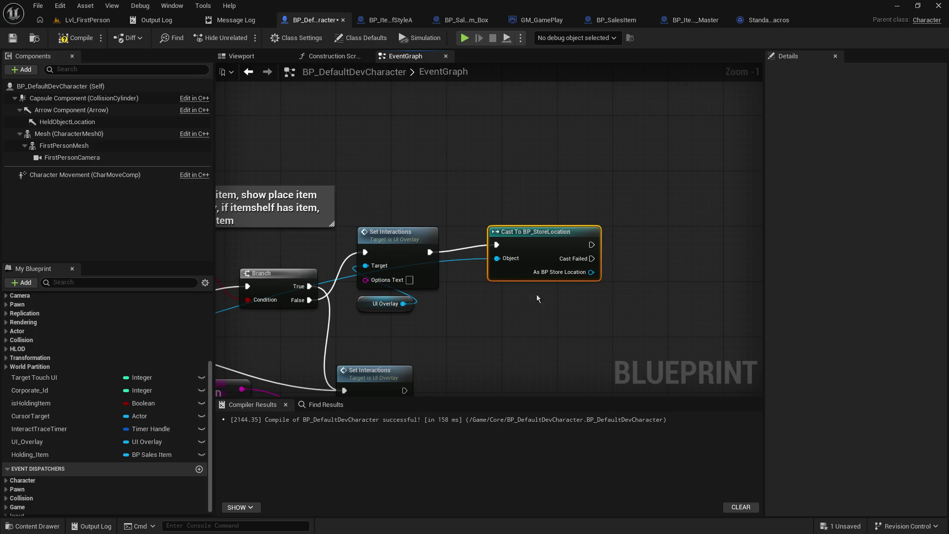
double_click(467, 258)
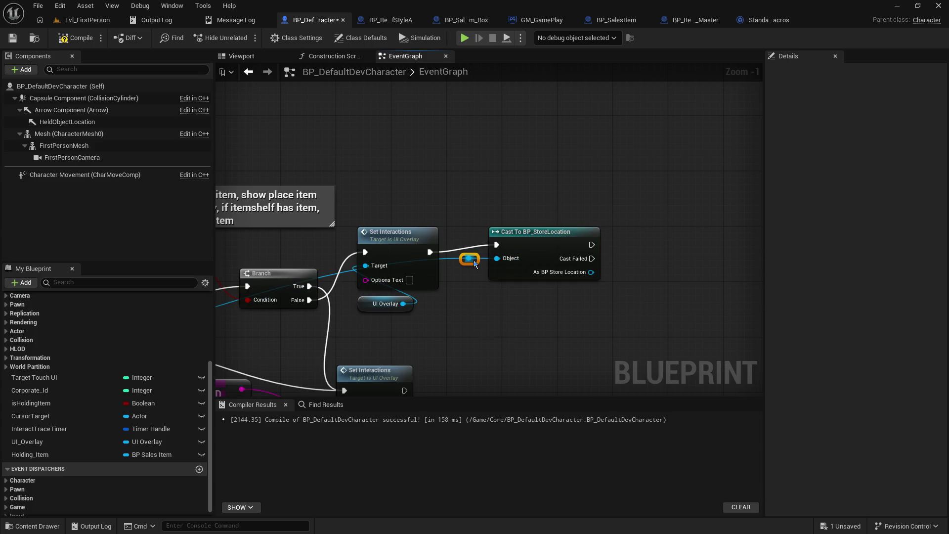
drag(521, 239, 538, 235)
key(Delete)
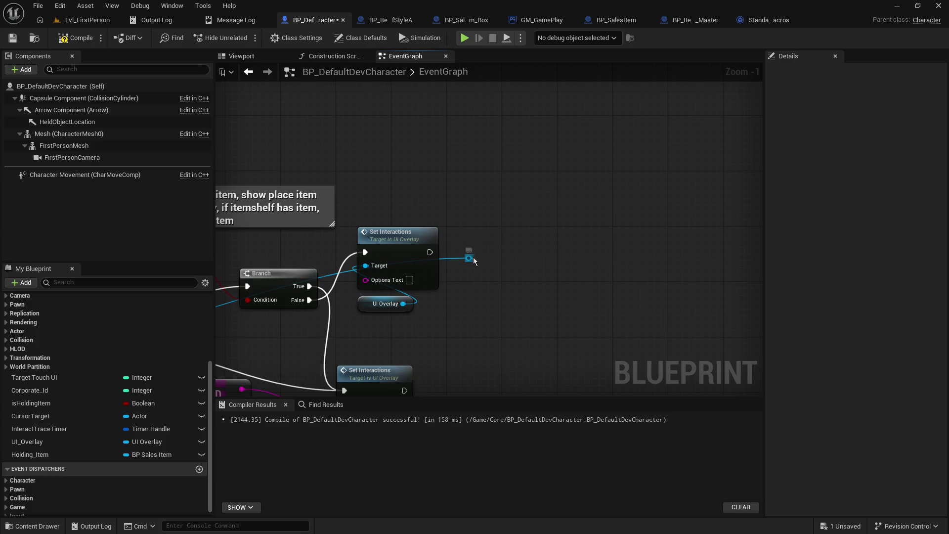
Step: Add a Cast To BP_ItemStorage_Master from the reroute and run it after Set Interactions
drag(469, 258, 542, 262)
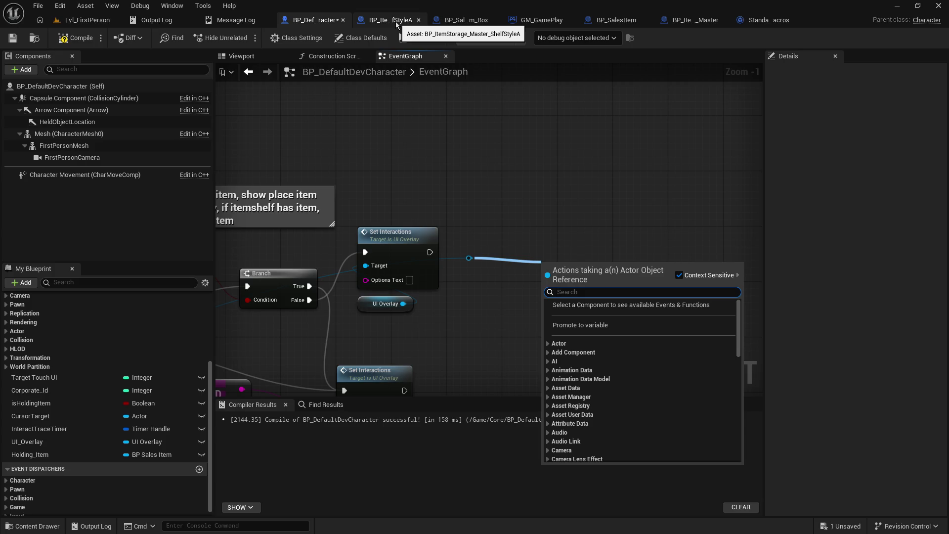
text(itemstor)
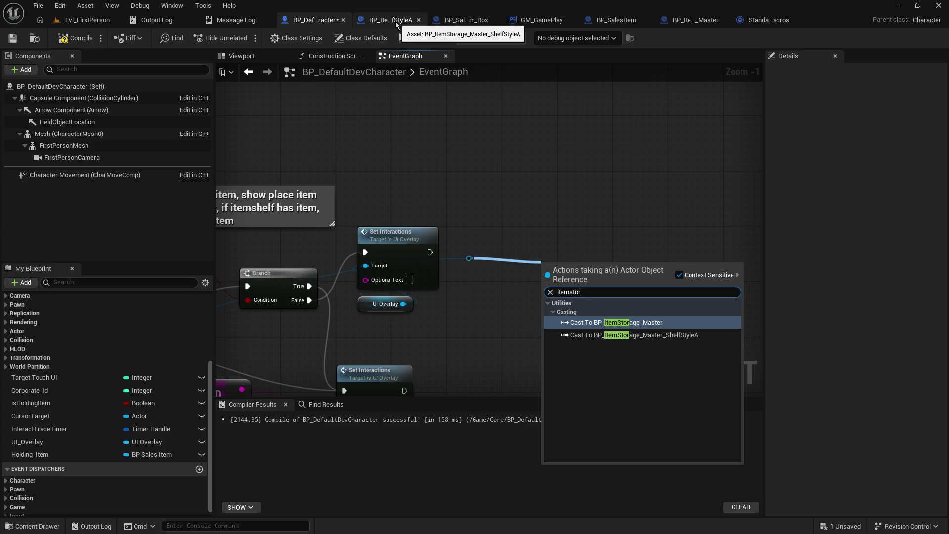
key(Return)
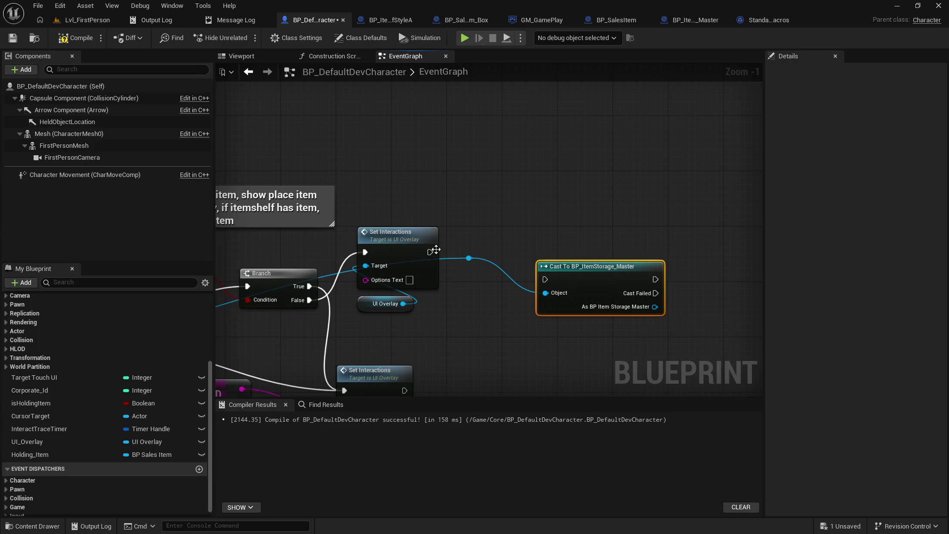
mouse_move(430, 252)
mouse_down()
mouse_move(545, 280)
mouse_move(540, 234)
mouse_up()
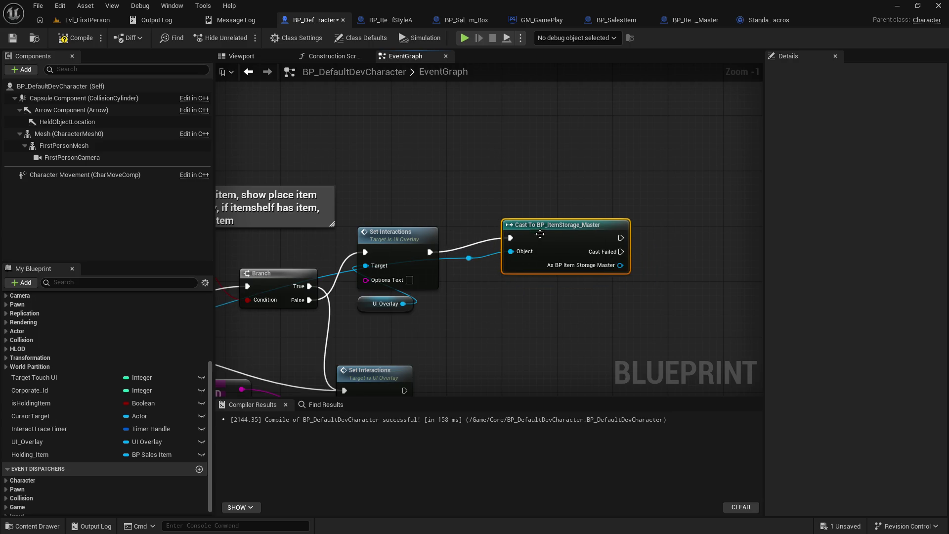
Step: Try 'hold' and 'store' searches off the storage master cast, cancel them, and view ShelfStyleA's DoInteract
drag(620, 266, 670, 255)
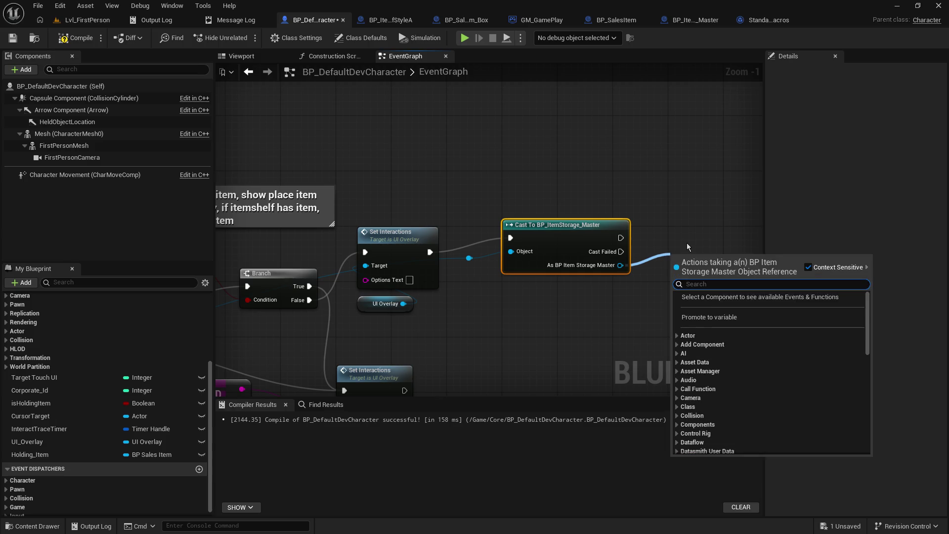
text(holdi)
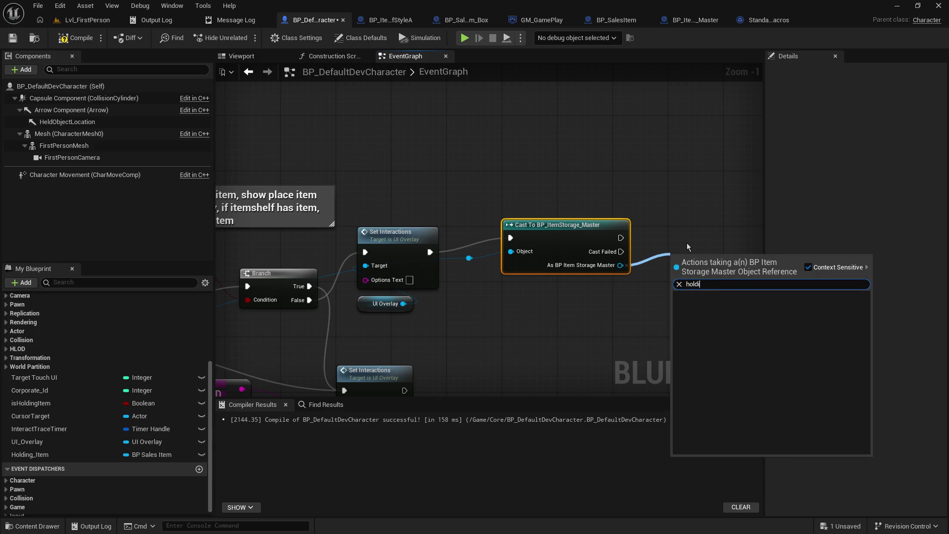
key(BackSpace)
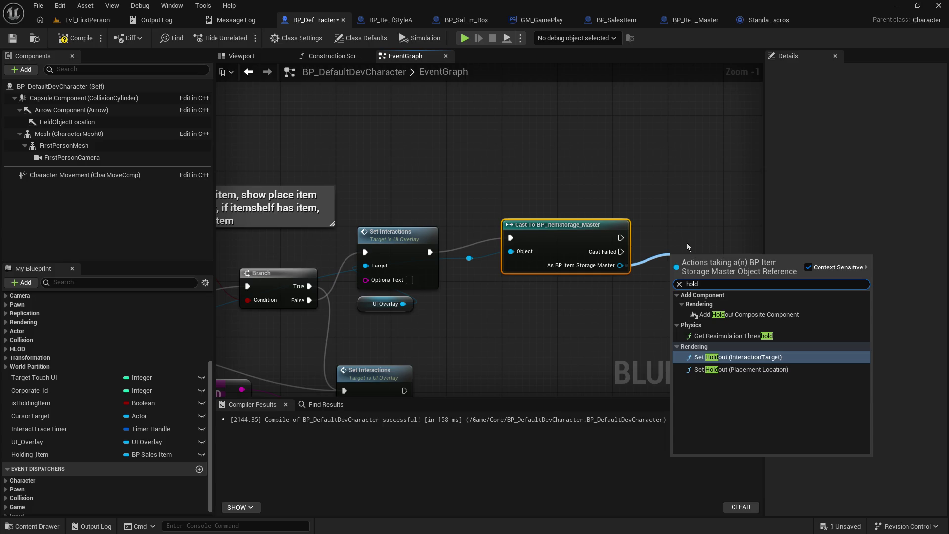
click(384, 21)
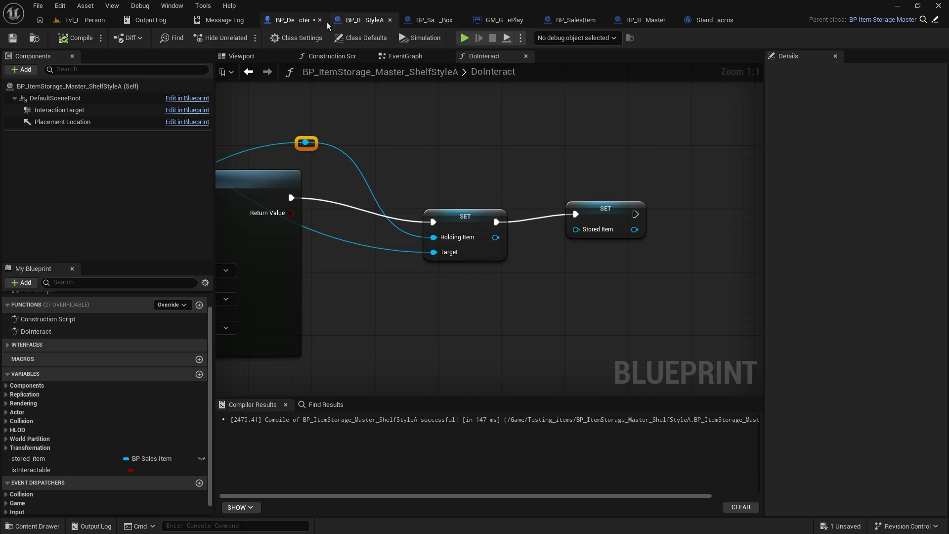
click(296, 20)
drag(620, 265, 687, 259)
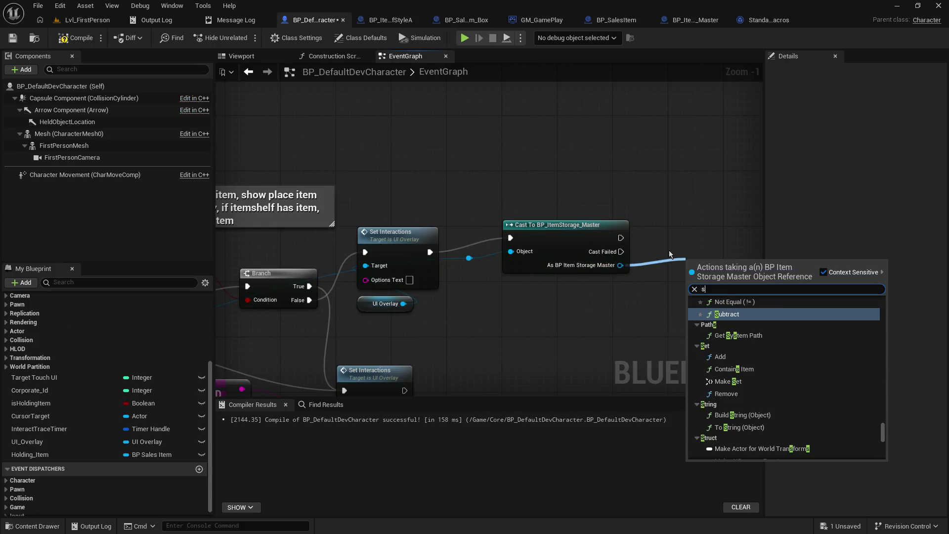
text(store)
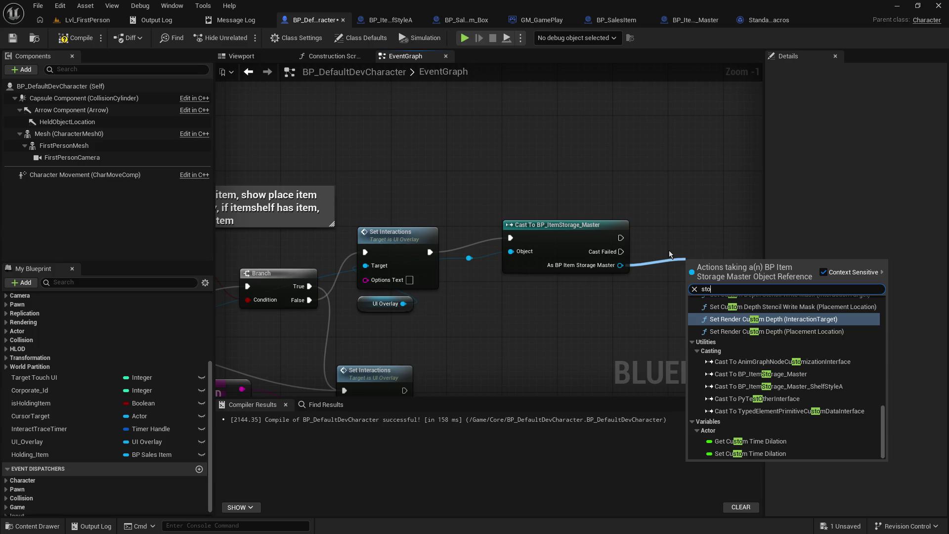
key(BackSpace)
key(BackSpace)
key(BackSpace)
click(500, 159)
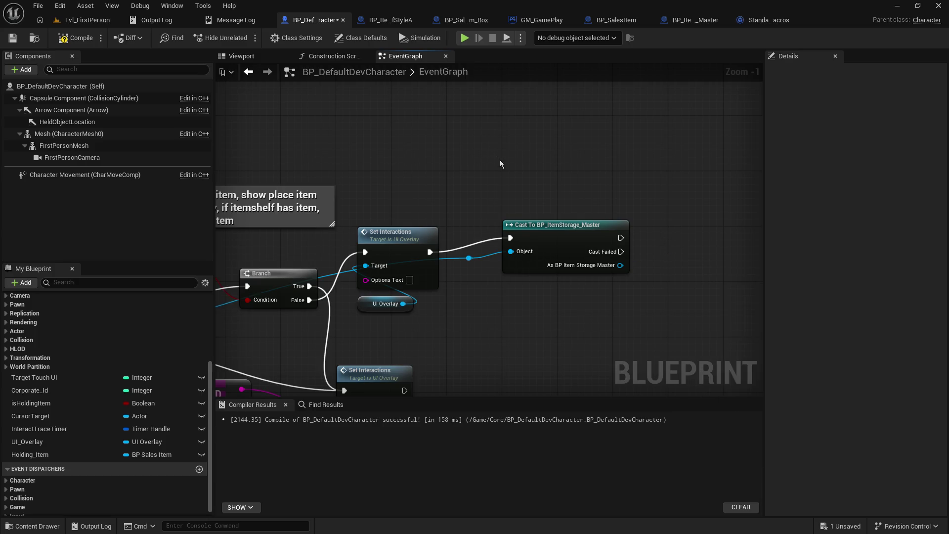
click(390, 23)
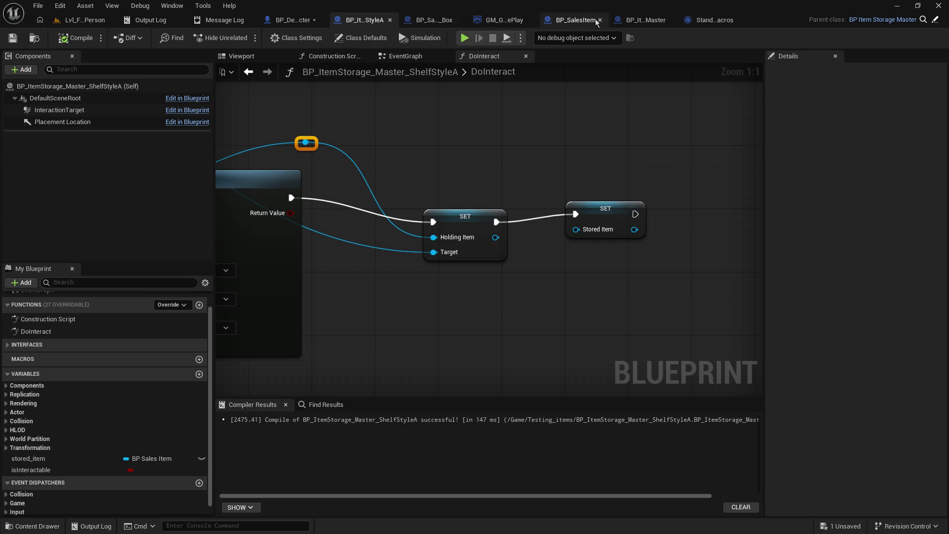
Step: Inspect the stored_item variable in ShelfStyleA and cancel its deletion
click(641, 23)
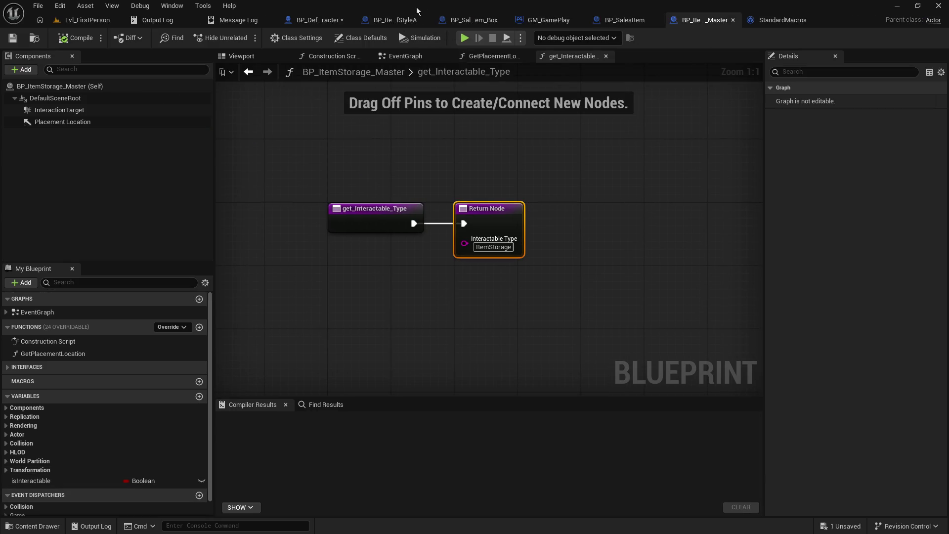
click(390, 20)
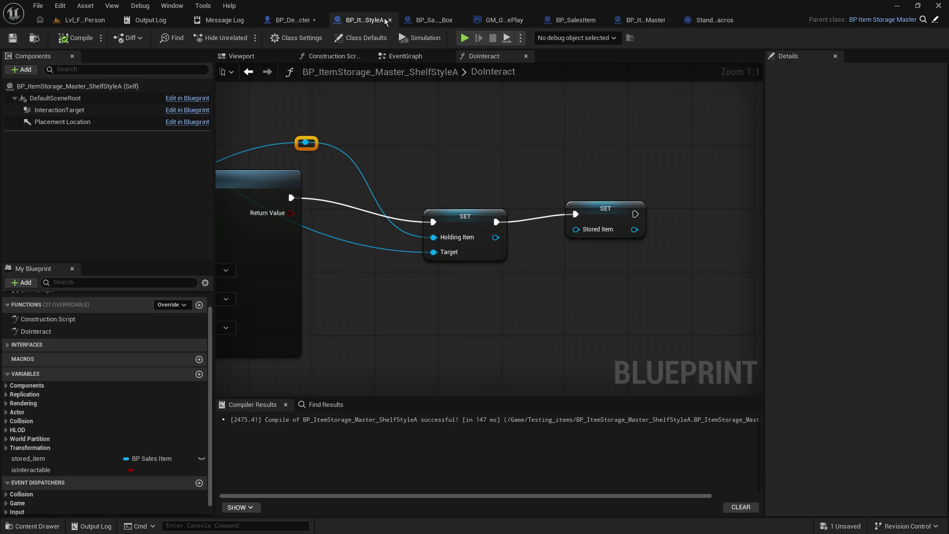
right_click(34, 459)
click(73, 419)
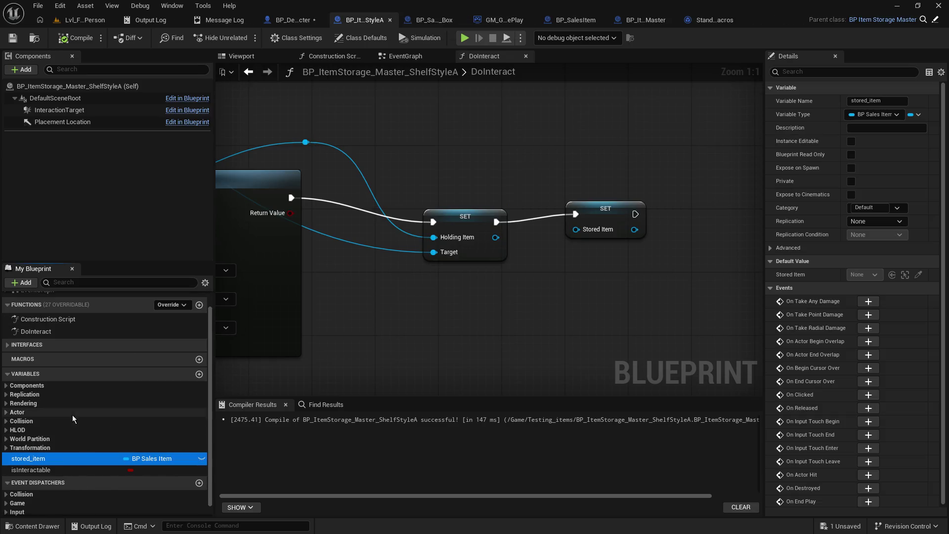
right_click(55, 459)
click(74, 447)
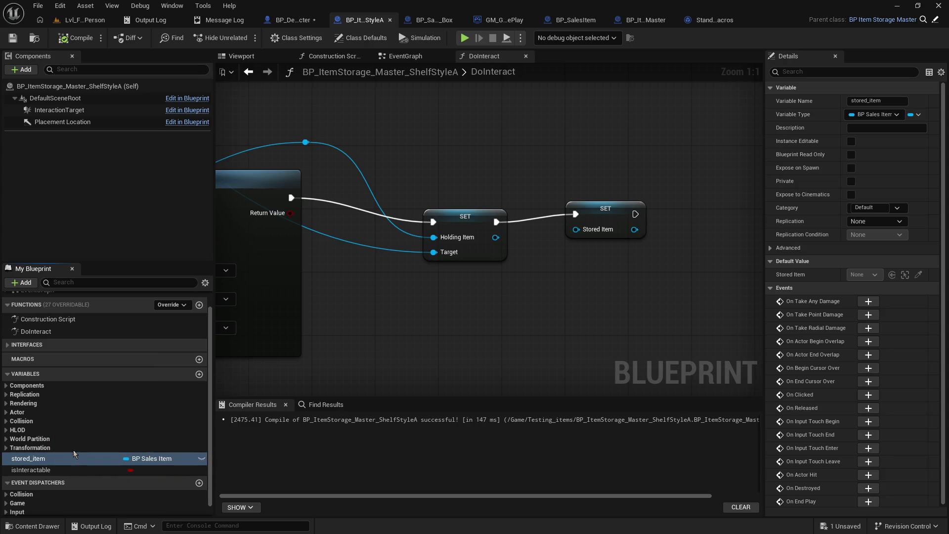
click(560, 291)
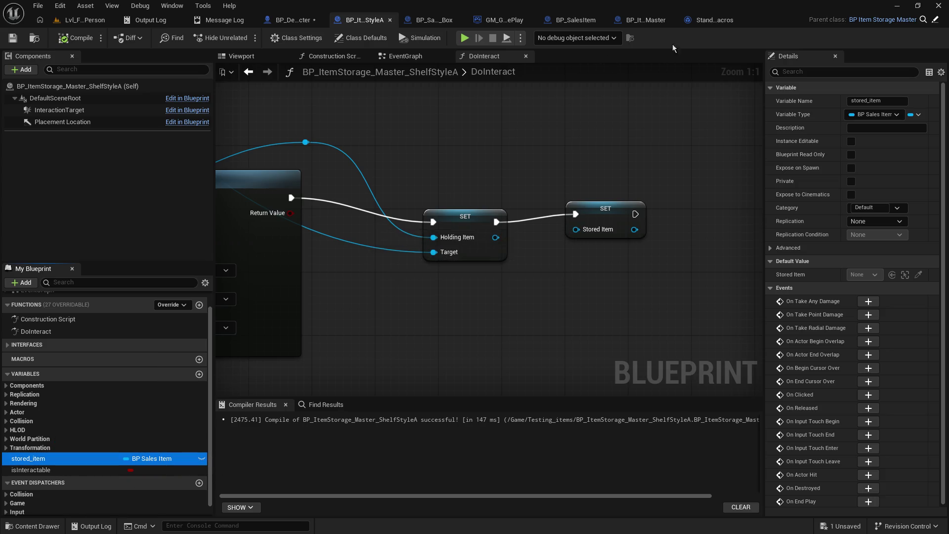
Step: Back in the character EventGraph, add a comment box labelled MOVE
click(639, 20)
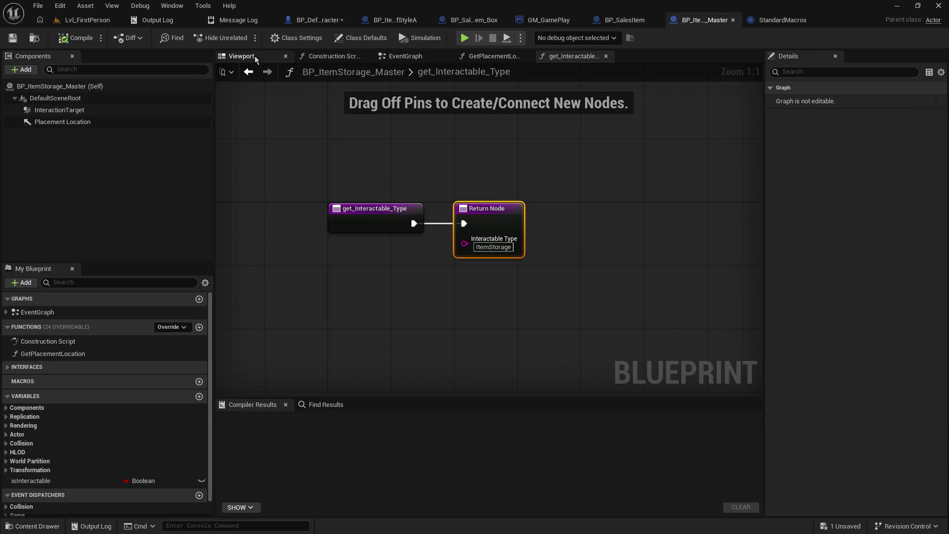
click(84, 20)
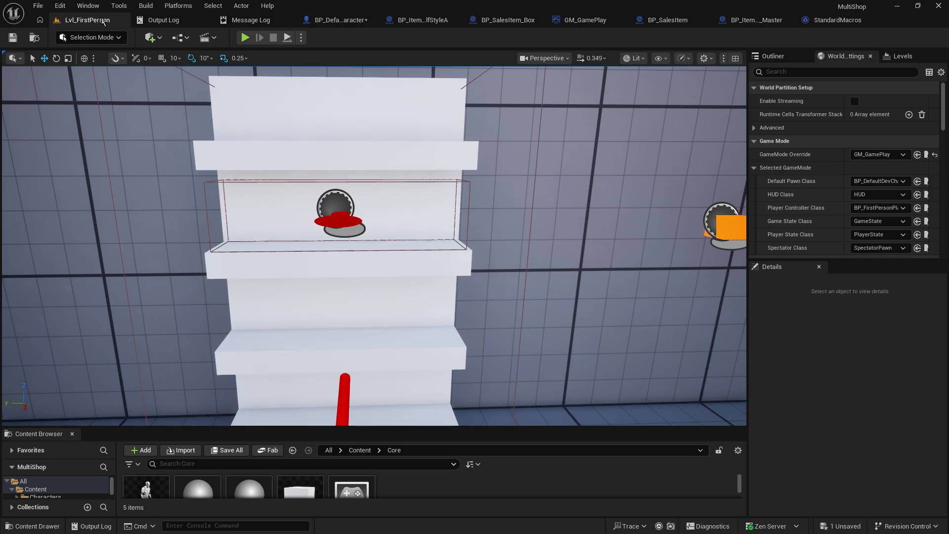
click(336, 19)
text(c)
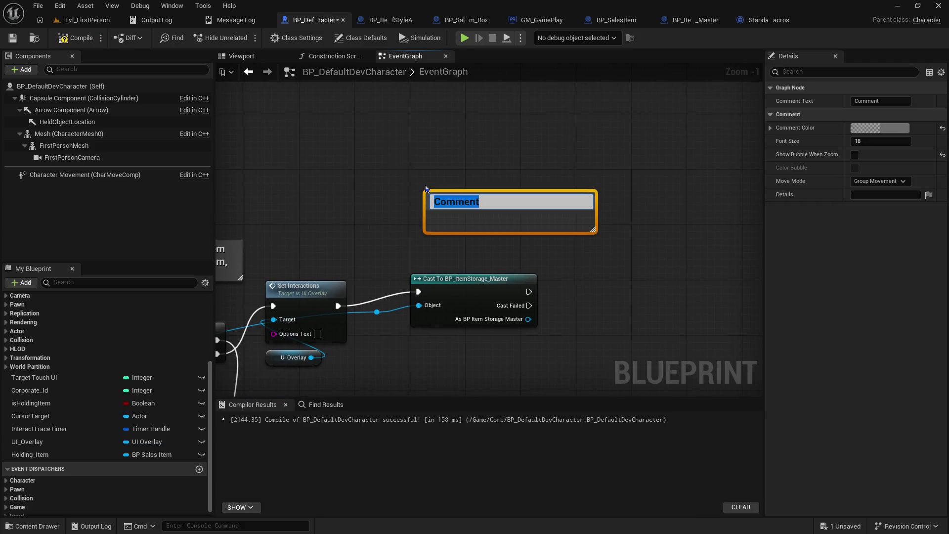
text(MOVE)
click(408, 24)
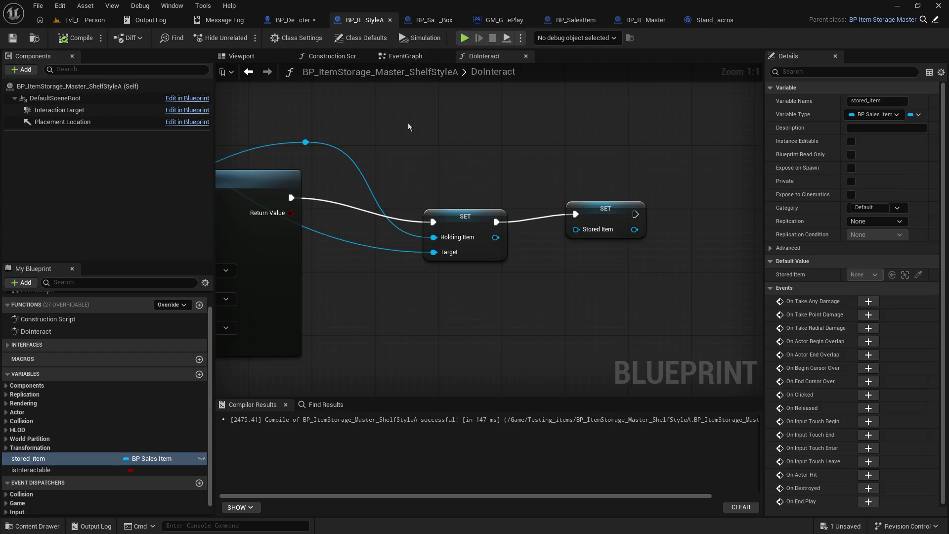
click(310, 20)
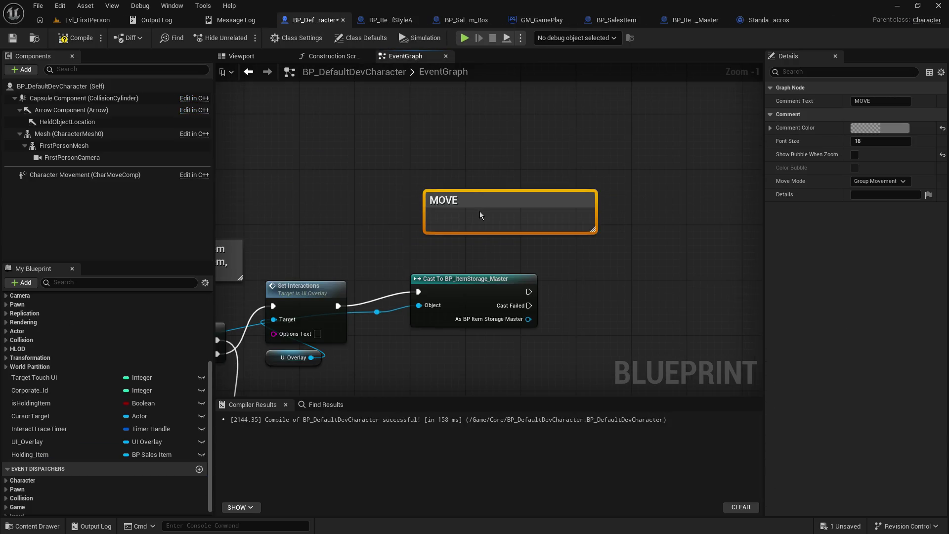
Step: Retitle the comment 'MOVE stored_item from ItemStorage child to master' and drag the storage master cast lower
double_click(488, 200)
text(st)
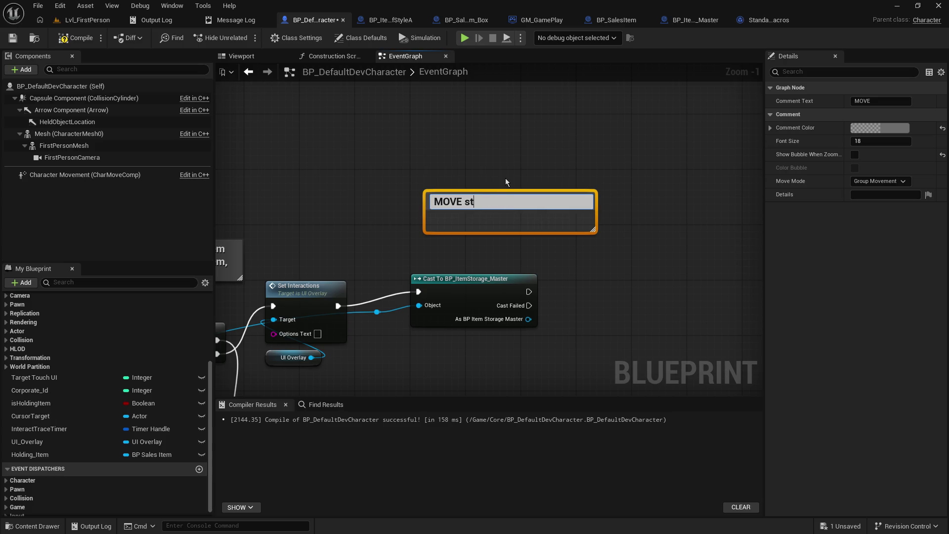
text(ored_item from I)
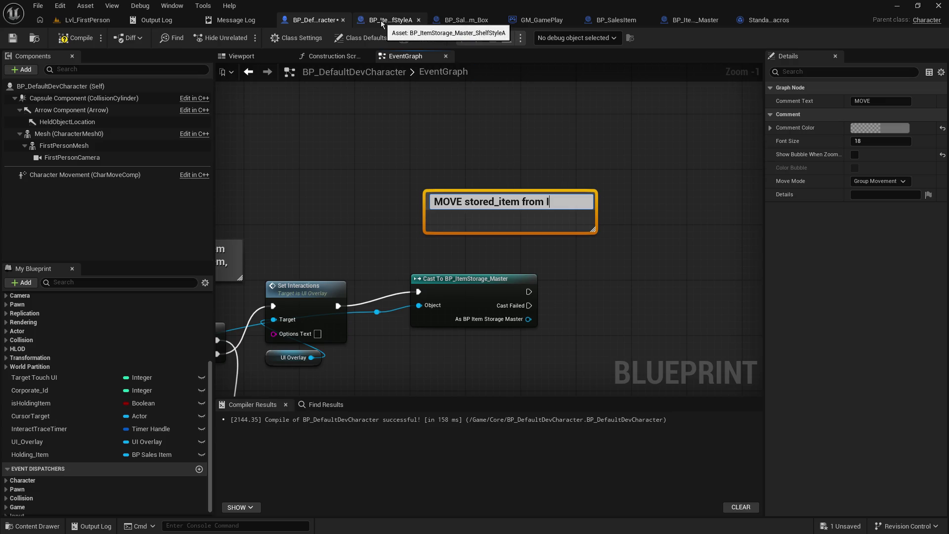
text(temStorage)
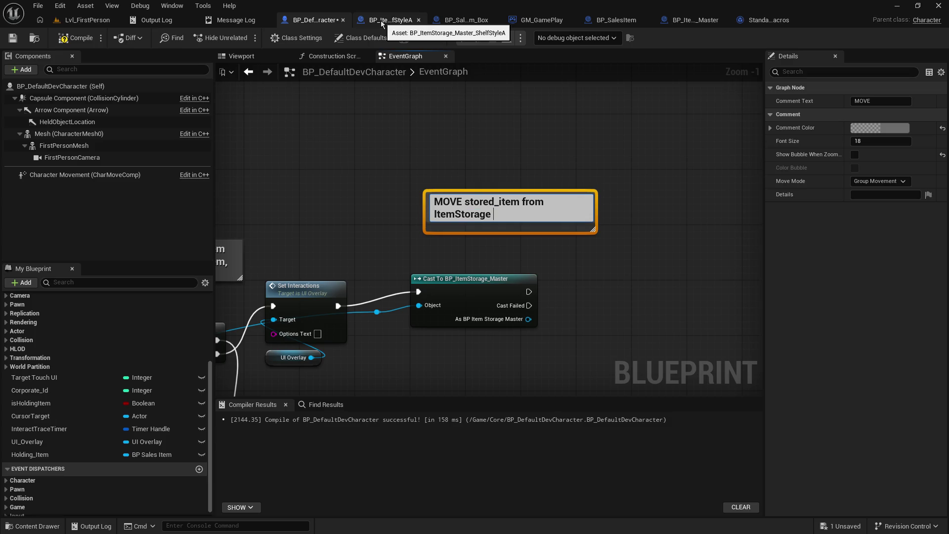
text(ld to mater)
text(er)
key(Return)
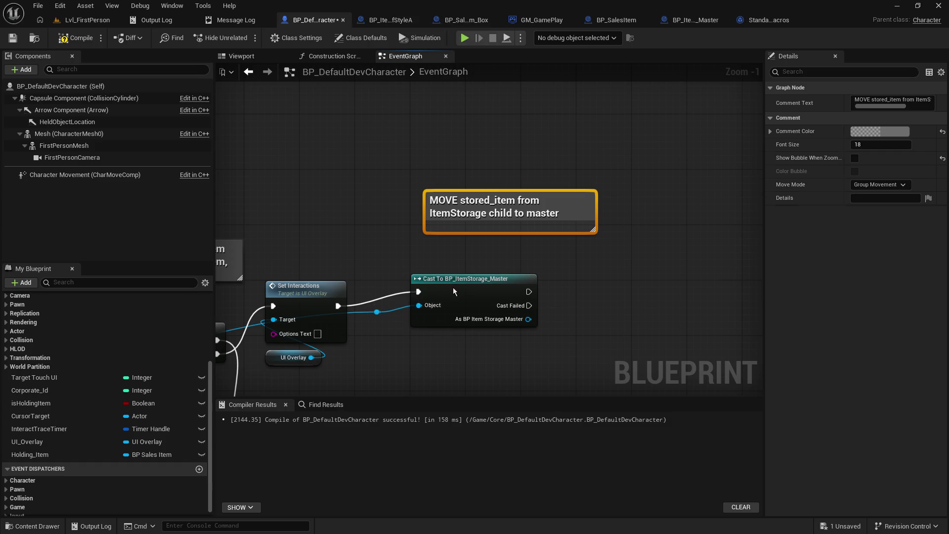
drag(453, 287, 446, 350)
Step: Add a Cast To BP_ItemStorage_Master_ShelfStyleA from the reroute, executed after Set Interactions, and cancel a 'hol' search
drag(383, 315, 460, 270)
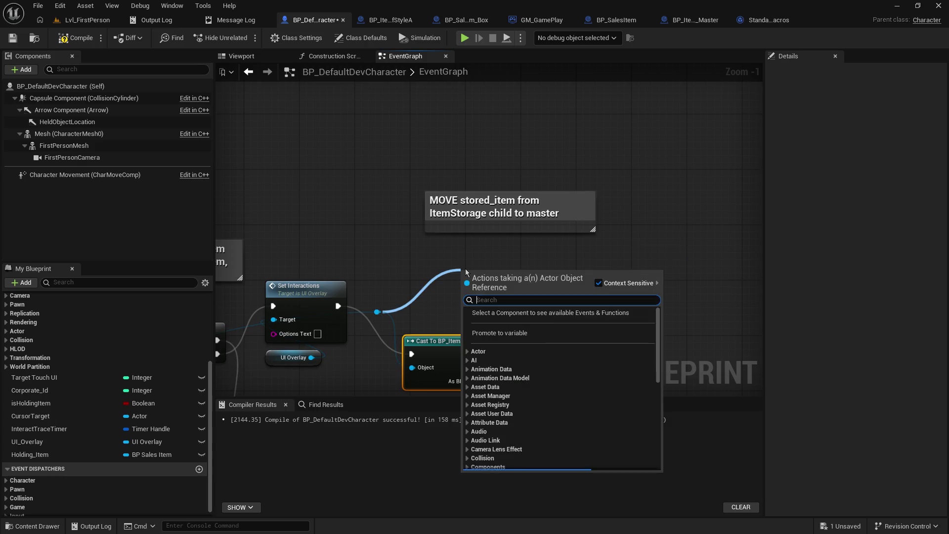
text(item)
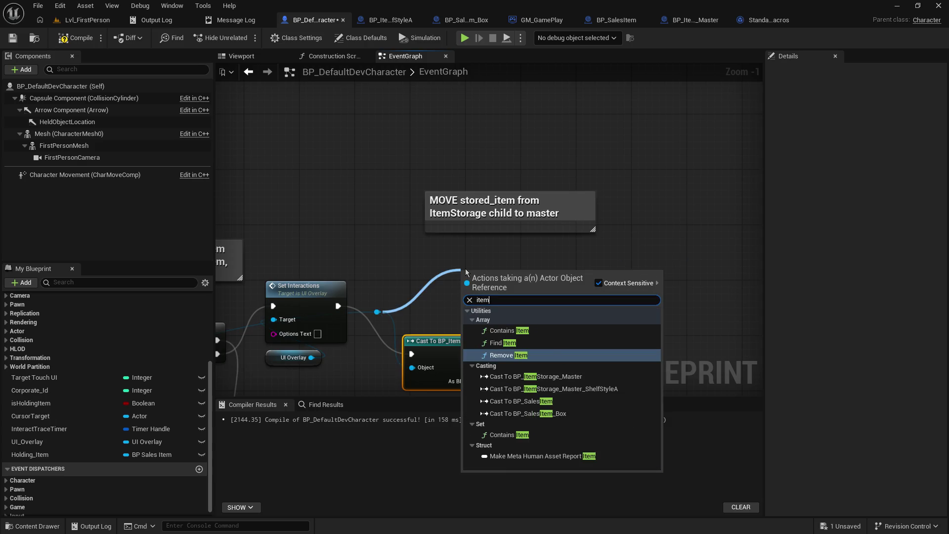
text(stor)
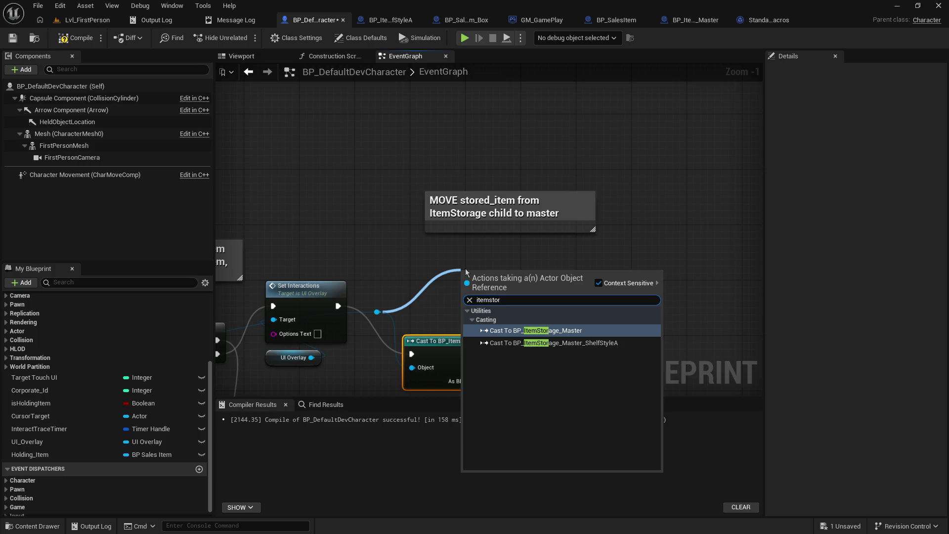
click(552, 343)
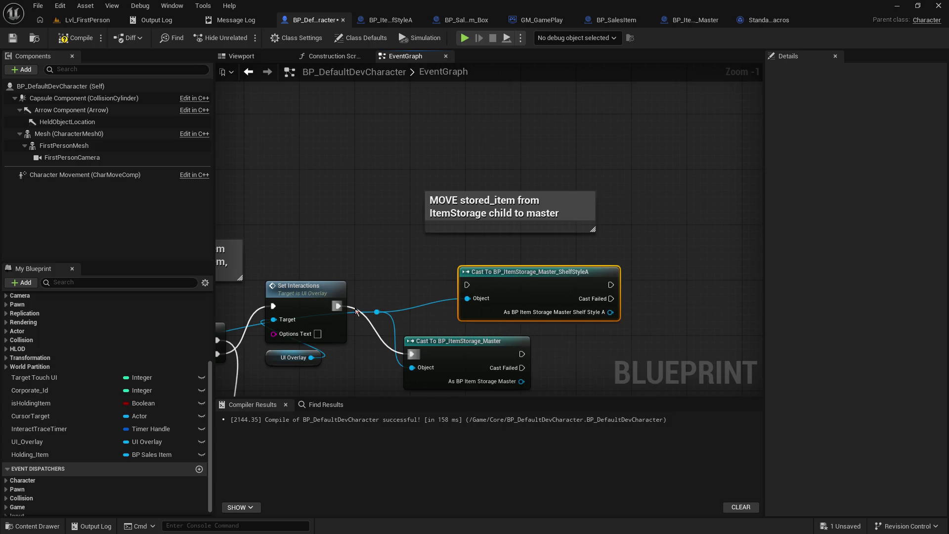
drag(343, 307, 467, 286)
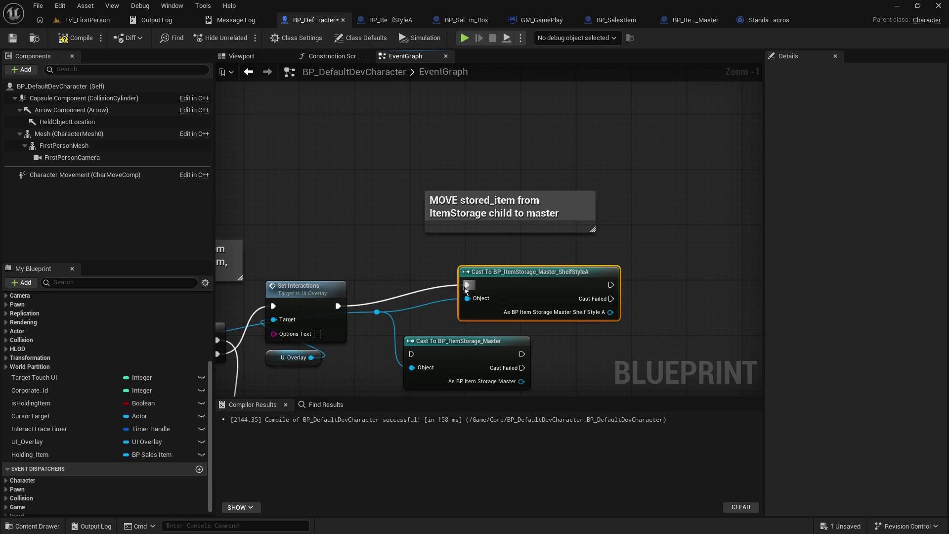
drag(611, 312, 678, 298)
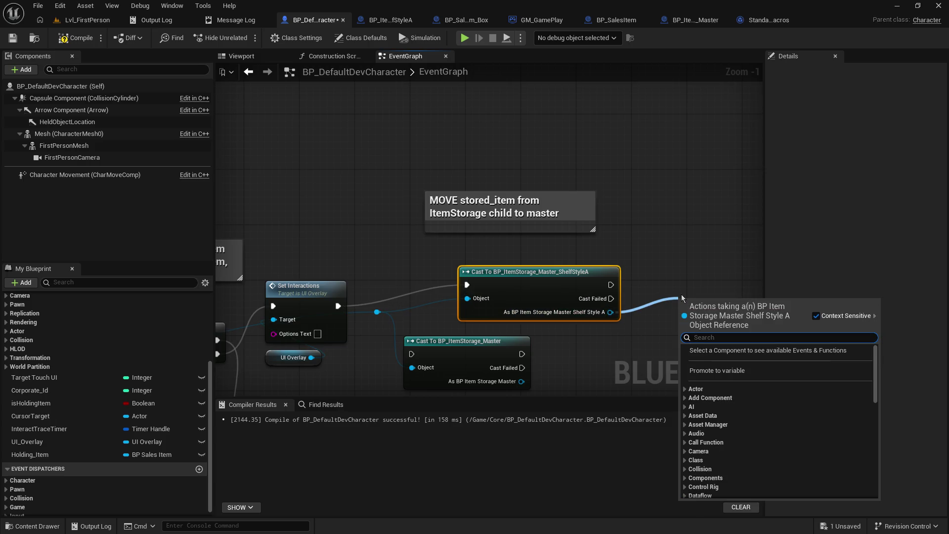
text(hol)
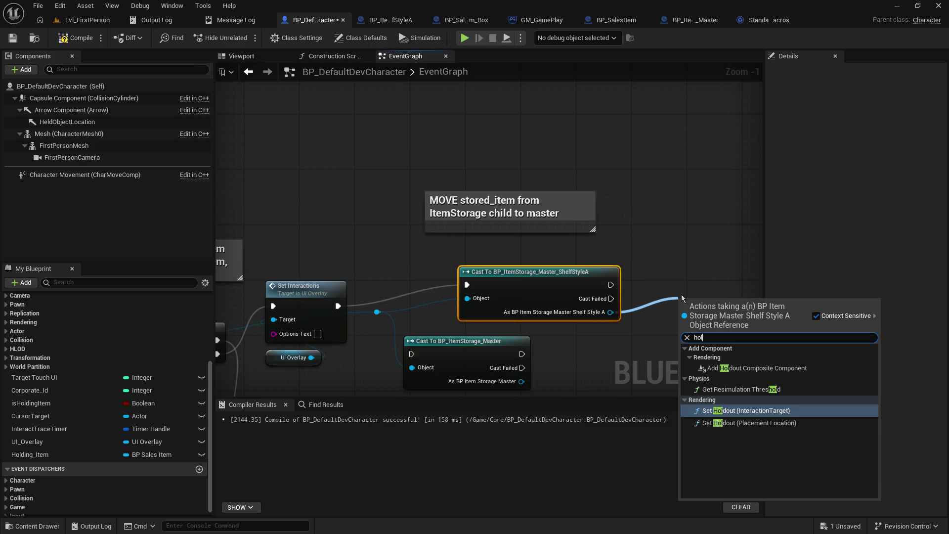
click(708, 254)
Step: Pull a Get Stored Item node from the ShelfStyleA cast result in the character EventGraph
click(390, 19)
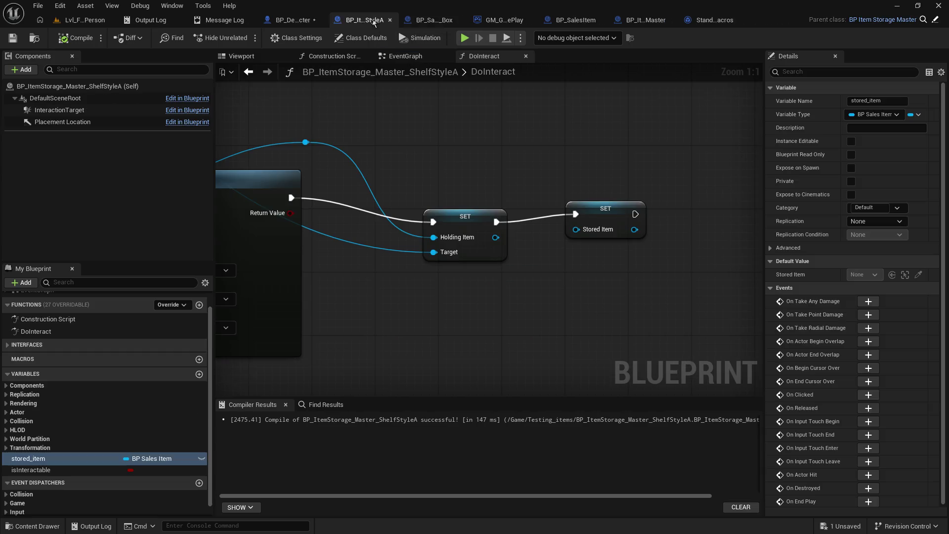
click(295, 20)
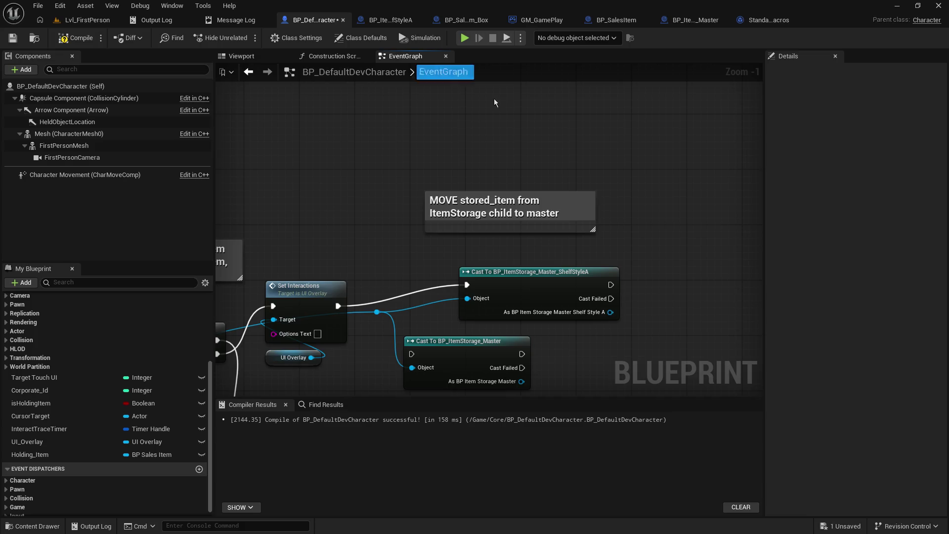
drag(611, 312, 675, 286)
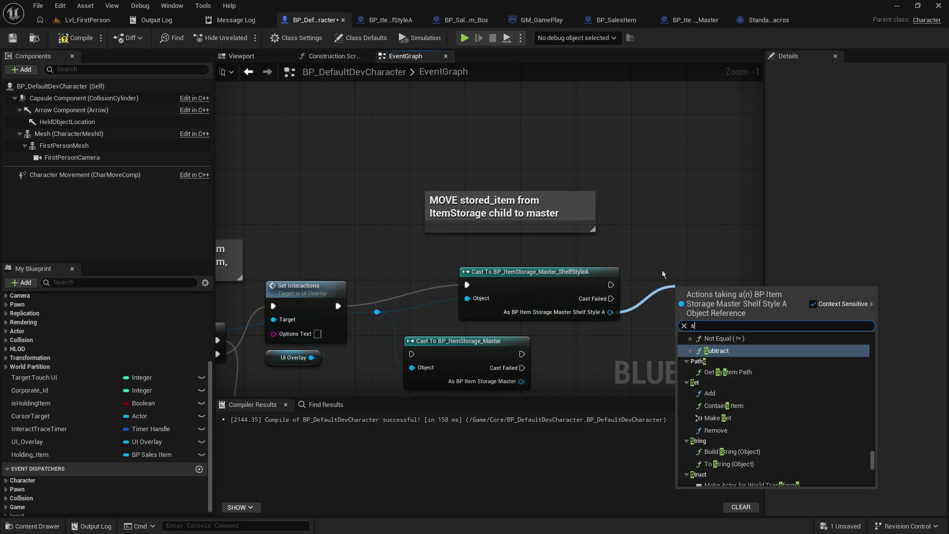
text(stored)
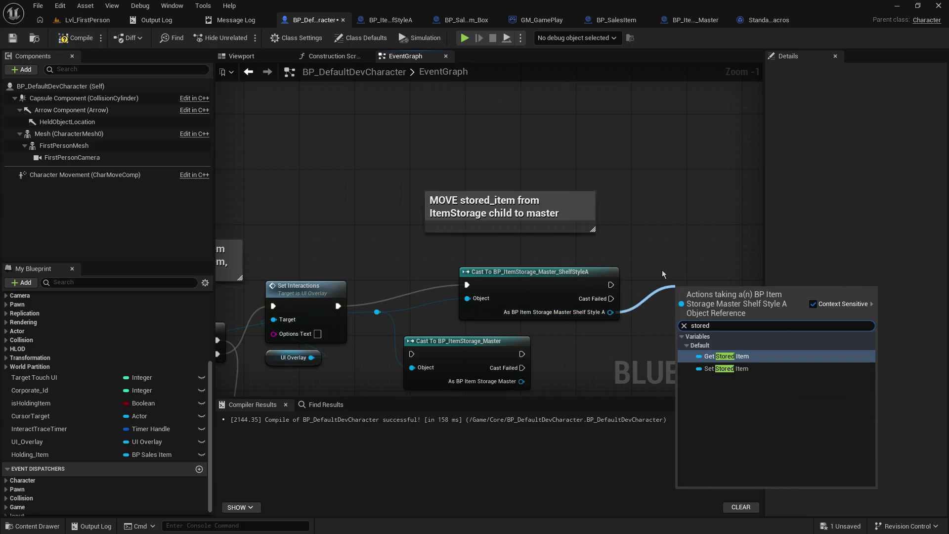
key(Return)
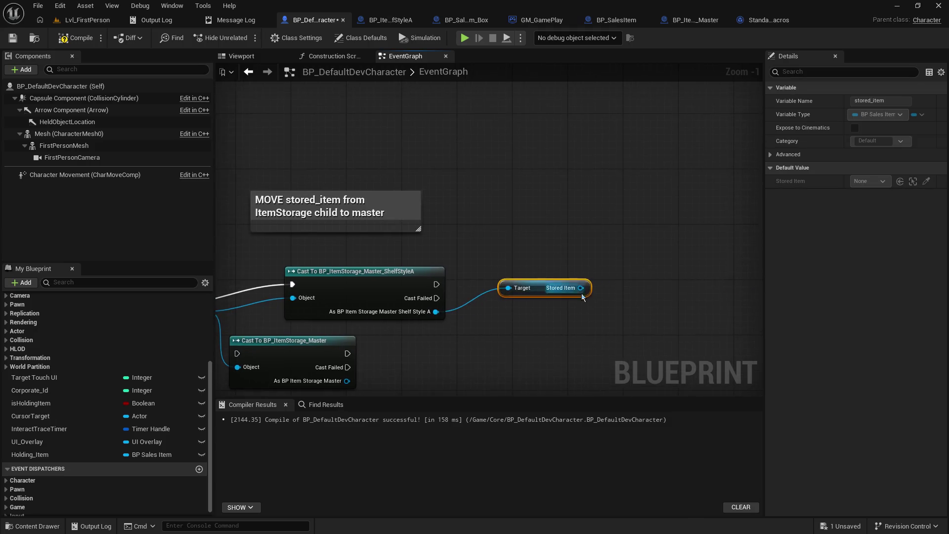
Step: Add an Is Valid check on Stored Item and place it beside the cast
mouse_move(539, 291)
mouse_down()
mouse_move(527, 339)
mouse_move(556, 287)
mouse_up()
text(is)
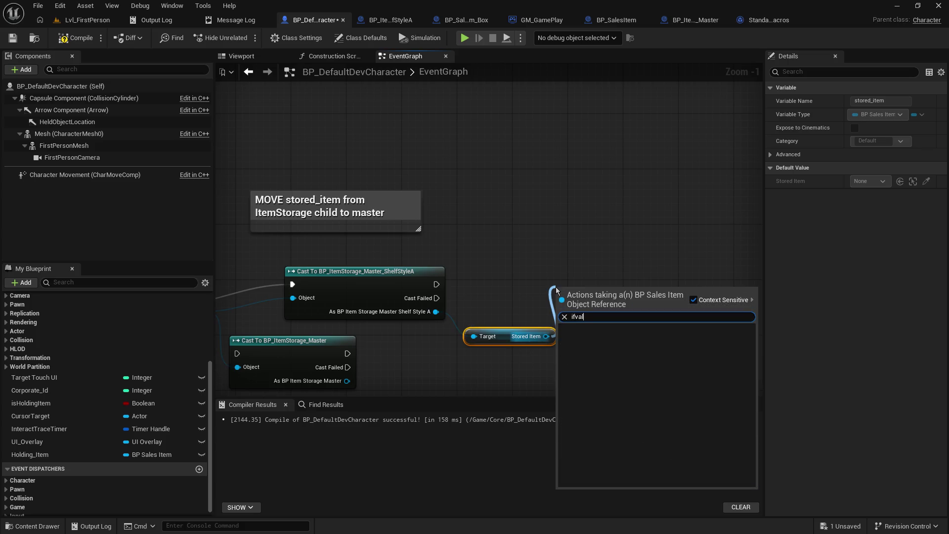
text(val)
key(Down)
key(Return)
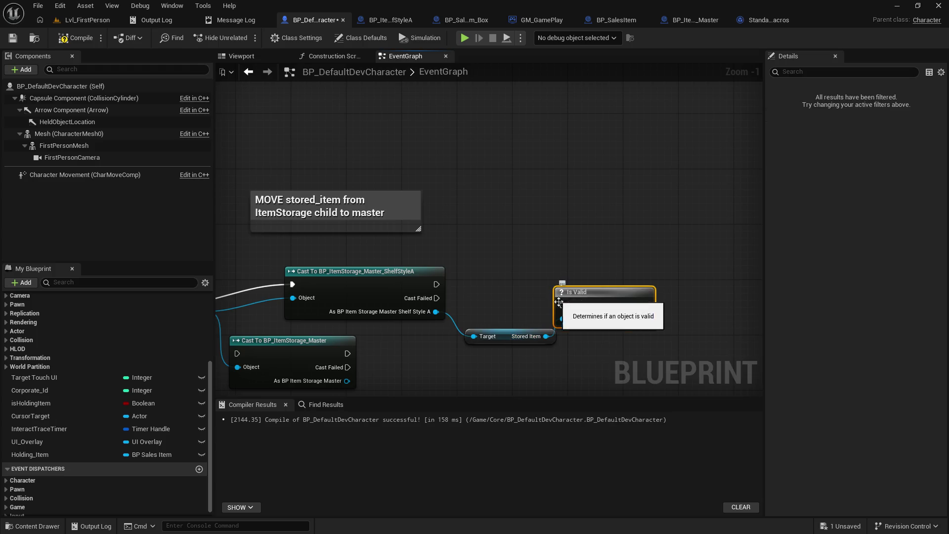
drag(585, 285, 523, 282)
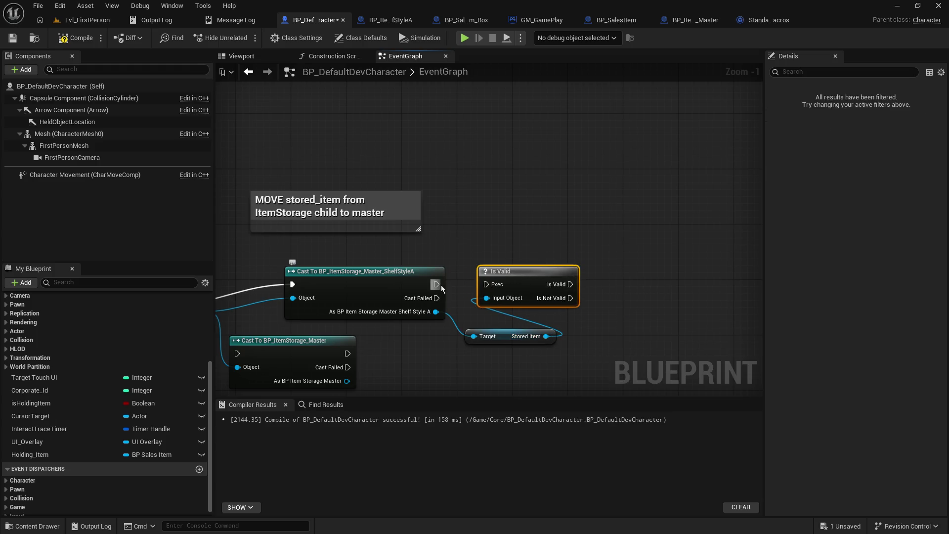
Step: Run Is Valid from the ShelfStyleA cast's exec output and locate the Set Interactions nodes
drag(436, 284, 486, 285)
mouse_move(598, 289)
mouse_down()
mouse_move(494, 286)
mouse_move(723, 213)
mouse_move(845, 200)
mouse_up()
mouse_move(494, 286)
mouse_down()
mouse_move(512, 319)
mouse_move(470, 319)
mouse_move(474, 326)
mouse_move(618, 303)
mouse_move(631, 365)
mouse_move(736, 199)
mouse_move(728, 200)
mouse_move(929, 205)
mouse_move(947, 217)
mouse_move(661, 210)
mouse_up()
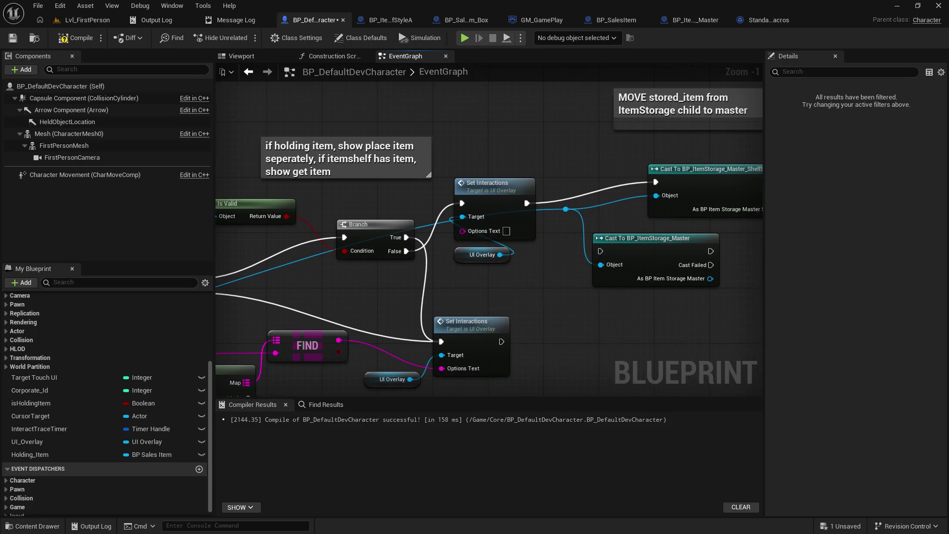
drag(489, 238, 493, 241)
mouse_move(545, 186)
mouse_down()
mouse_move(462, 217)
mouse_move(358, 218)
mouse_up()
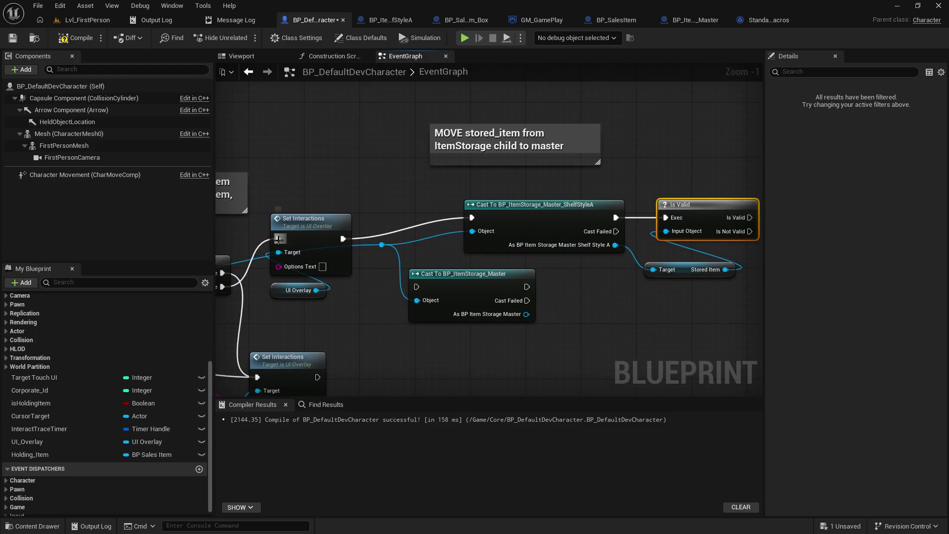
Step: Break Set Interactions' exec links and move it with UI Overlay beside Is Valid
alt+click(278, 239)
alt+click(341, 239)
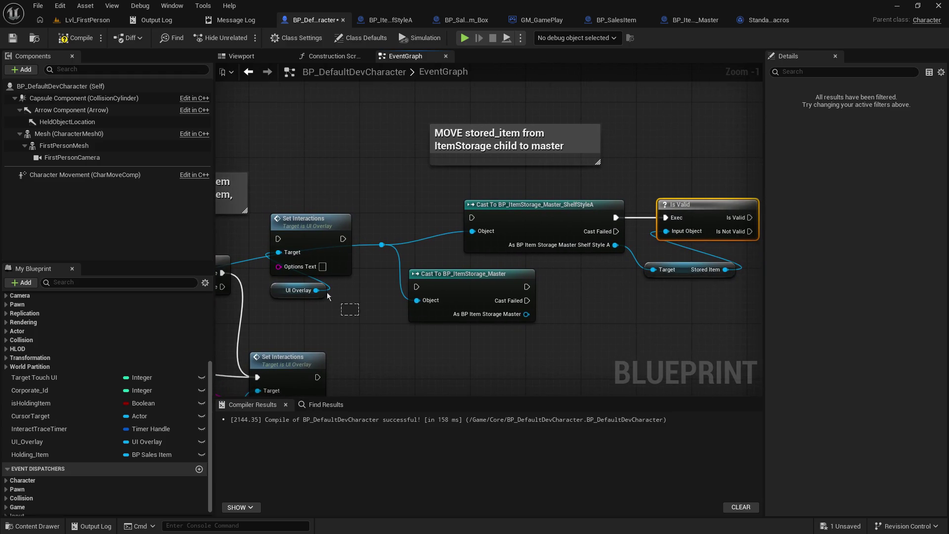
click(309, 225)
mouse_move(309, 225)
mouse_down()
mouse_move(757, 218)
mouse_move(356, 209)
mouse_up()
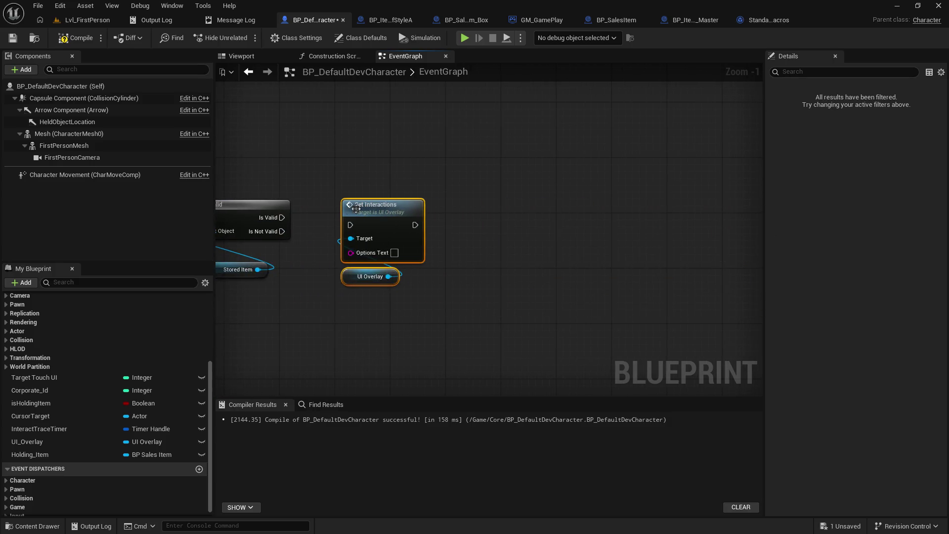
Step: Wire Is Valid's valid exec output into Set Interactions and tidy its position
mouse_move(281, 218)
mouse_down()
mouse_move(341, 220)
mouse_move(331, 215)
mouse_move(350, 226)
mouse_up()
mouse_move(282, 232)
mouse_down()
mouse_move(346, 236)
mouse_move(332, 254)
mouse_move(346, 225)
mouse_move(489, 219)
mouse_up()
alt+click(282, 218)
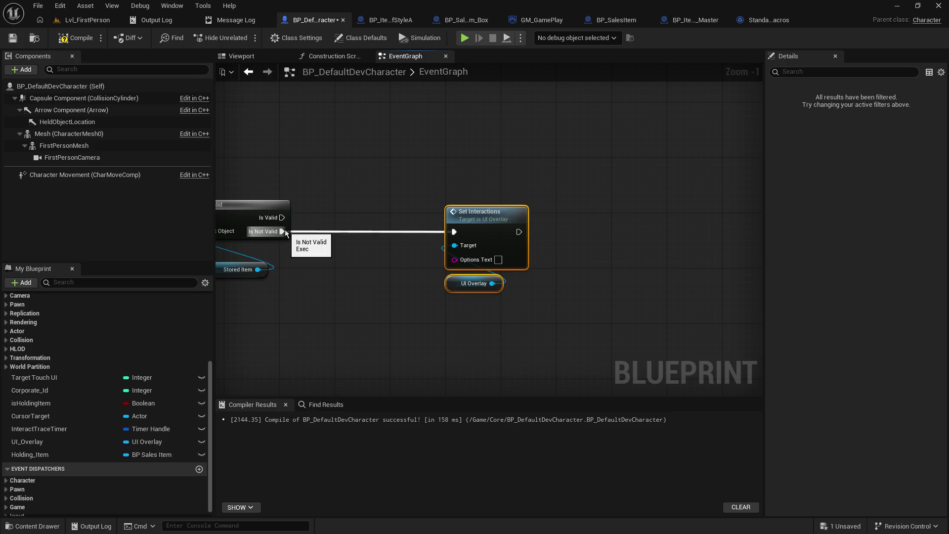
drag(282, 217, 452, 233)
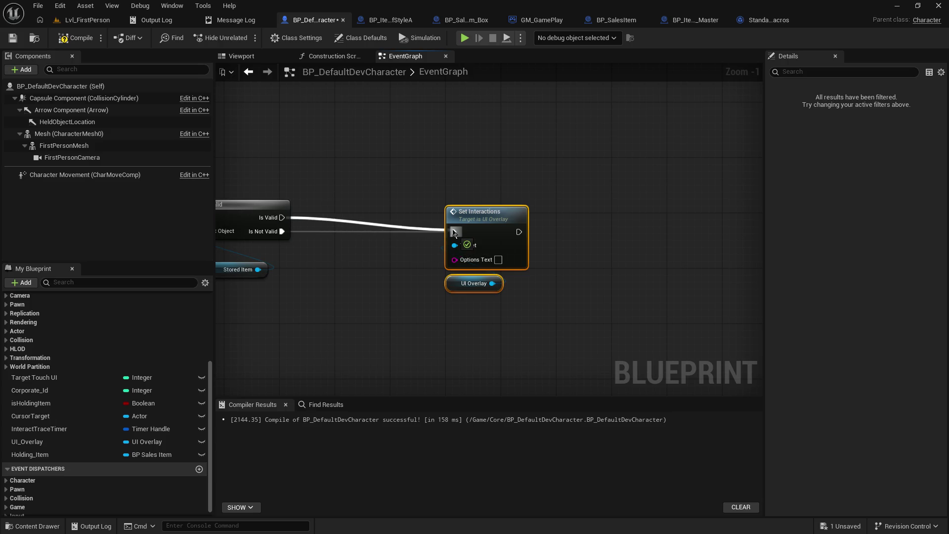
alt+click(282, 232)
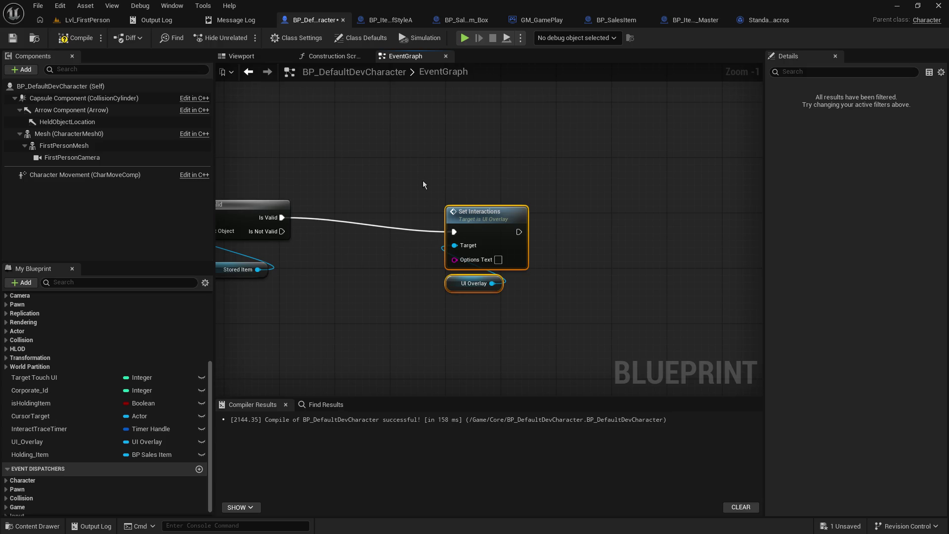
drag(476, 219, 434, 205)
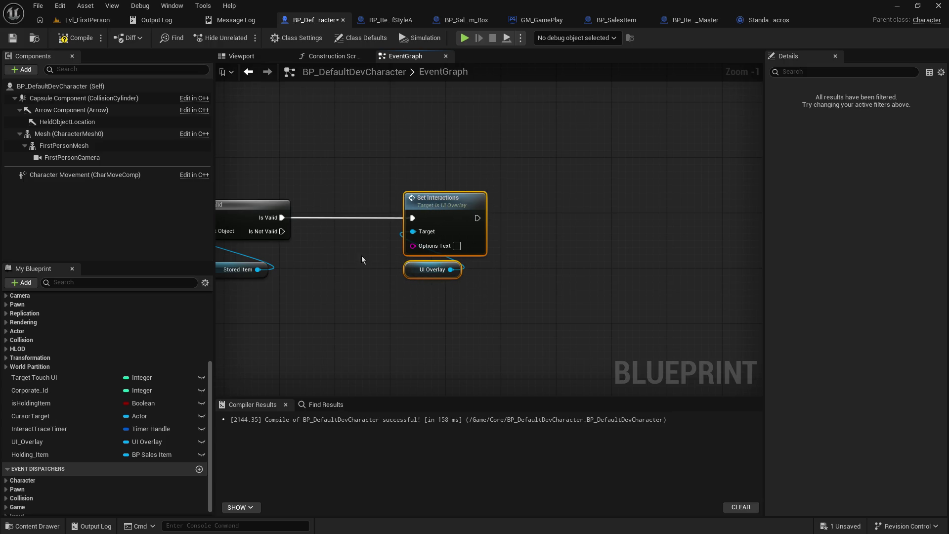
Step: Undo the last change and connect Branch False to the ShelfStyleA cast
key(ctrl+z)
key(ctrl+z)
key(ctrl+z)
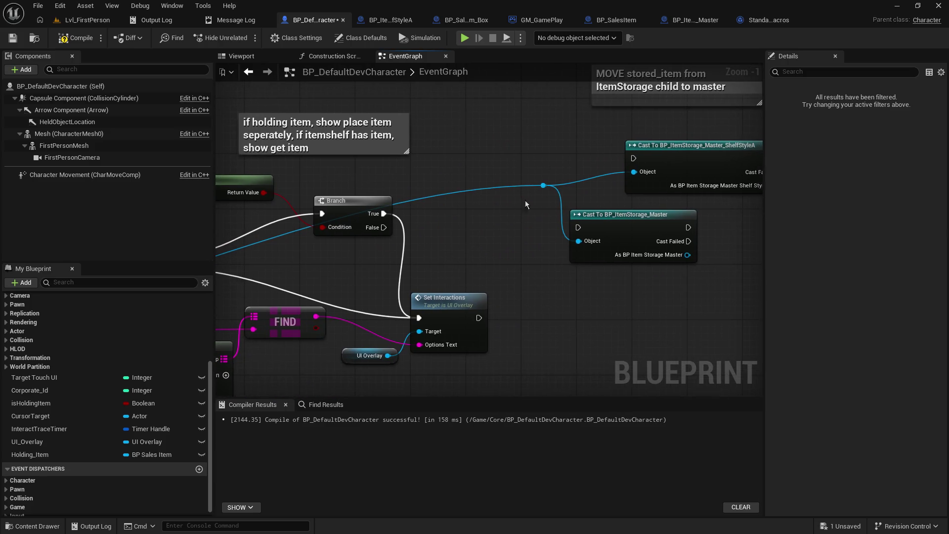
mouse_move(504, 244)
mouse_down()
mouse_move(485, 265)
mouse_move(449, 265)
mouse_move(608, 191)
mouse_move(448, 299)
mouse_move(413, 300)
mouse_up()
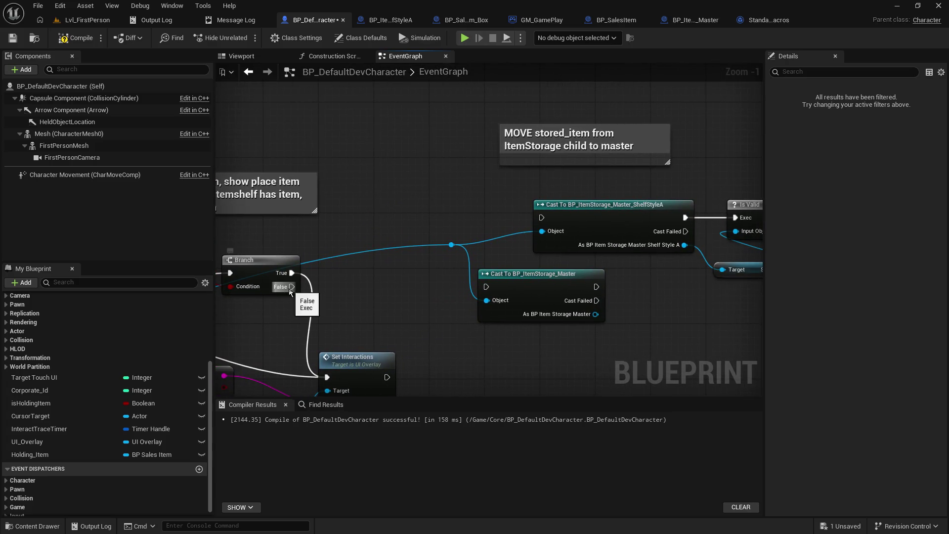
mouse_move(291, 286)
mouse_down()
mouse_move(494, 249)
mouse_move(542, 218)
mouse_up()
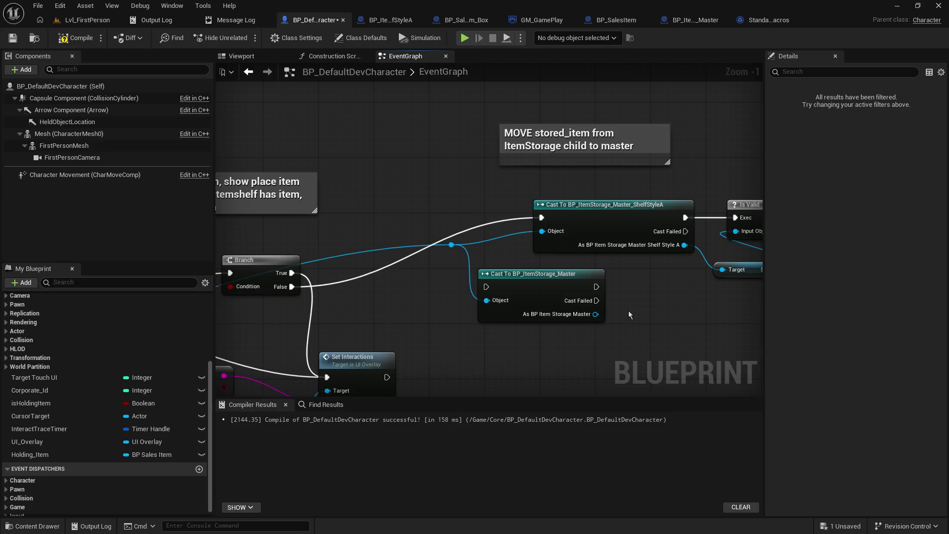
Step: Duplicate Set Interactions with UI Overlay below the originals and connect Is Not Valid to the copy
drag(667, 236, 412, 162)
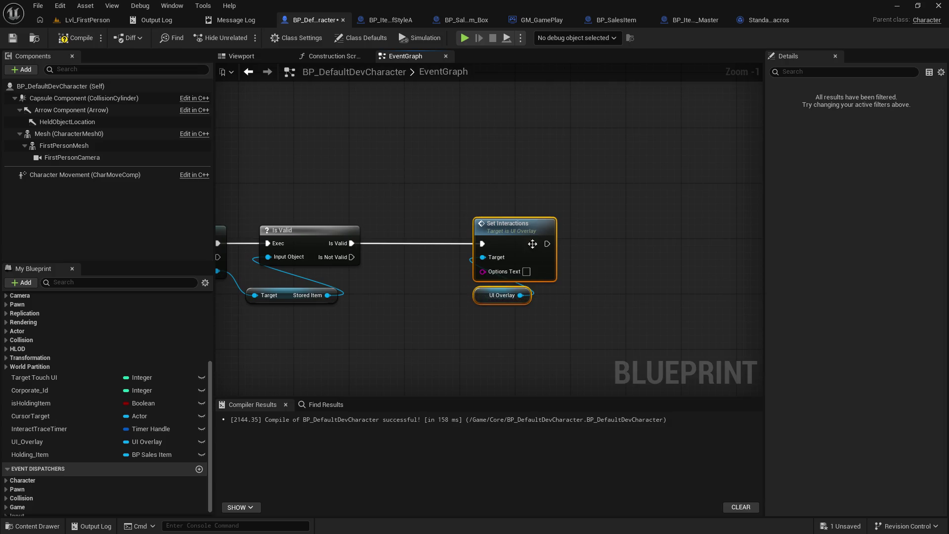
mouse_move(469, 227)
mouse_down()
mouse_move(444, 190)
mouse_move(455, 178)
mouse_up()
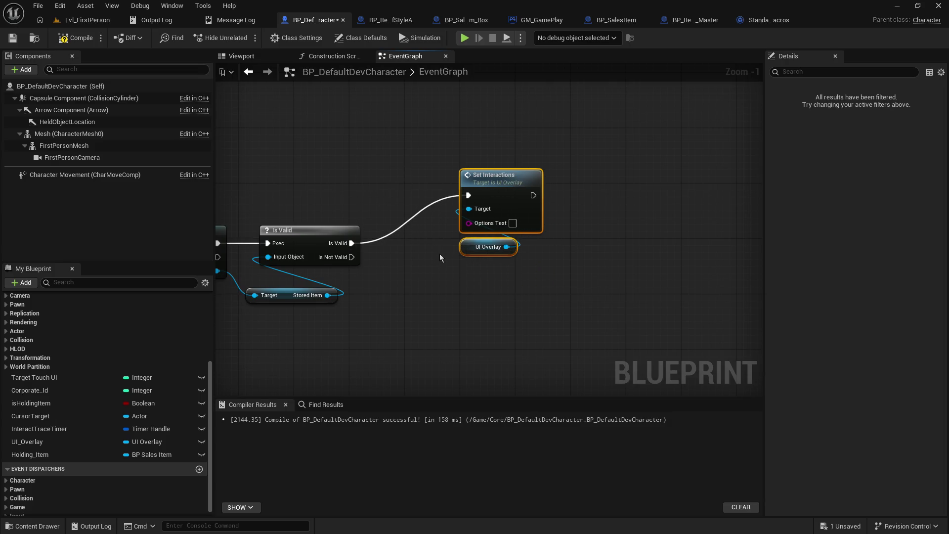
key(ctrl+d)
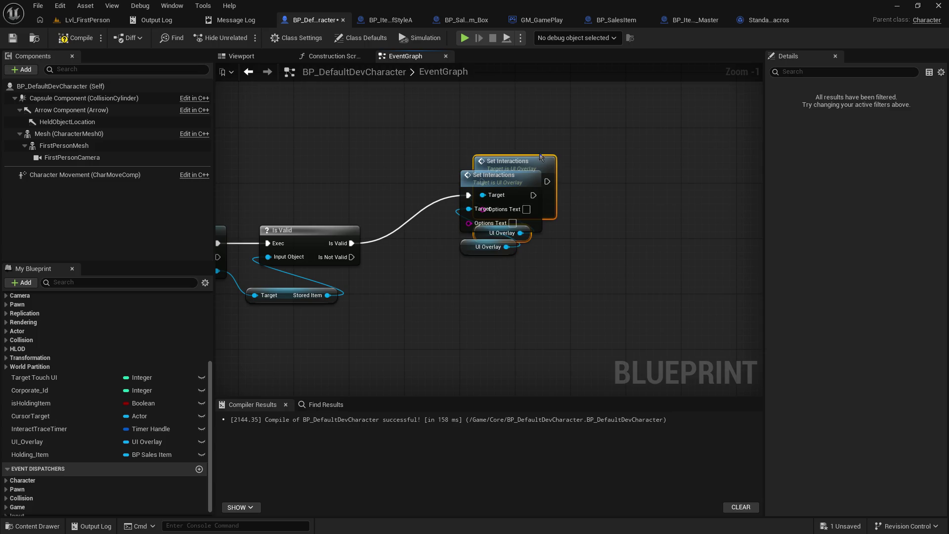
mouse_move(541, 156)
mouse_down()
mouse_move(489, 243)
mouse_move(456, 267)
mouse_up()
drag(352, 257, 399, 292)
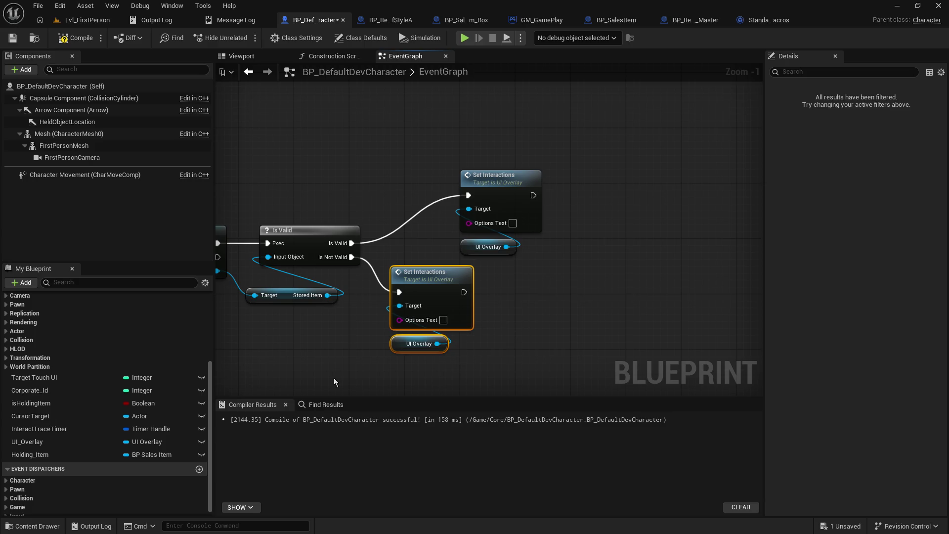
mouse_move(334, 377)
mouse_down()
mouse_move(379, 264)
mouse_move(495, 322)
mouse_up()
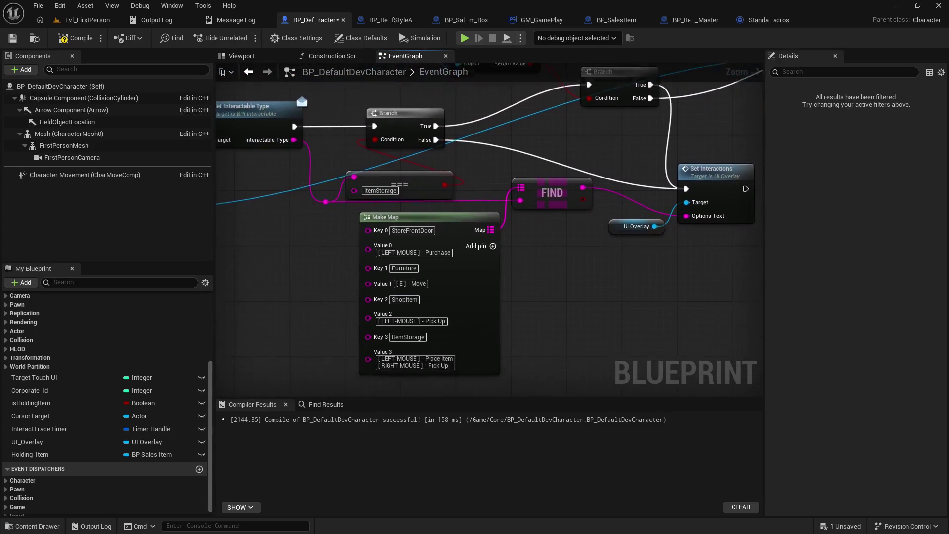
Step: Cut the '[RIGHT-MOUSE] - Pick Up' line out of Make Map Value 3
scroll(390, 267, down, 1)
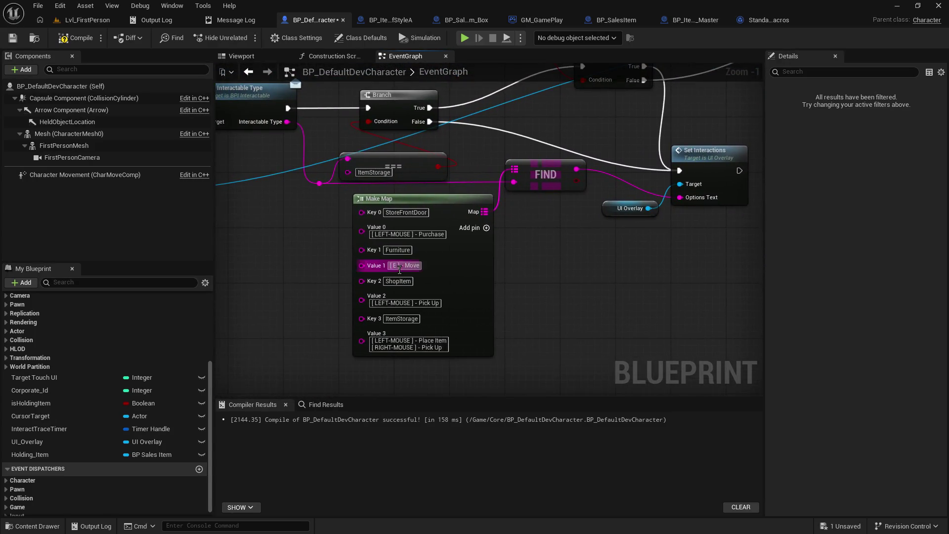
click(428, 347)
key(End)
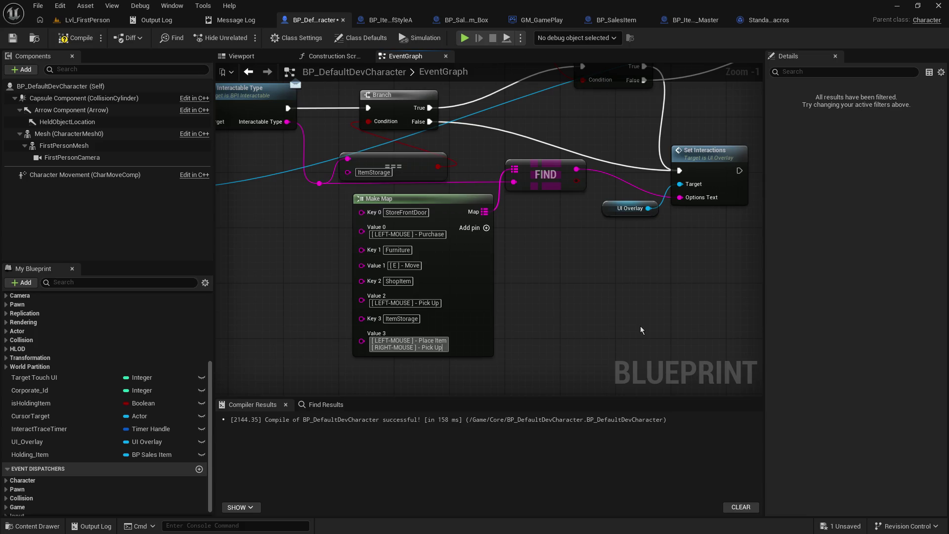
key(shift+Home)
key(BackSpace)
key(BackSpace)
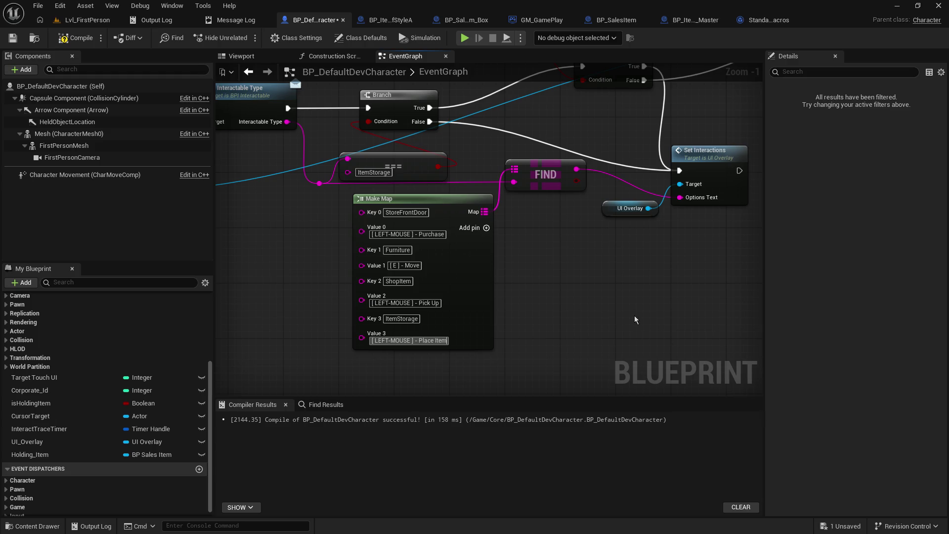
Step: Paste '[RIGHT-MOUSE] - Pick Up' into the copied Set Interactions' Options Text
key(alt+Left)
click(688, 170)
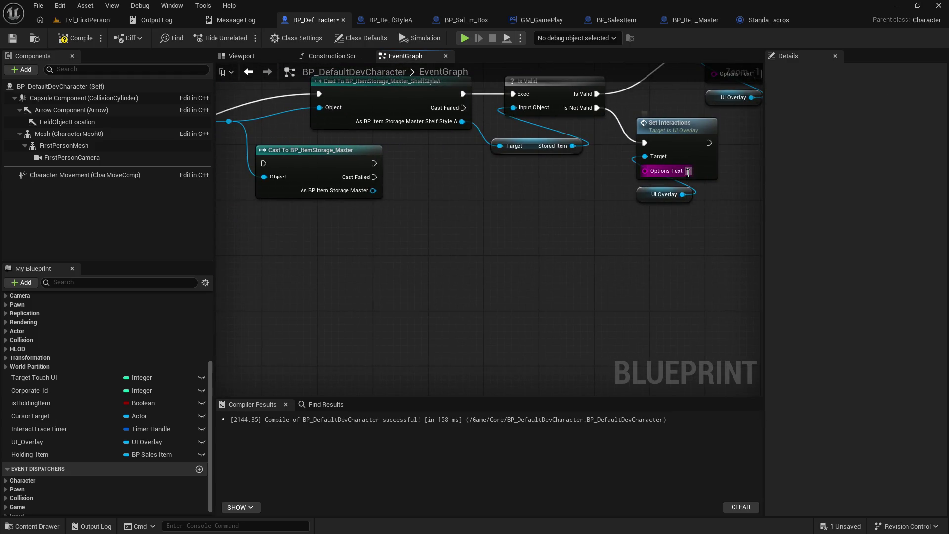
key(ctrl+v)
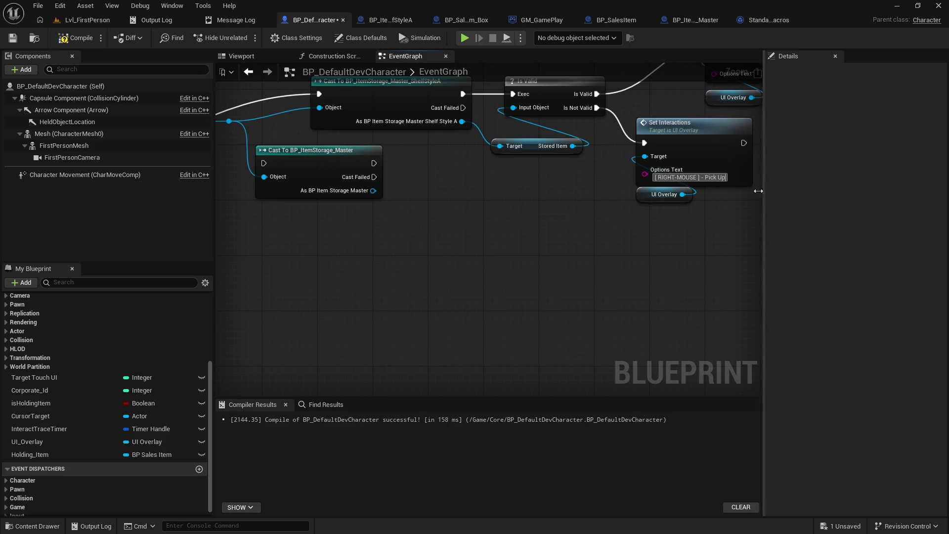
click(591, 210)
mouse_move(590, 213)
mouse_down()
mouse_move(585, 246)
mouse_move(540, 223)
mouse_move(461, 236)
mouse_up()
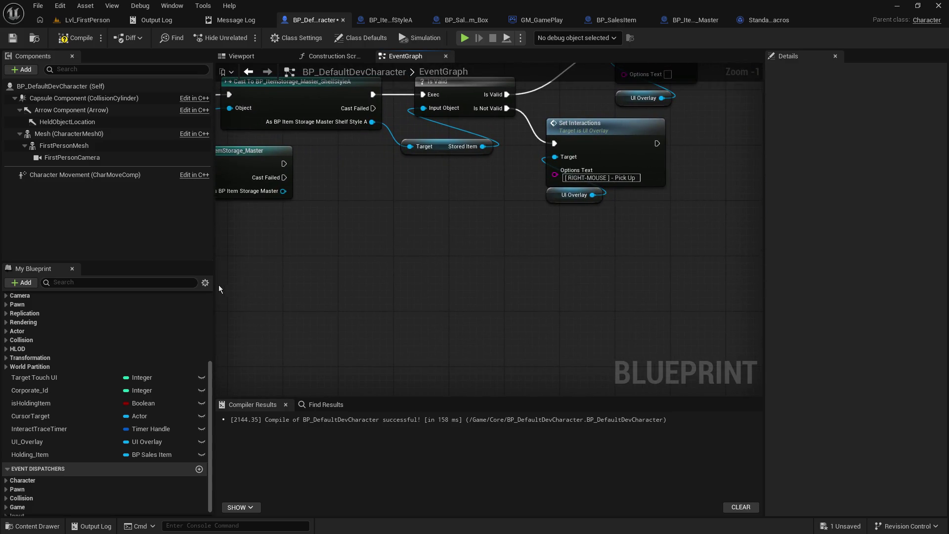
mouse_move(393, 240)
mouse_down()
mouse_move(437, 350)
mouse_move(644, 313)
mouse_move(810, 313)
mouse_up()
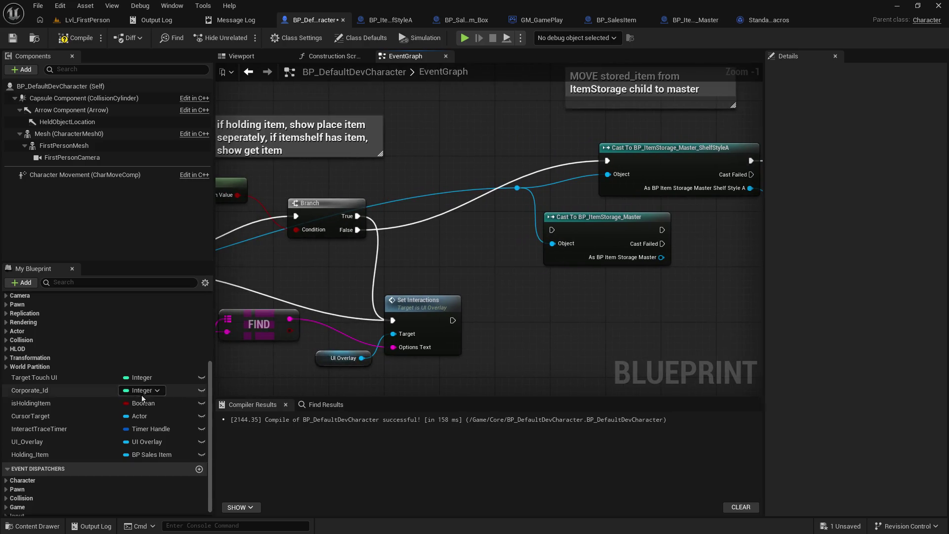
Step: Add a new variable named msg_text in My Blueprint and make its type String
scroll(149, 381, up, 1)
scroll(159, 366, up, 2)
click(199, 363)
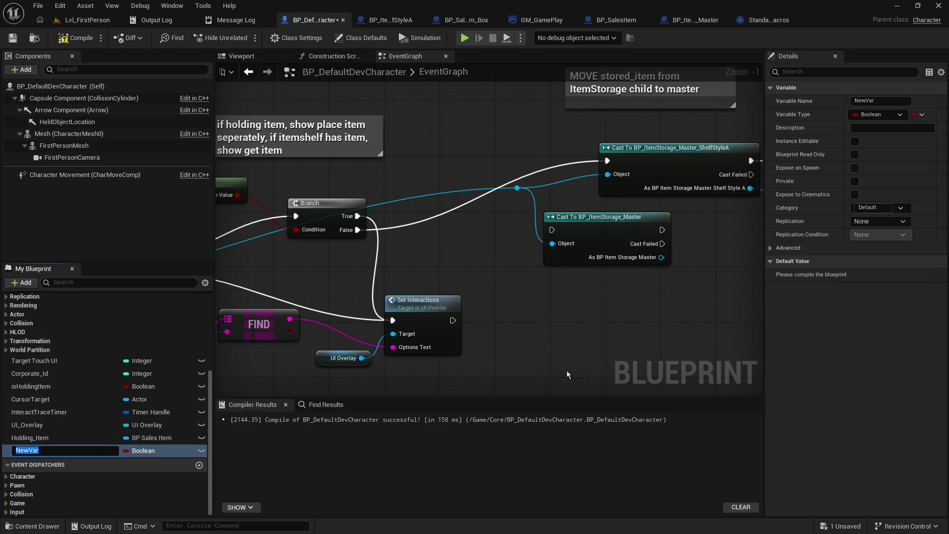
text(msg_text)
key(Return)
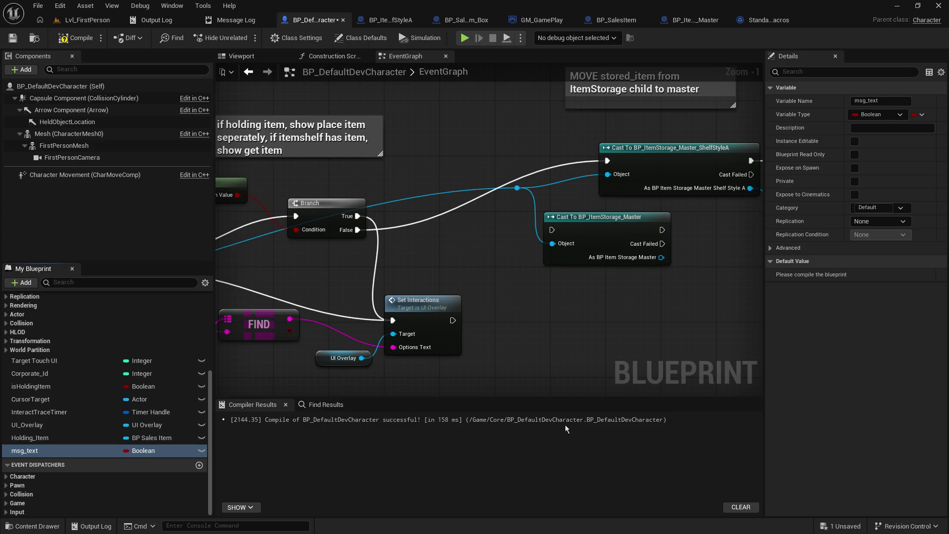
click(880, 115)
click(841, 202)
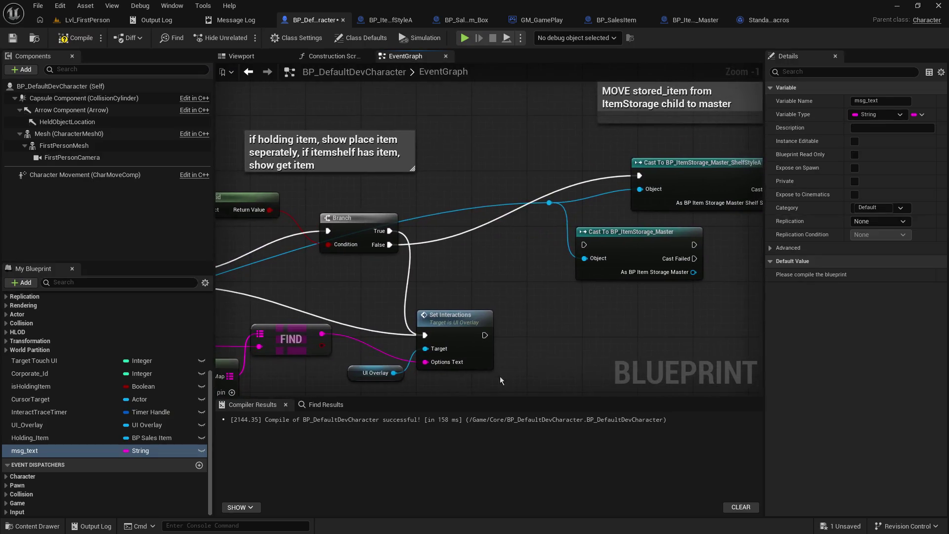
Step: Place a SET msg_text node and feed the FIND result into it
click(28, 455)
mouse_move(28, 455)
mouse_down()
mouse_move(460, 206)
mouse_move(445, 173)
mouse_up()
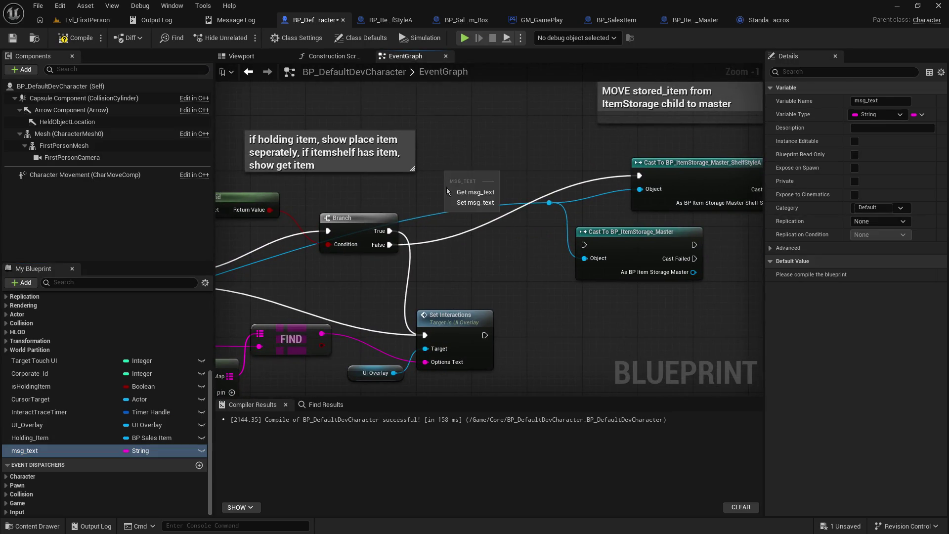
click(454, 204)
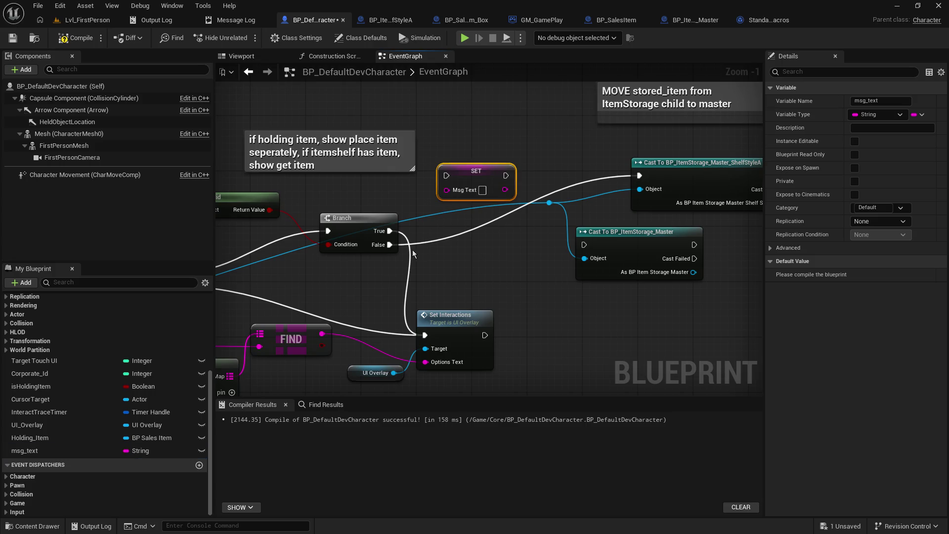
mouse_move(467, 178)
mouse_down()
mouse_move(516, 281)
mouse_move(477, 278)
mouse_up()
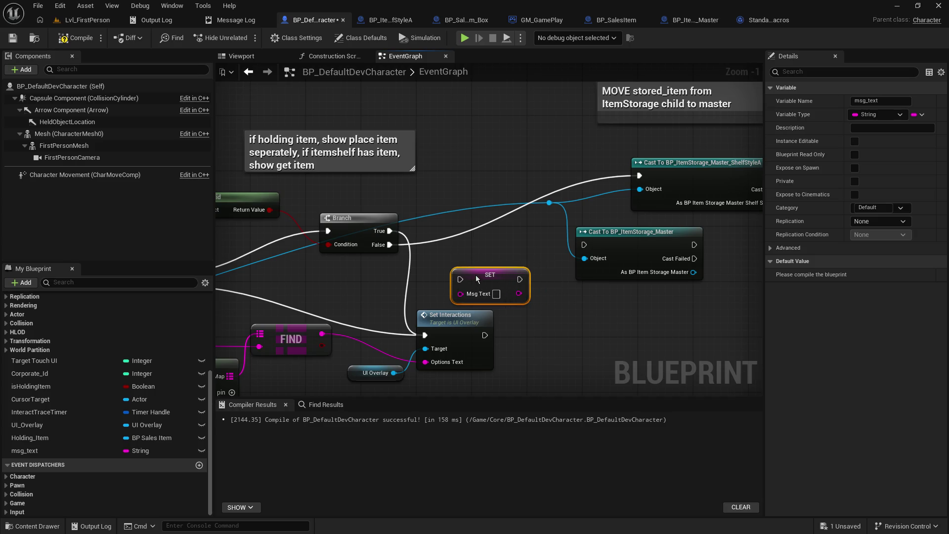
drag(475, 275, 477, 255)
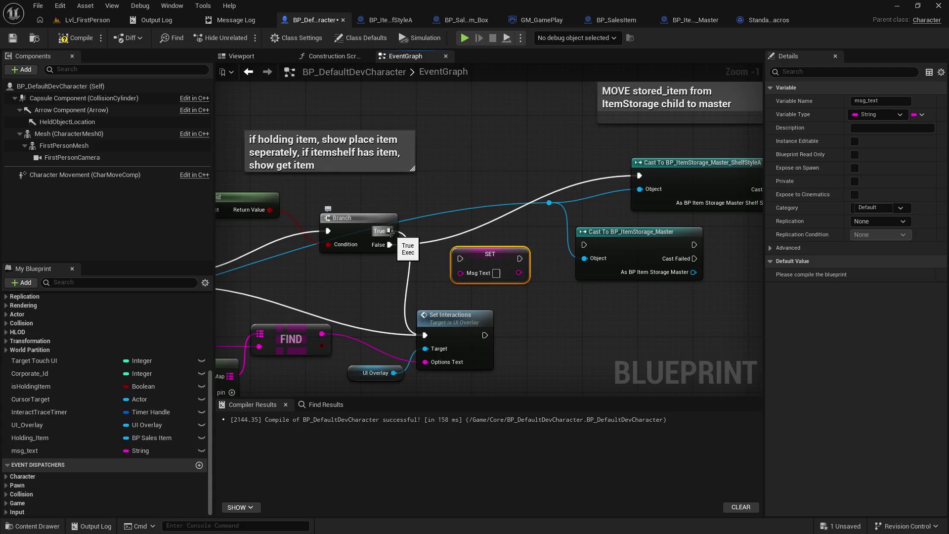
drag(382, 280, 415, 271)
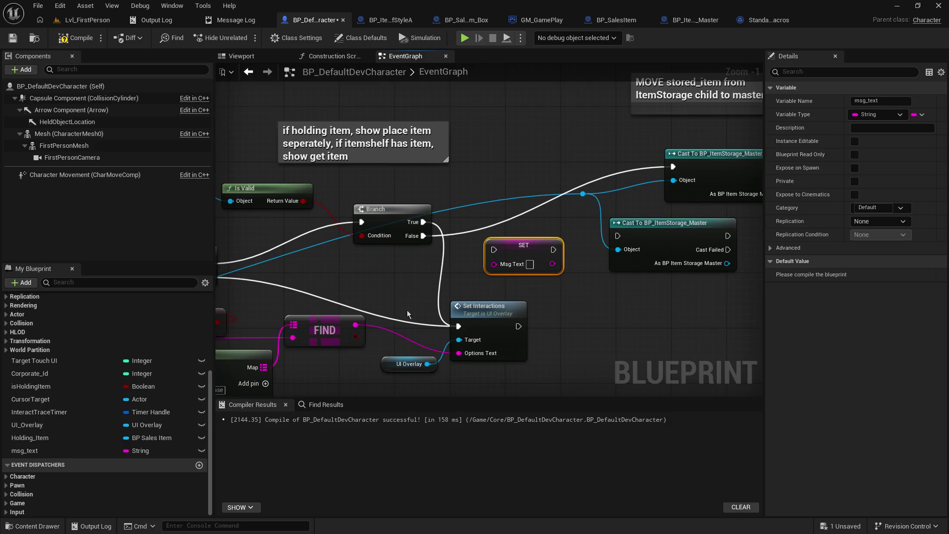
mouse_move(360, 328)
mouse_down()
mouse_move(503, 263)
mouse_move(489, 344)
mouse_move(459, 353)
mouse_up()
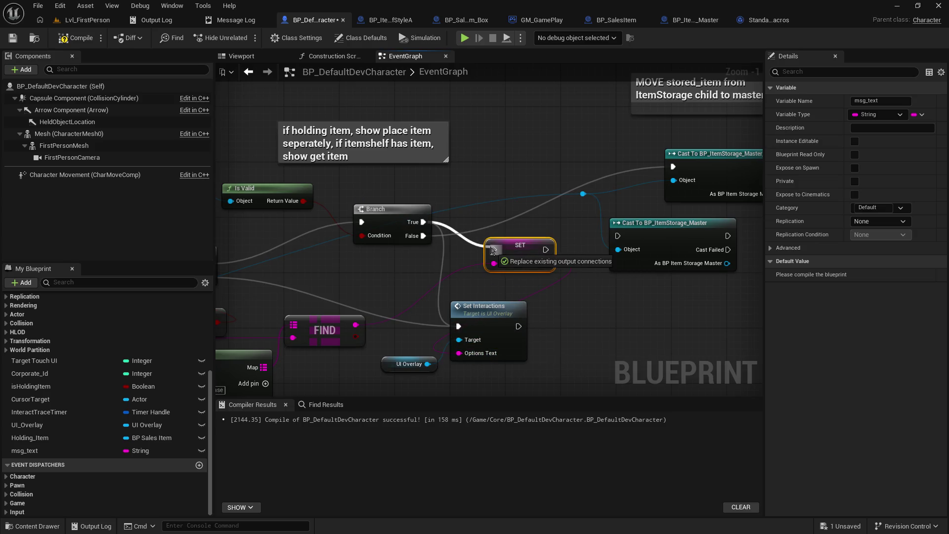
Step: Rearrange the SET node and the Set Interactions and UI Overlay group
drag(596, 295, 507, 273)
drag(423, 227, 388, 233)
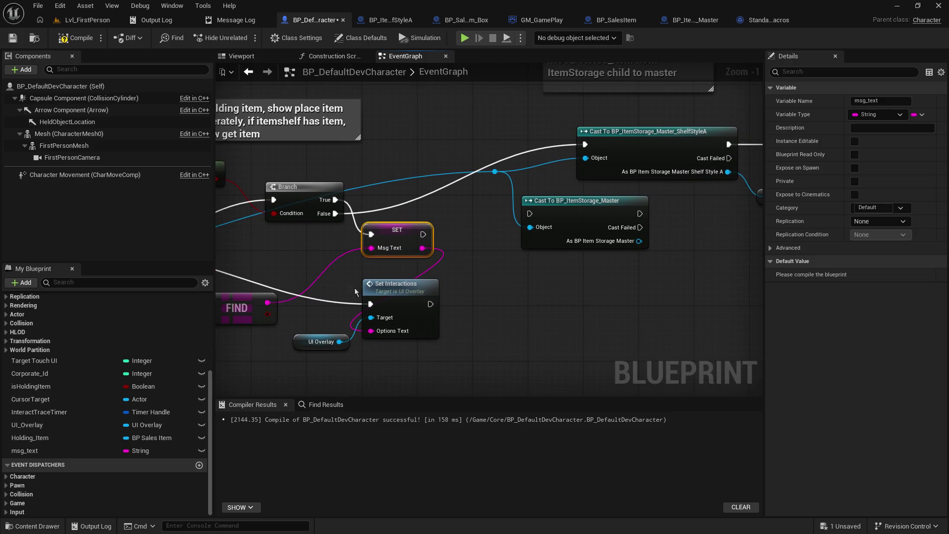
drag(354, 289, 420, 370)
mouse_move(381, 294)
mouse_down()
mouse_move(502, 333)
mouse_move(513, 328)
mouse_up()
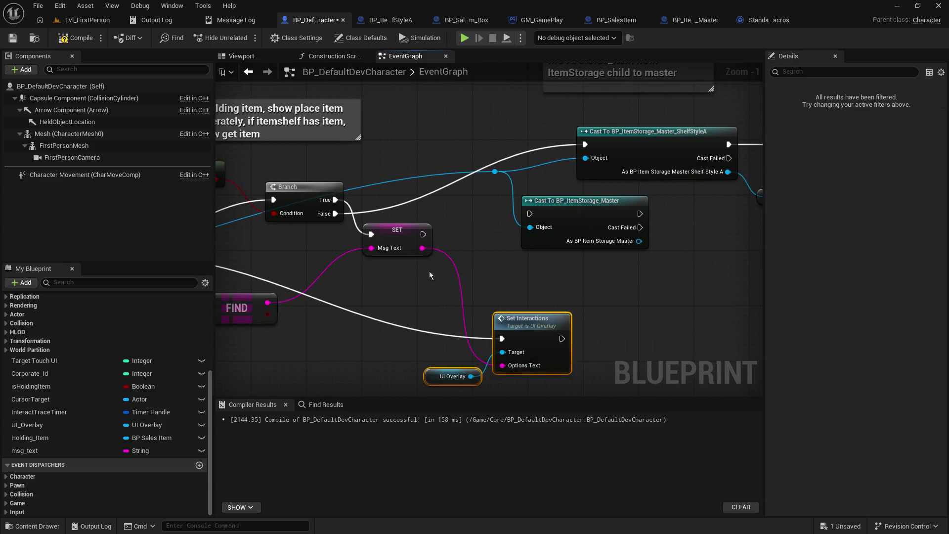
mouse_move(399, 243)
mouse_down()
mouse_move(424, 284)
mouse_move(404, 277)
mouse_up()
Step: Add a Get msg_text node below UI Overlay beside Set Interactions
mouse_move(54, 452)
mouse_down()
mouse_move(404, 363)
mouse_move(366, 352)
mouse_move(380, 372)
mouse_move(502, 365)
mouse_up()
click(381, 373)
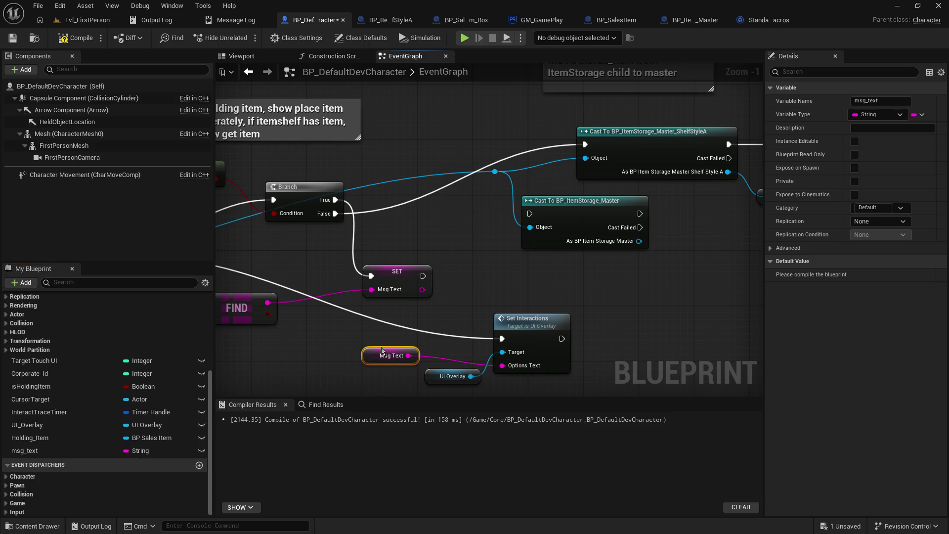
drag(432, 375, 433, 355)
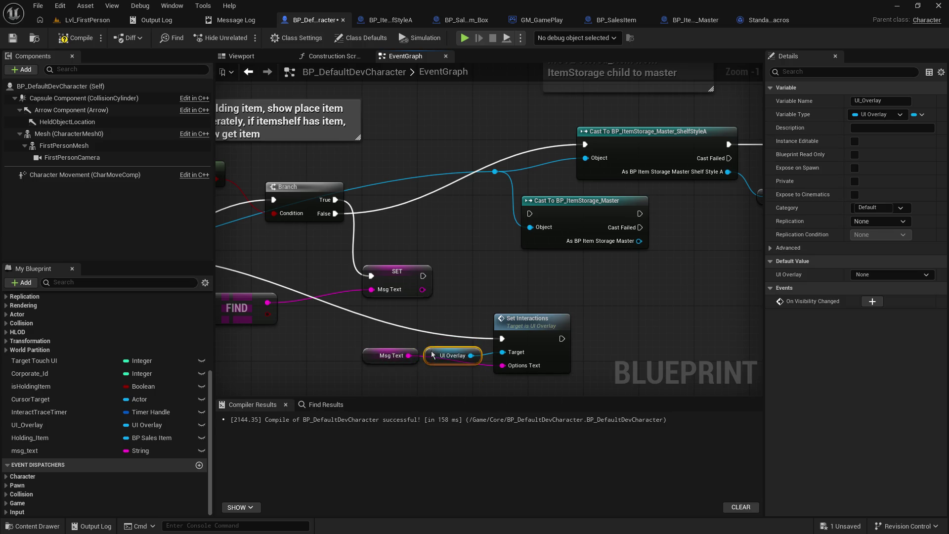
drag(374, 359, 441, 380)
drag(477, 291, 453, 320)
Step: Delete the Cast To BP_ItemStorage_Master node and move the ShelfStyleA cast down-left
click(508, 229)
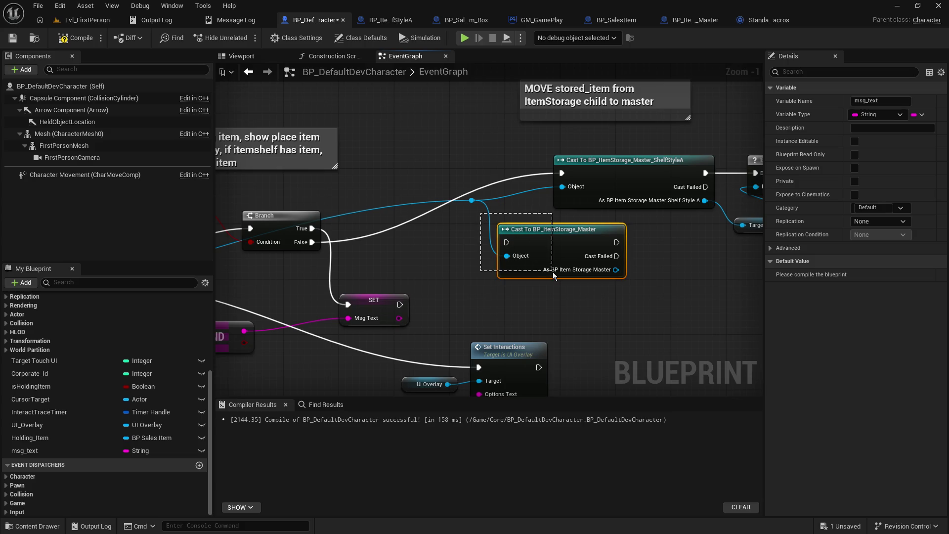
key(Delete)
mouse_move(569, 166)
mouse_down()
mouse_move(496, 225)
mouse_move(406, 206)
mouse_move(454, 201)
mouse_move(362, 203)
mouse_up()
click(471, 200)
click(462, 198)
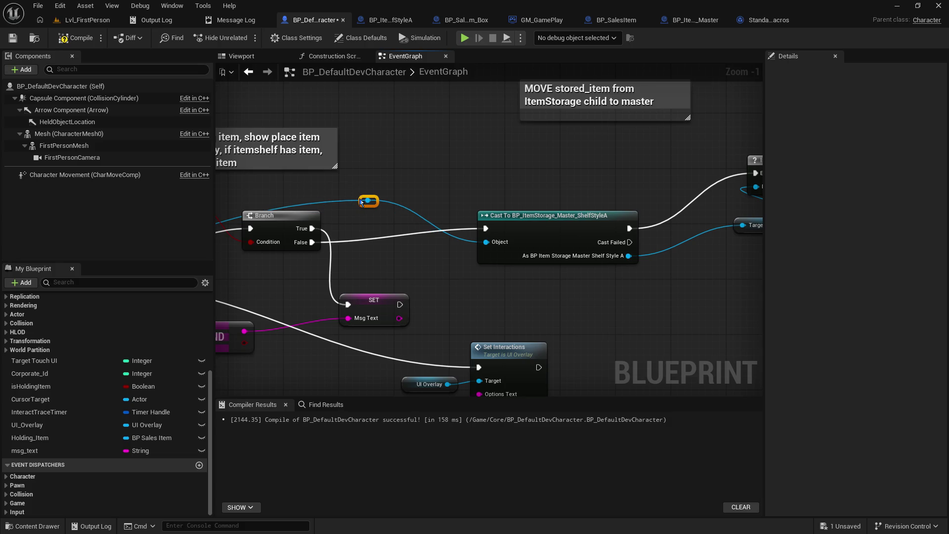
Step: Select the Set Interactions, UI Overlay and Msg Text nodes together
mouse_move(450, 327)
mouse_down()
mouse_move(346, 271)
mouse_move(429, 327)
mouse_move(427, 353)
mouse_up()
drag(343, 233, 488, 267)
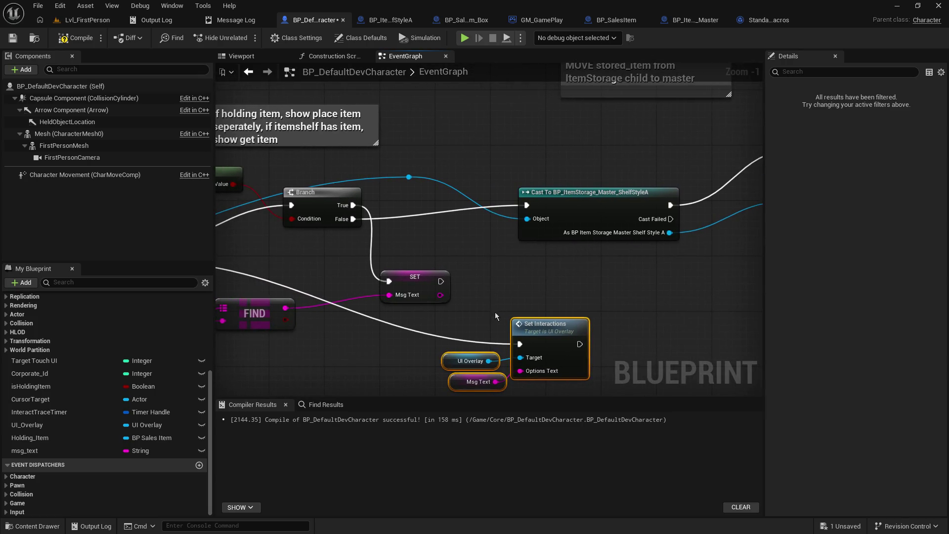
drag(472, 320, 514, 378)
mouse_move(431, 327)
mouse_down()
mouse_move(621, 336)
mouse_move(761, 295)
mouse_move(558, 286)
mouse_up()
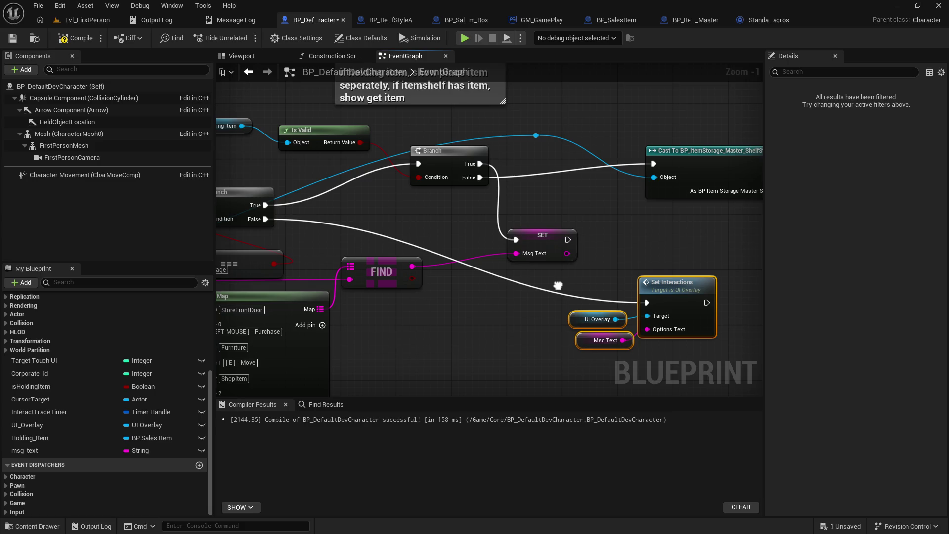
Step: Route the Branch False path into SET Msg Text and shift the SET and Set Interactions group left
mouse_move(558, 285)
mouse_down()
mouse_move(487, 344)
mouse_move(626, 324)
mouse_move(713, 296)
mouse_up()
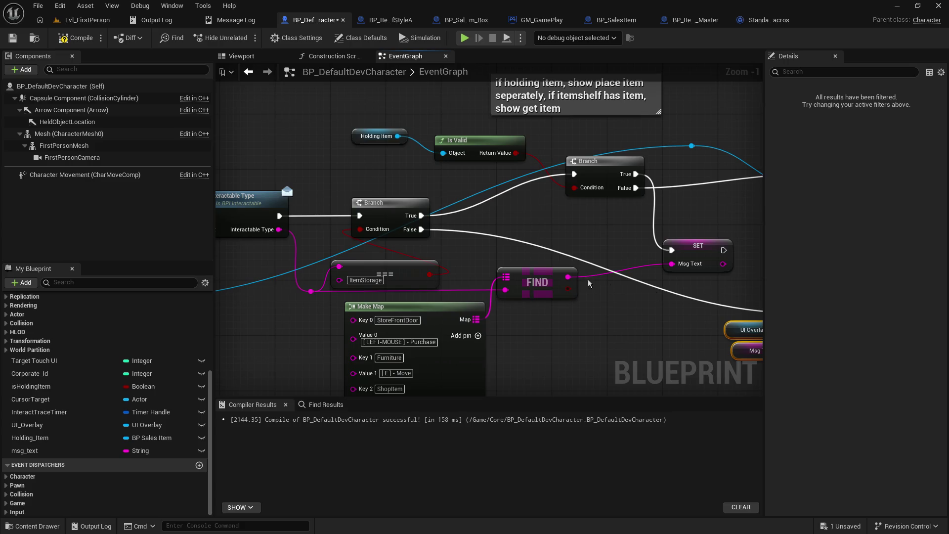
mouse_move(457, 275)
mouse_down()
mouse_move(419, 228)
mouse_move(424, 199)
mouse_up()
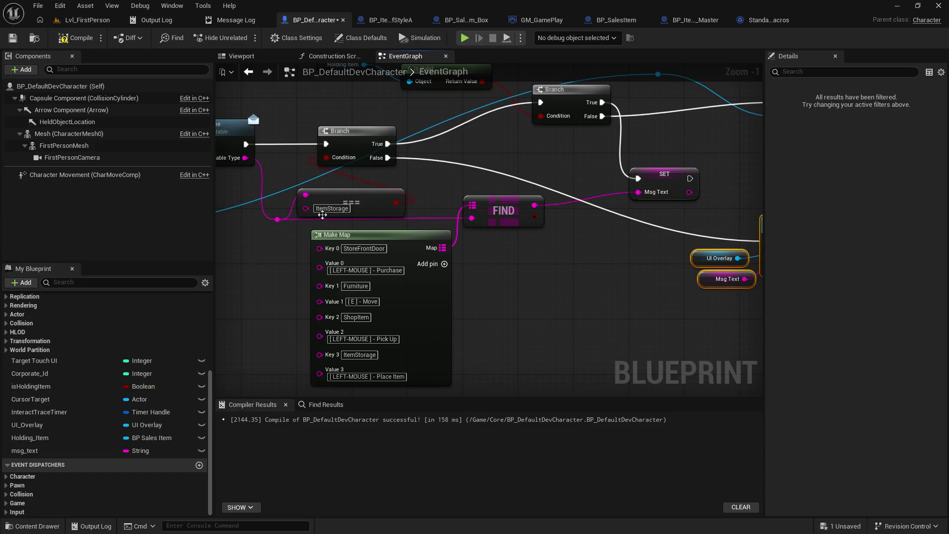
drag(624, 277, 478, 287)
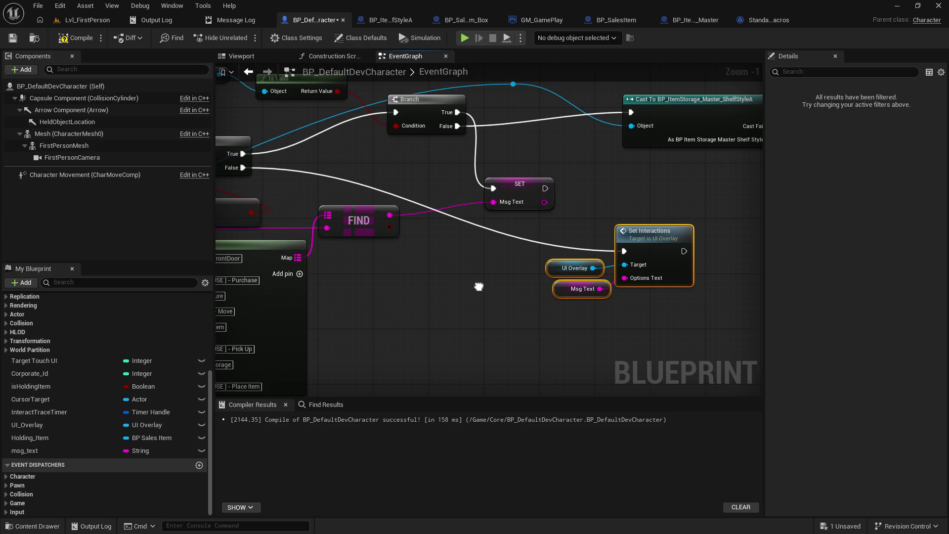
mouse_move(244, 167)
mouse_down()
mouse_move(493, 189)
mouse_move(630, 262)
mouse_move(624, 251)
mouse_up()
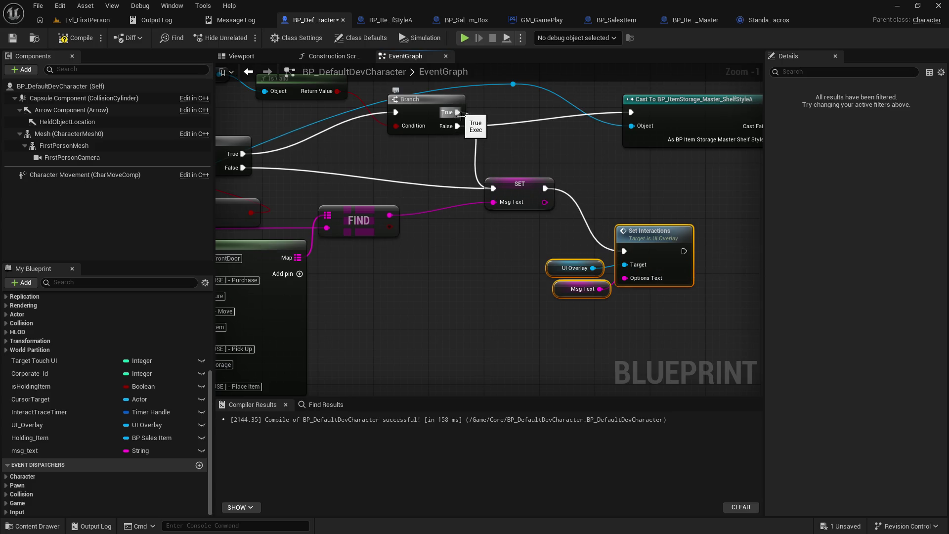
drag(484, 159, 699, 339)
mouse_move(526, 187)
mouse_down()
mouse_move(443, 200)
mouse_move(429, 179)
mouse_up()
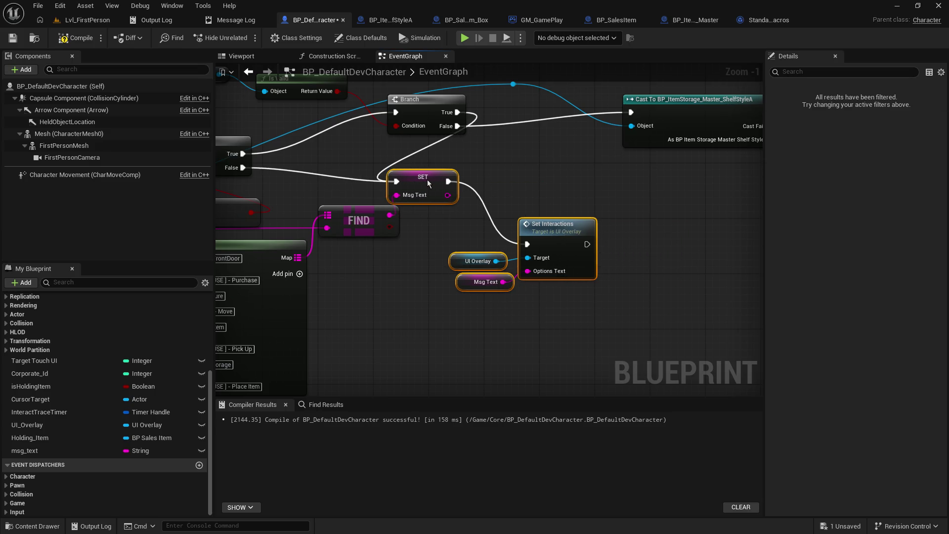
drag(364, 219, 372, 233)
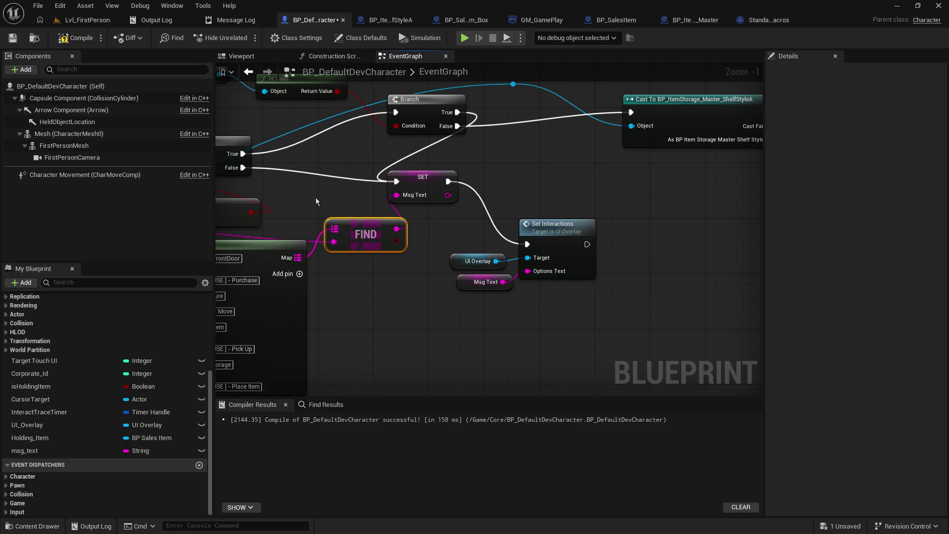
Step: Disconnect the inner Branch's True output from SET Msg Text
drag(316, 198, 452, 225)
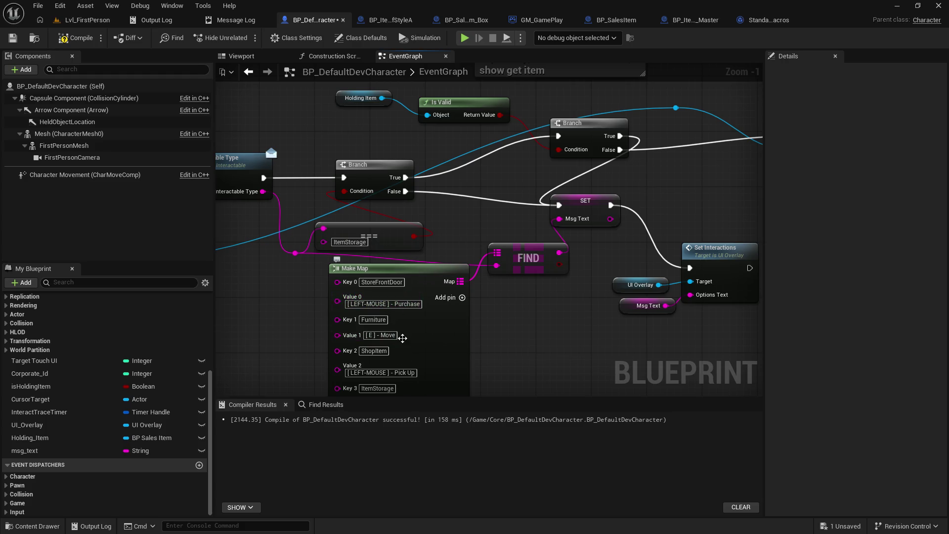
mouse_move(447, 226)
mouse_down()
mouse_move(327, 229)
mouse_move(349, 247)
mouse_up()
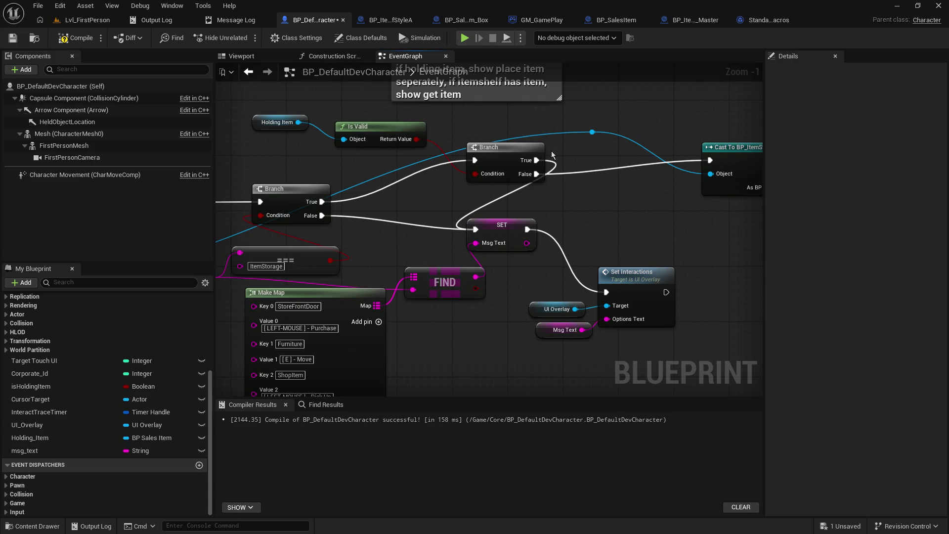
drag(534, 165, 526, 150)
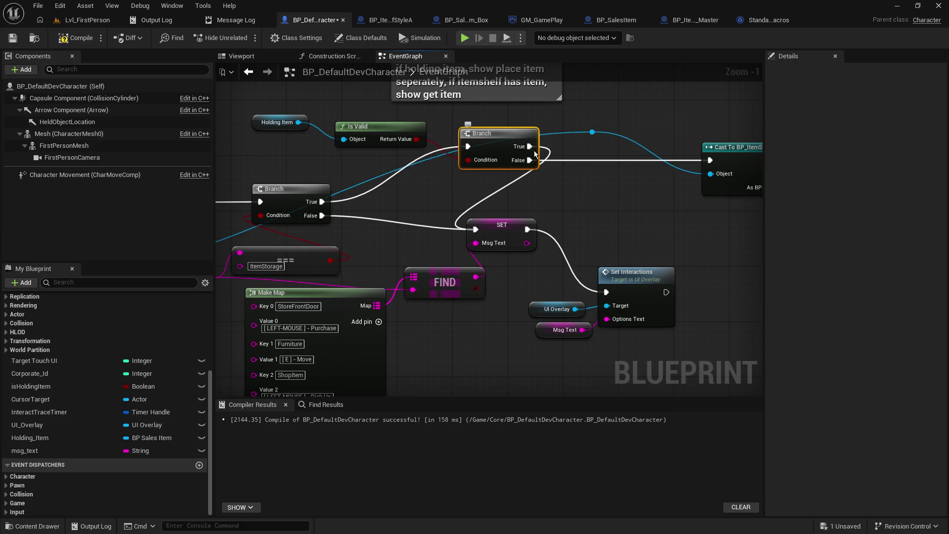
alt+click(526, 150)
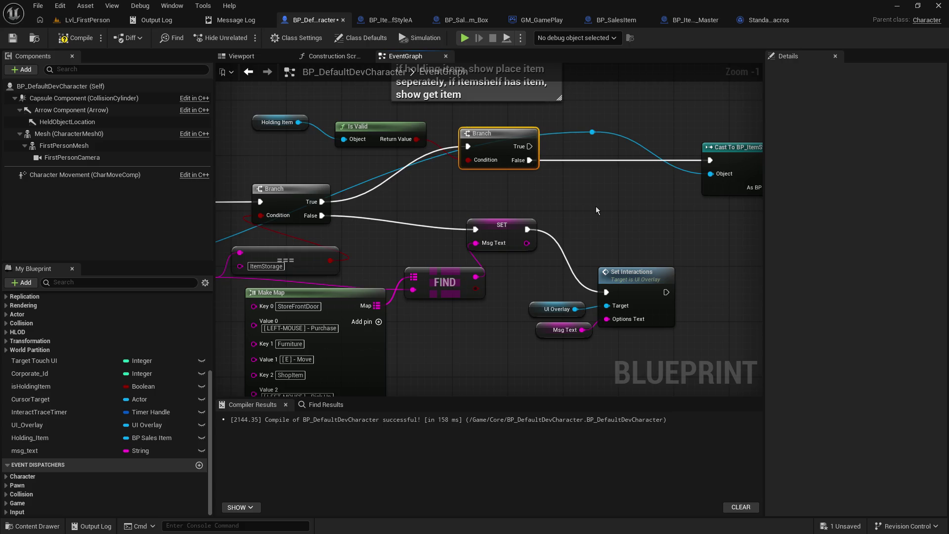
drag(596, 210, 489, 225)
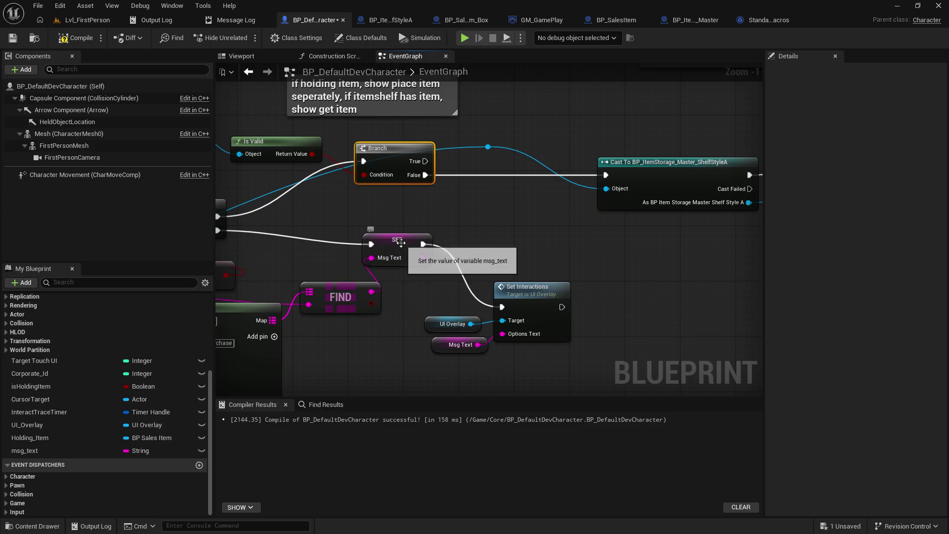
Step: Add a second SET msg_text node driven by the inner Branch's True output
click(25, 451)
drag(473, 210, 473, 210)
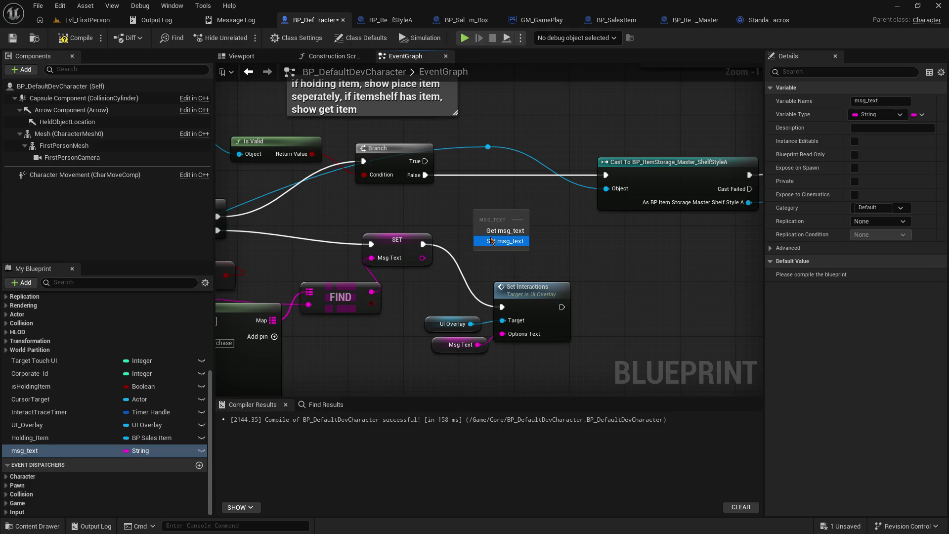
click(503, 243)
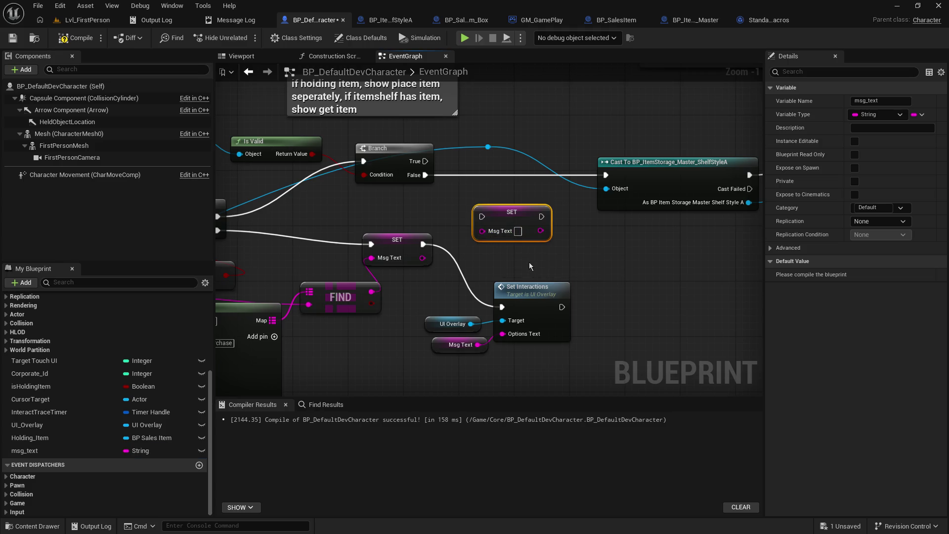
drag(425, 161, 482, 219)
mouse_move(481, 302)
mouse_down()
mouse_move(584, 252)
mouse_move(602, 207)
mouse_up()
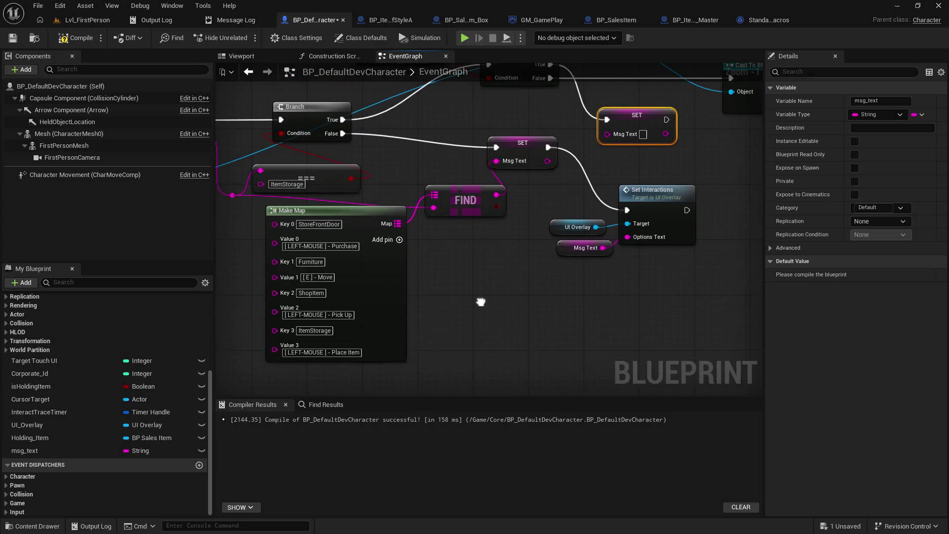
Step: Fill the new SET's Msg Text with '[LEFT-MOUSE] - Place Item' from Make Map Value 3
click(359, 353)
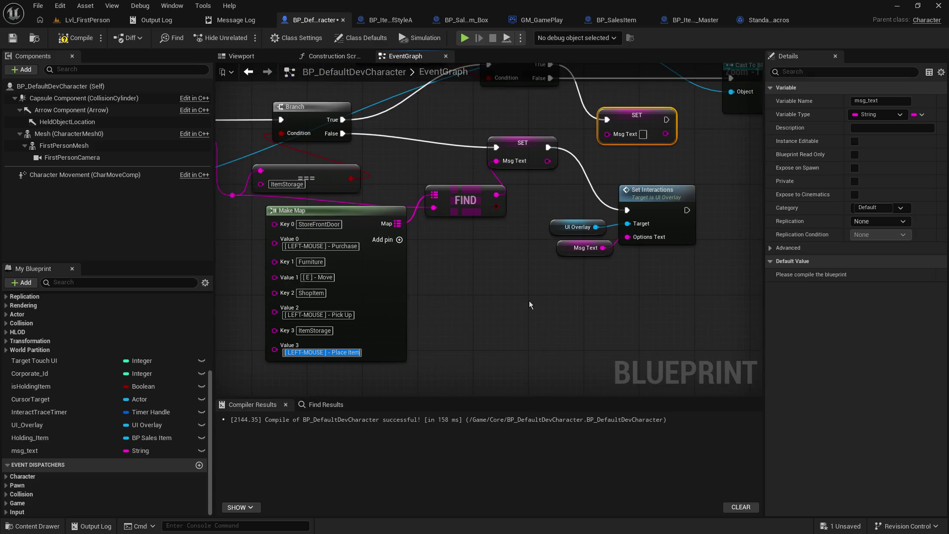
click(644, 135)
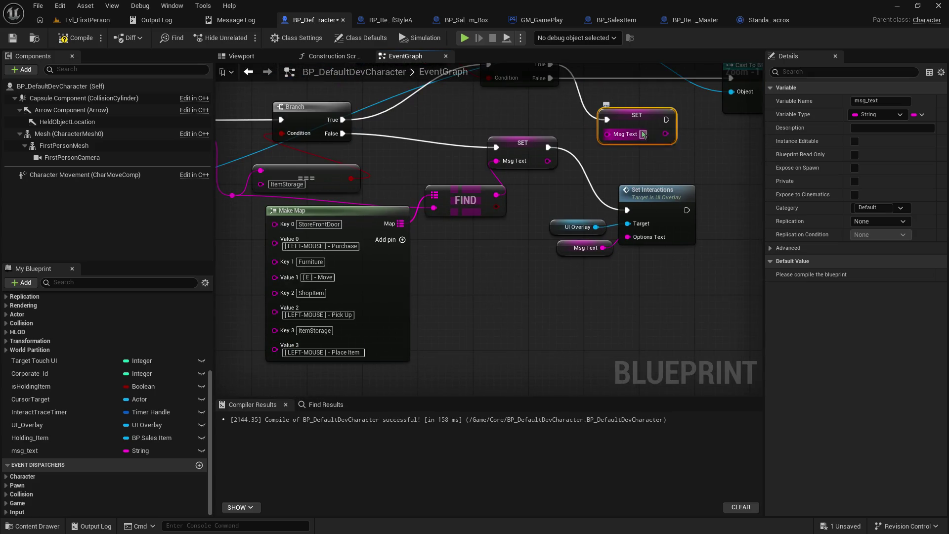
text([ LEFT-MOUSE ] - Place Item)
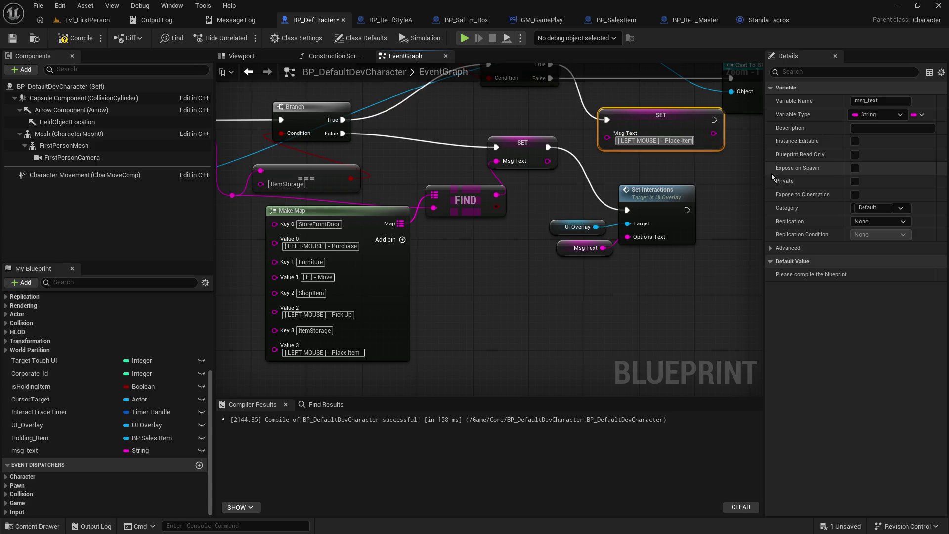
click(730, 171)
mouse_move(730, 171)
mouse_down()
mouse_move(561, 239)
mouse_move(497, 239)
mouse_move(481, 199)
mouse_move(538, 274)
mouse_up()
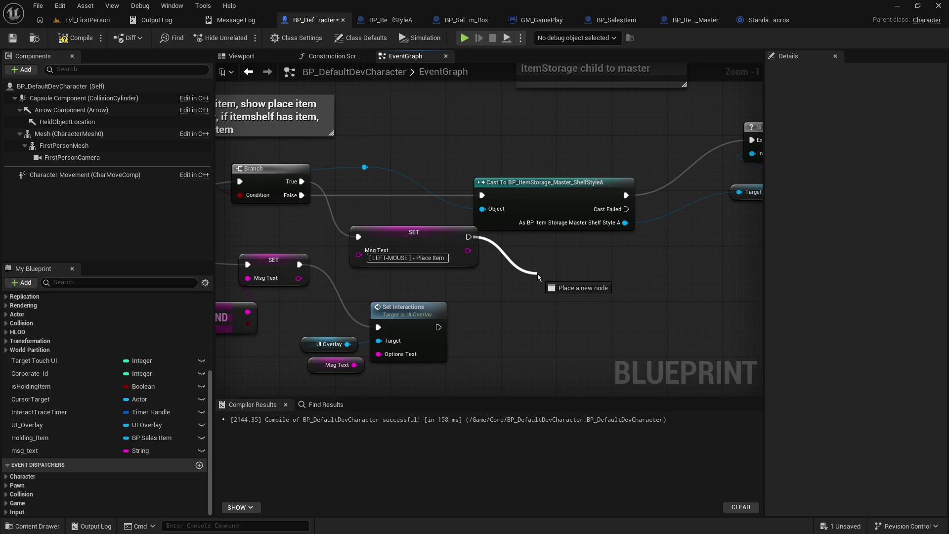
Step: Link the Place Item SET's exec to the ShelfStyleA cast and place SET above it
mouse_move(538, 274)
mouse_down()
mouse_move(484, 226)
mouse_move(479, 203)
mouse_move(535, 181)
mouse_move(549, 187)
mouse_up()
mouse_move(412, 235)
mouse_down()
mouse_move(460, 153)
mouse_move(453, 124)
mouse_up()
mouse_move(577, 161)
mouse_down()
mouse_move(436, 169)
mouse_move(428, 223)
mouse_move(400, 241)
mouse_move(436, 309)
mouse_up()
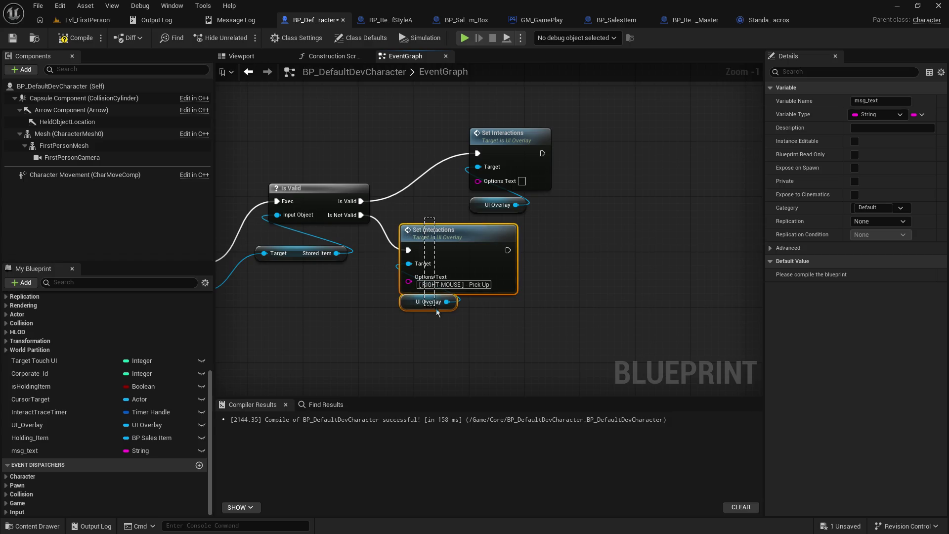
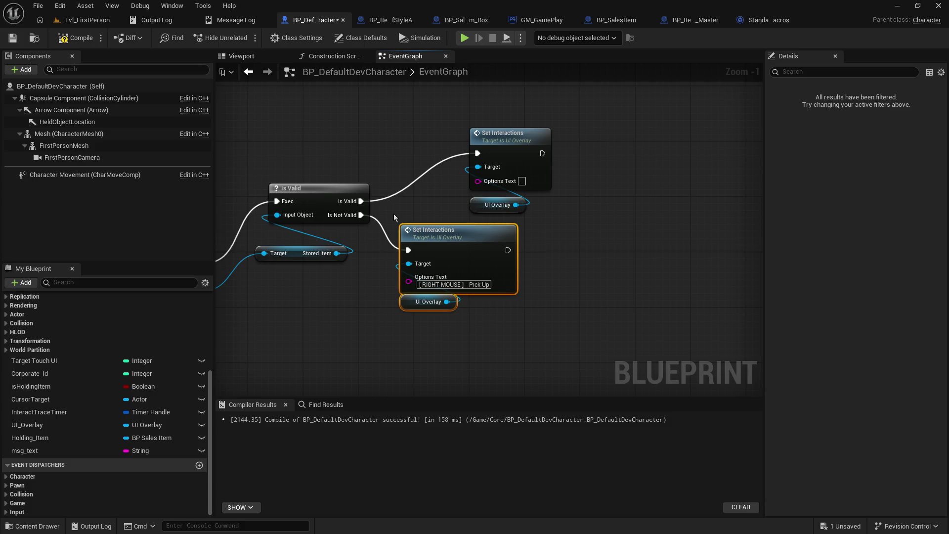
Step: Delete the lower Set Interactions node and wire a msg_text getter into a new Append node
key(Delete)
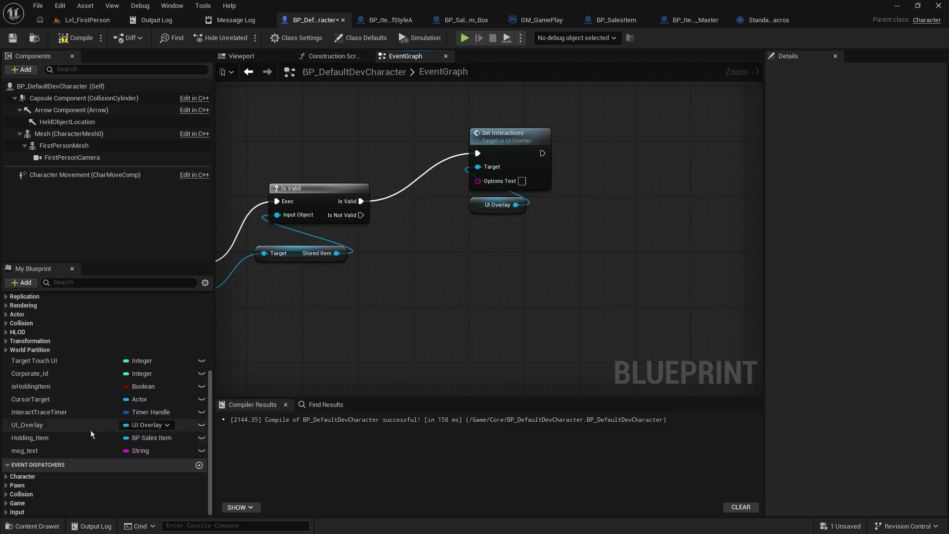
mouse_move(41, 451)
mouse_down()
mouse_move(413, 268)
mouse_move(622, 280)
mouse_move(526, 270)
mouse_up()
click(429, 290)
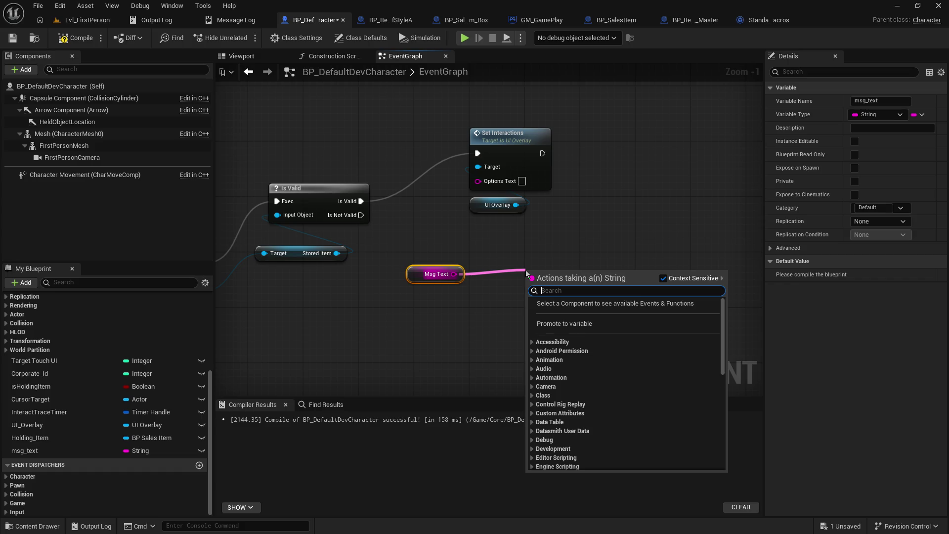
text(append)
key(Return)
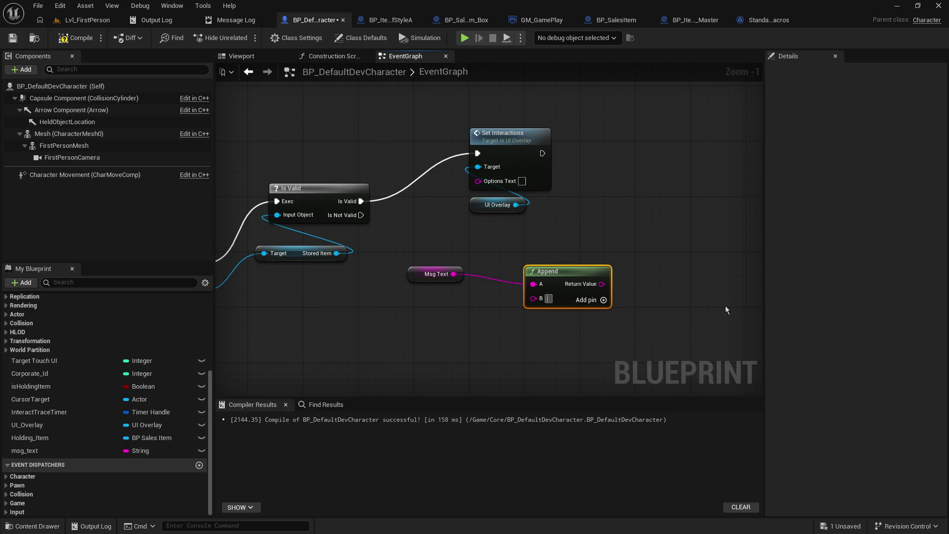
key(shift+Return)
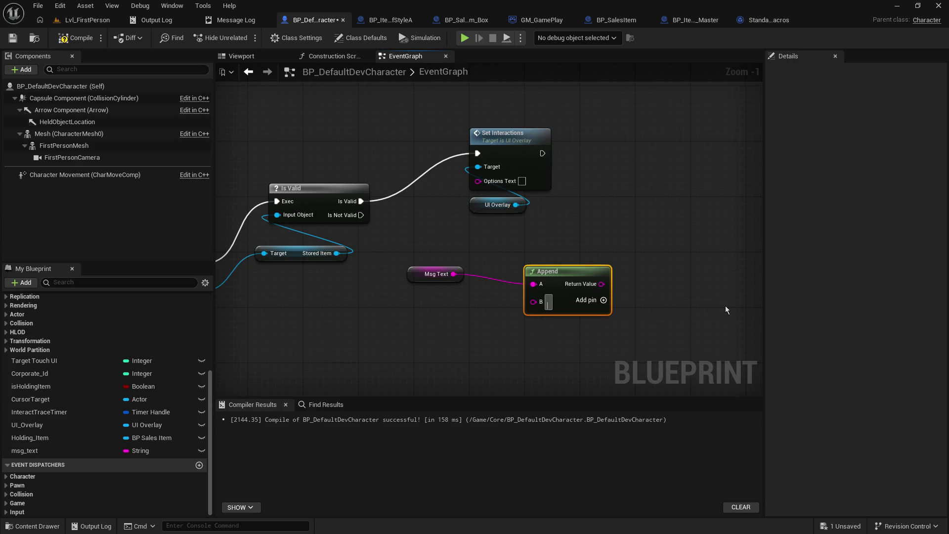
key(Return)
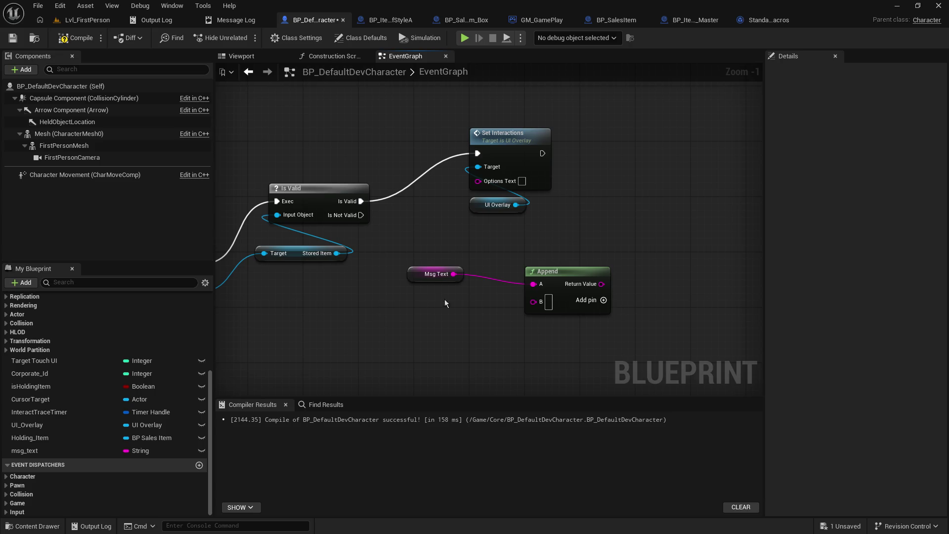
ctrl+click(447, 271)
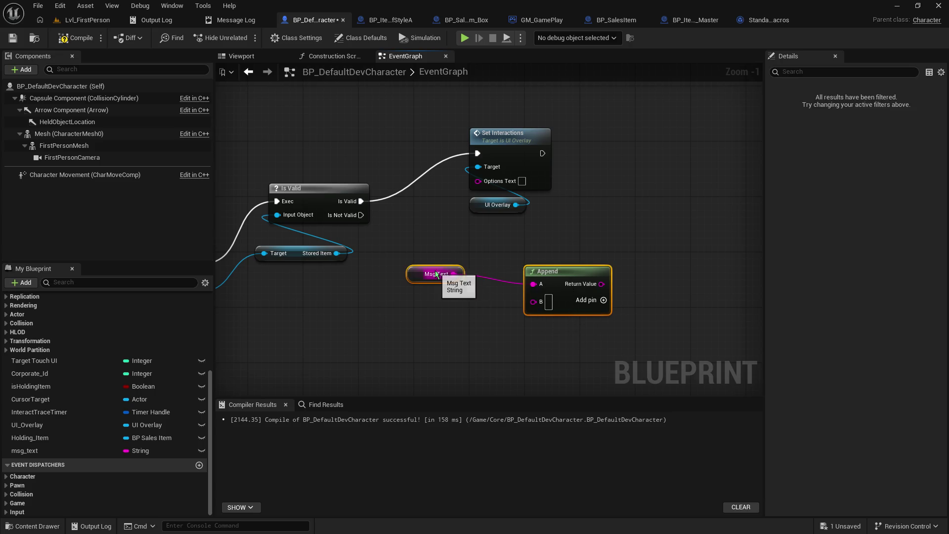
Step: Move the '[ RIGHT-MOUSE ] - Pick Up' text from Options Text into Append's B, then delete the lower Set Interactions
key(ctrl+z)
key(ctrl+z)
key(ctrl+z)
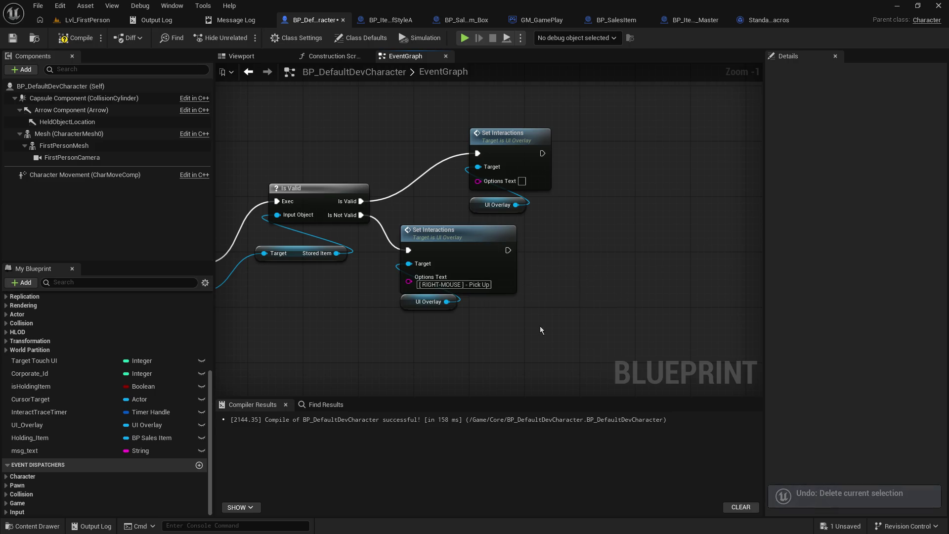
key(ctrl+v)
drag(508, 350, 494, 297)
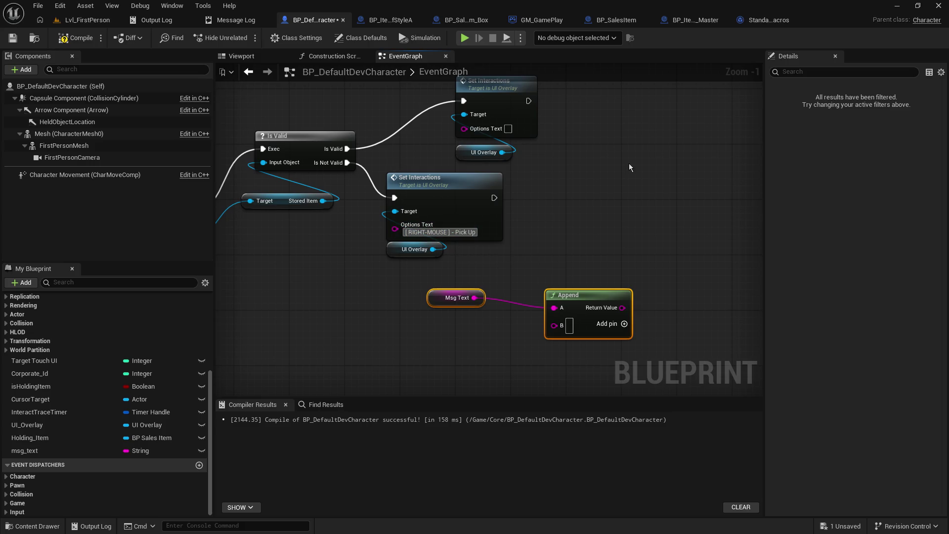
key(ctrl+a)
key(ctrl+c)
key(BackSpace)
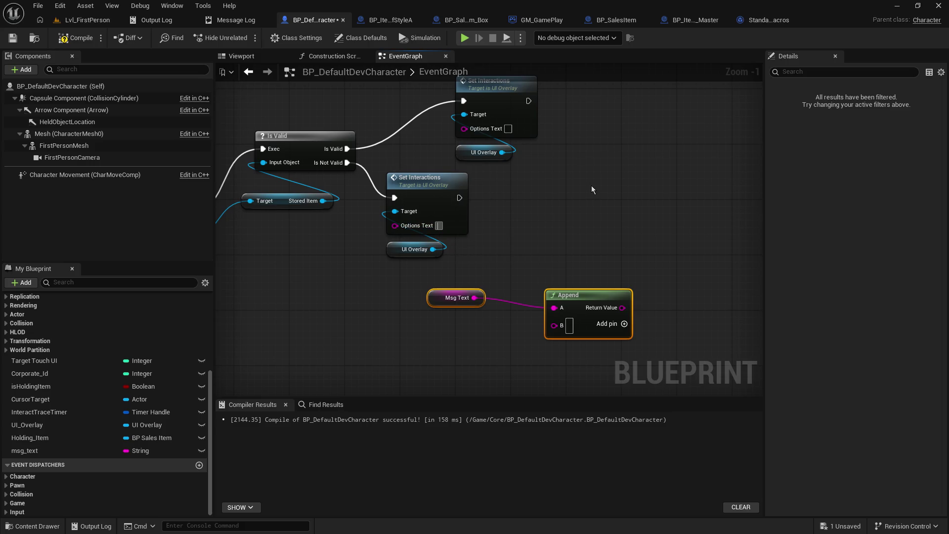
click(583, 247)
click(569, 325)
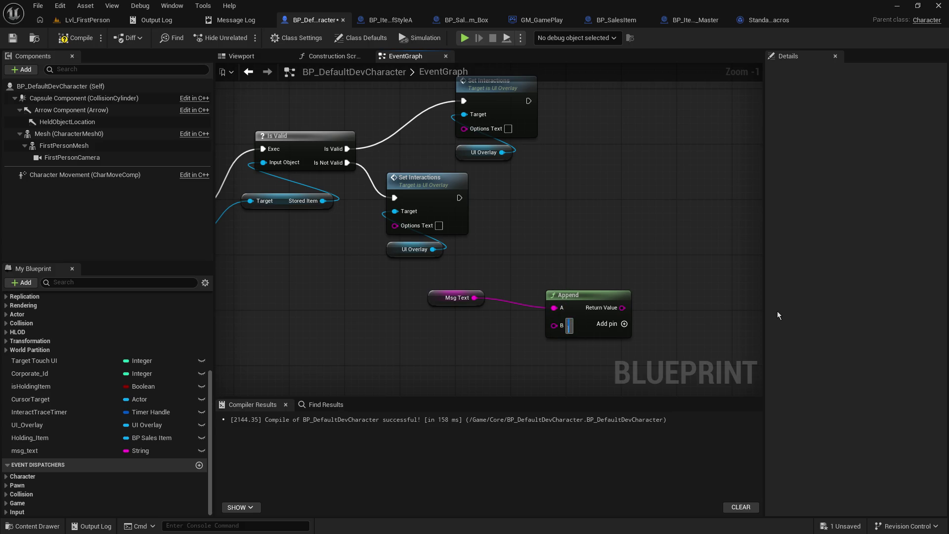
key(ctrl+v)
click(535, 242)
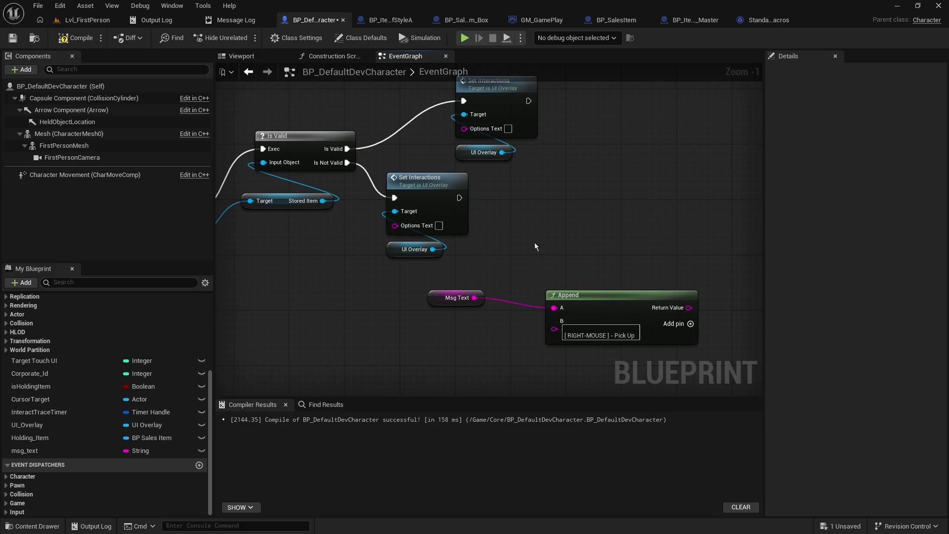
drag(535, 242, 424, 211)
key(Delete)
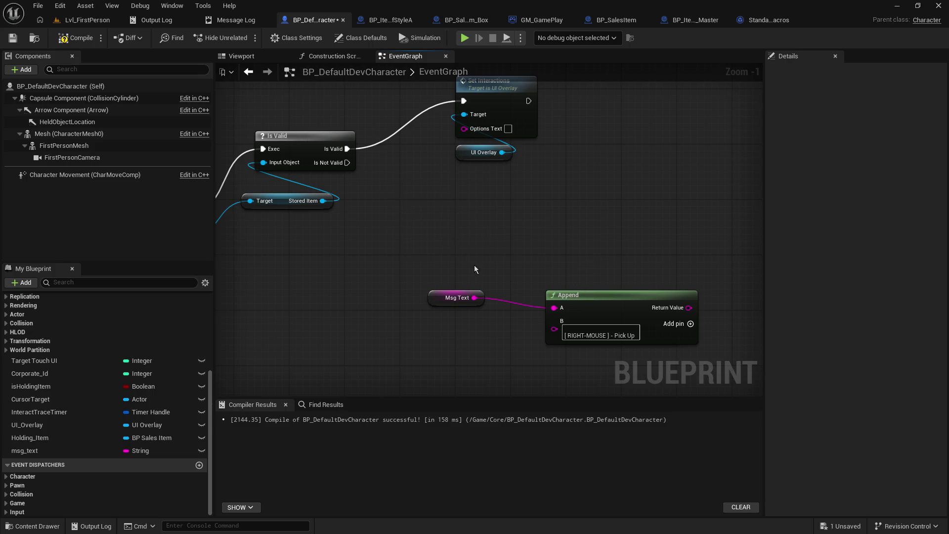
Step: Reposition the Msg Text and Append pair down-left, beneath the Stored Item getter
drag(434, 297, 338, 256)
mouse_move(593, 299)
mouse_down()
mouse_move(453, 208)
mouse_move(468, 211)
mouse_up()
mouse_move(401, 171)
mouse_down()
mouse_move(600, 195)
mouse_move(449, 219)
mouse_up()
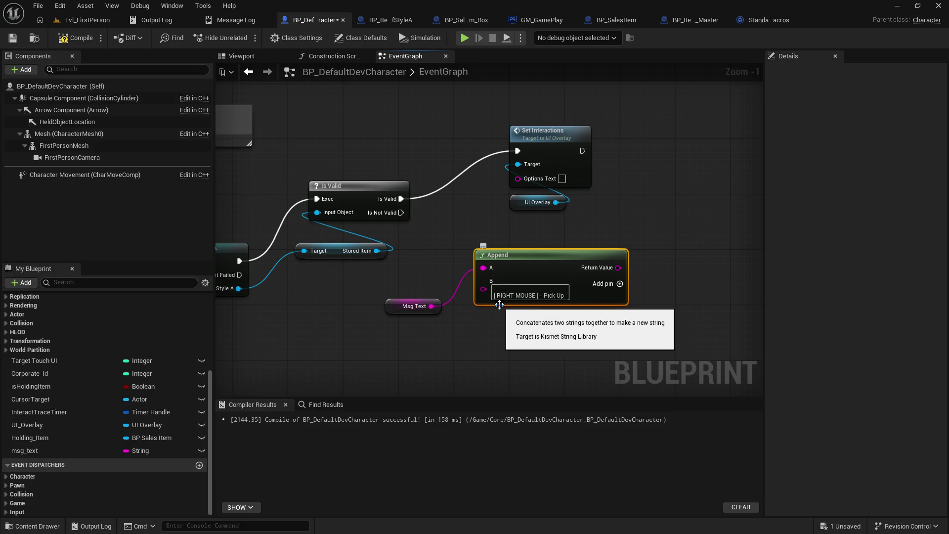
mouse_move(466, 319)
mouse_down()
mouse_move(584, 276)
mouse_move(597, 238)
mouse_move(365, 394)
mouse_move(302, 381)
mouse_up()
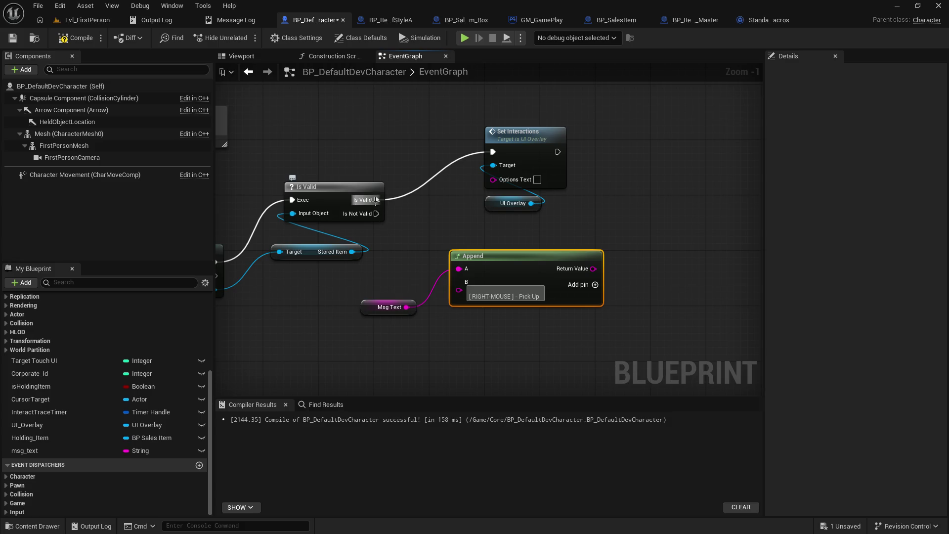
mouse_move(374, 200)
mouse_down()
mouse_move(450, 259)
mouse_move(452, 300)
mouse_move(426, 247)
mouse_move(437, 208)
mouse_up()
click(438, 208)
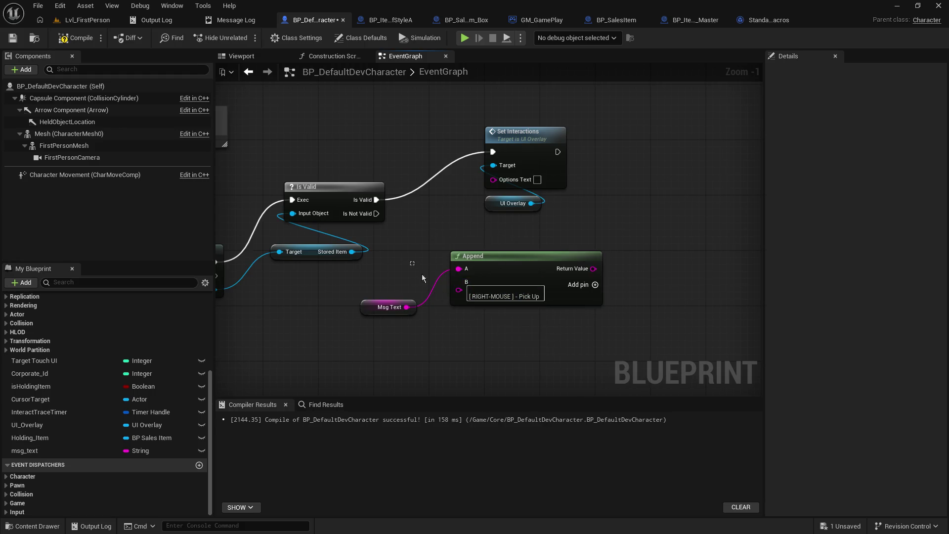
drag(423, 278, 465, 316)
drag(495, 265, 439, 320)
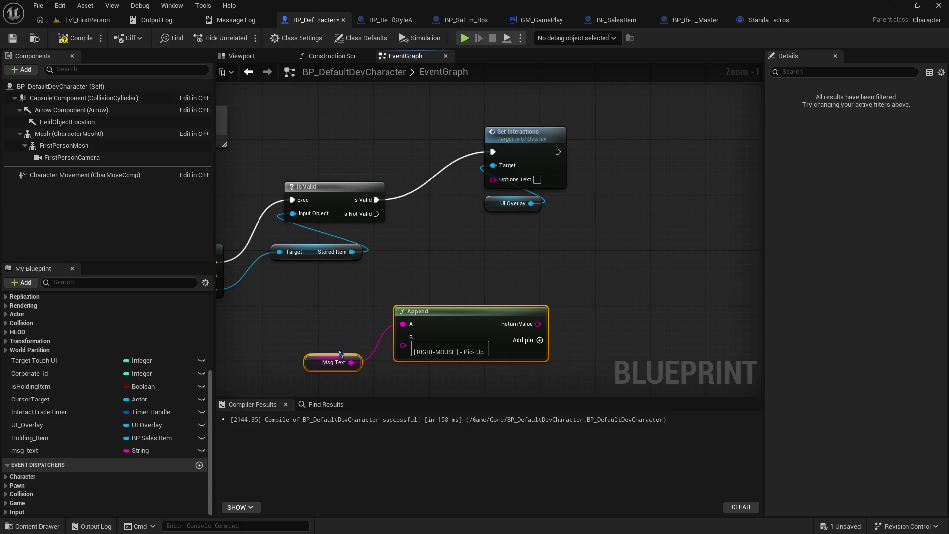
drag(315, 365, 308, 372)
click(377, 380)
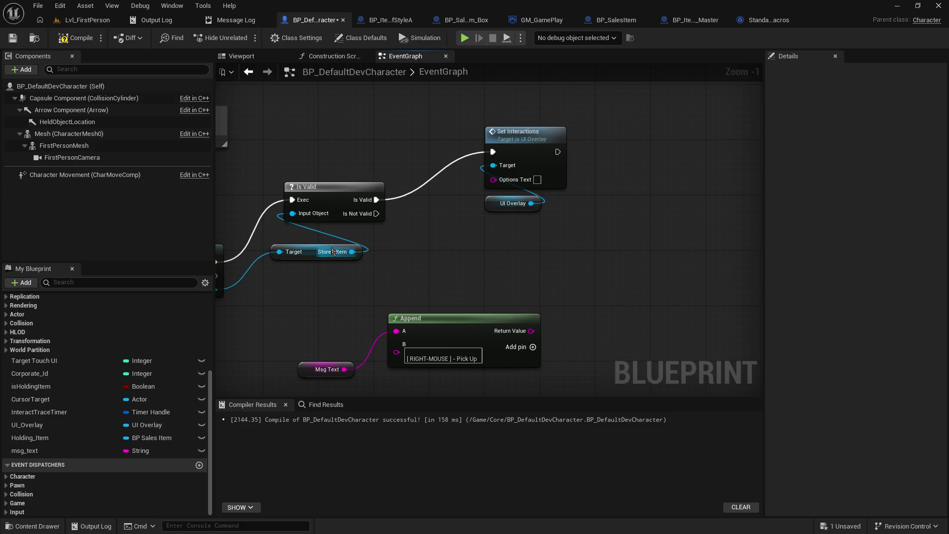
Step: Add an Is Valid function fed by Stored Item and delete the old Is Valid macro
drag(352, 252, 450, 262)
text(isvalid)
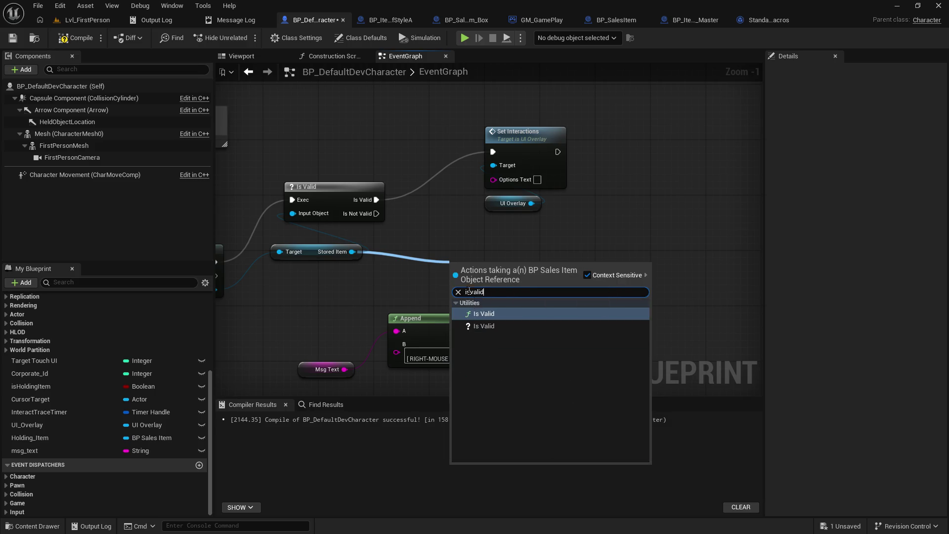
click(484, 313)
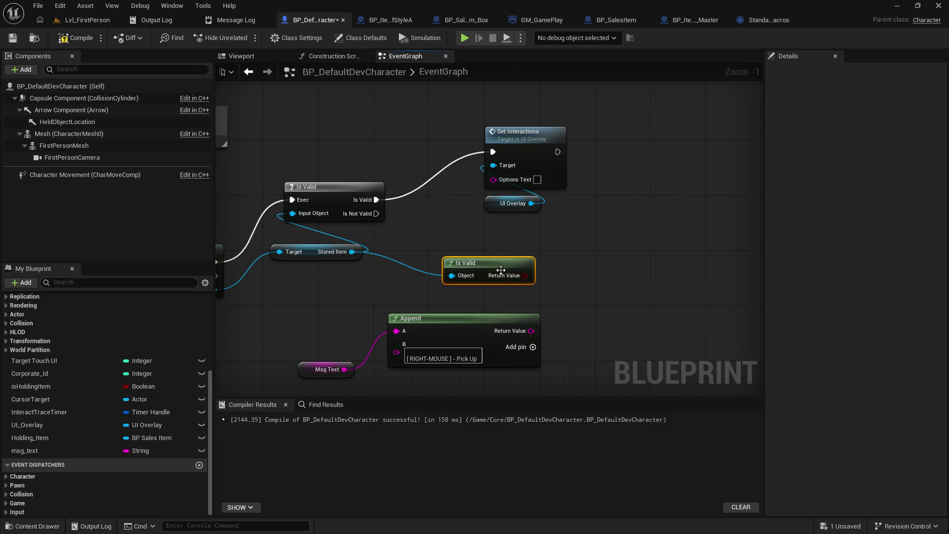
click(358, 187)
key(Delete)
Step: Try a Branch driven by Is Valid after the Cast, then delete the Branch
drag(463, 275, 463, 278)
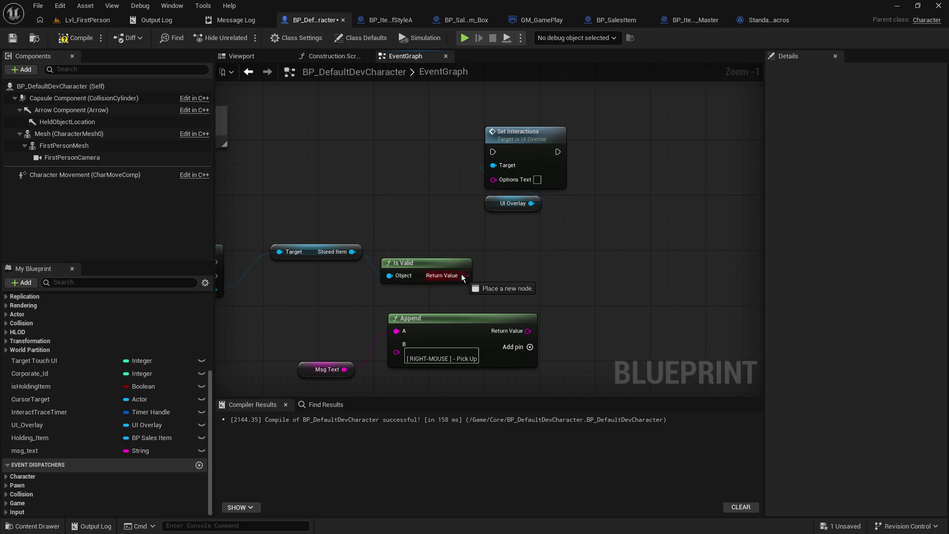
mouse_move(292, 267)
mouse_down()
mouse_move(408, 204)
mouse_move(450, 200)
mouse_up()
key(b)
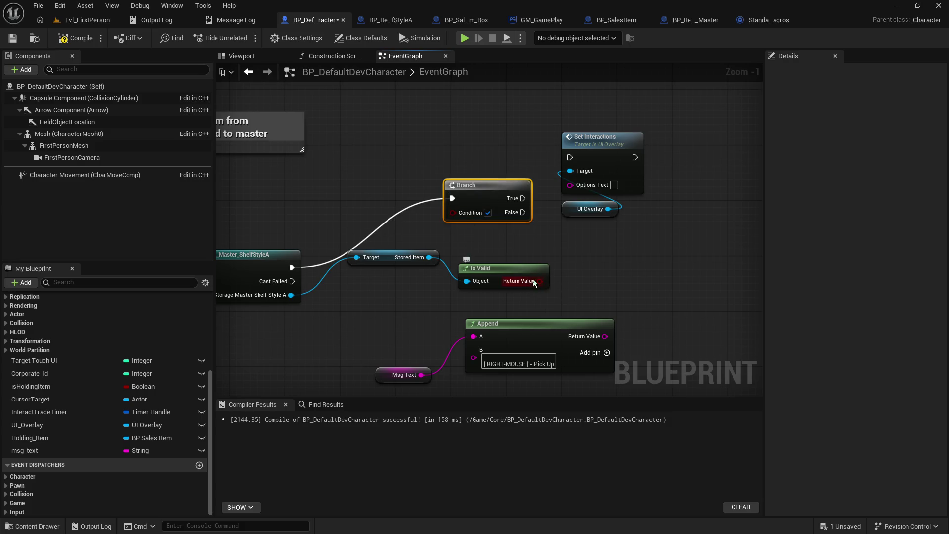
drag(534, 283, 455, 210)
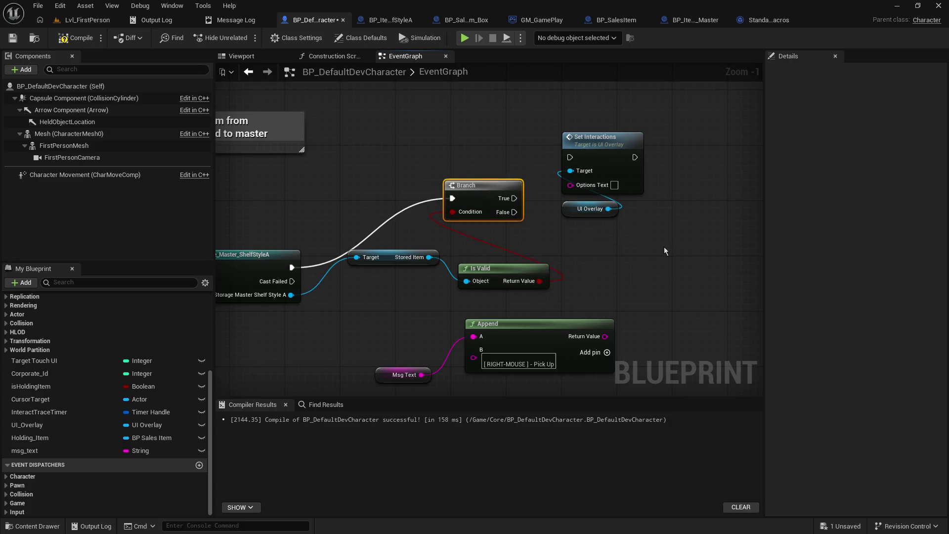
drag(665, 250, 533, 249)
mouse_move(494, 222)
mouse_down()
mouse_move(458, 133)
mouse_move(615, 178)
mouse_move(553, 243)
mouse_move(566, 203)
mouse_move(558, 184)
mouse_up()
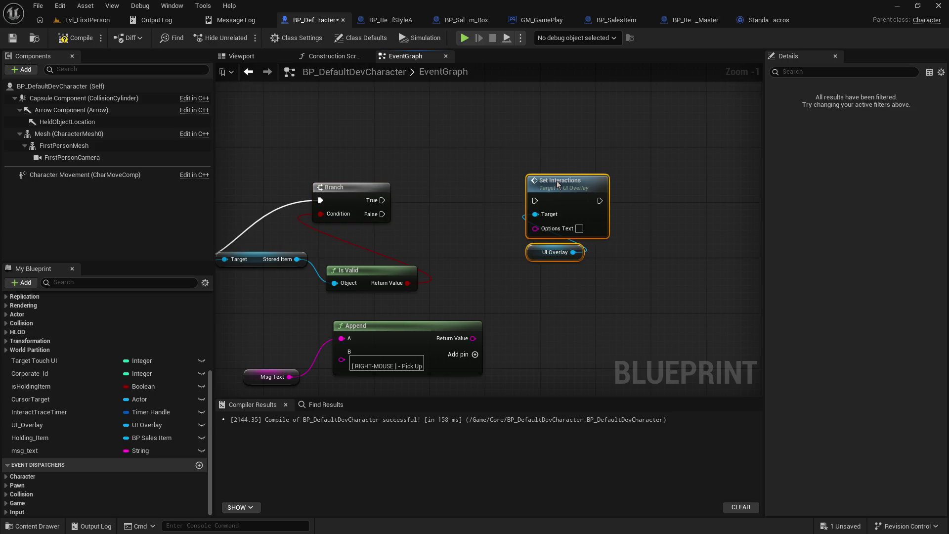
click(376, 218)
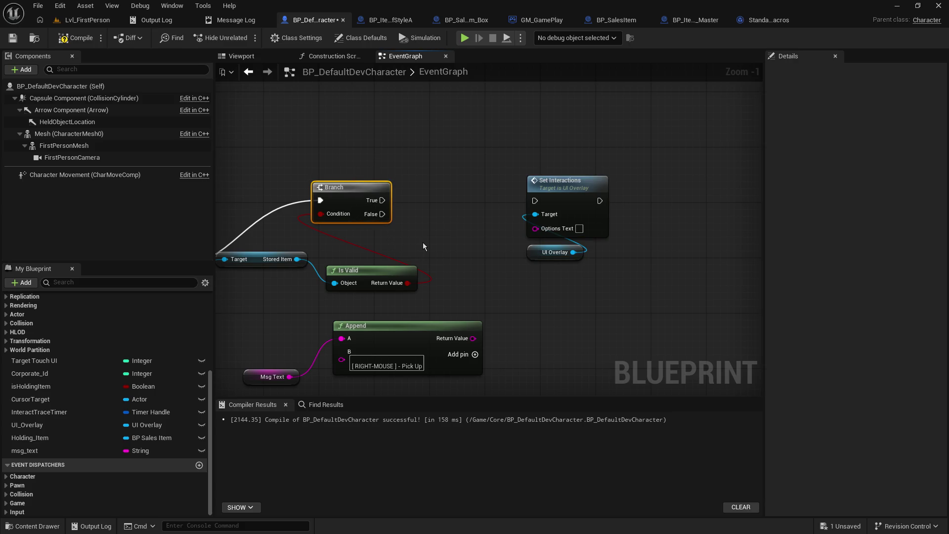
key(Delete)
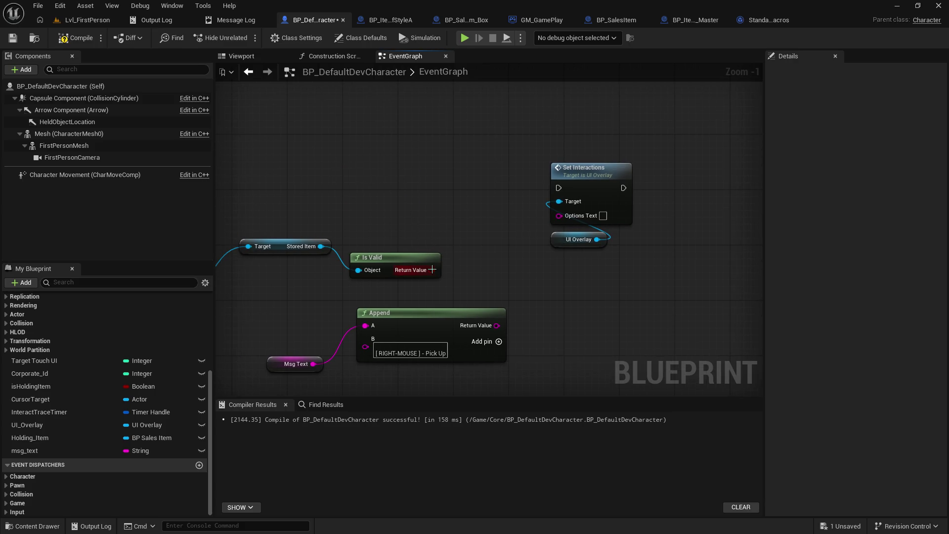
Step: Add a Select node indexed by Is Valid, with the appended message on its True input
drag(431, 270, 446, 220)
text(sekec)
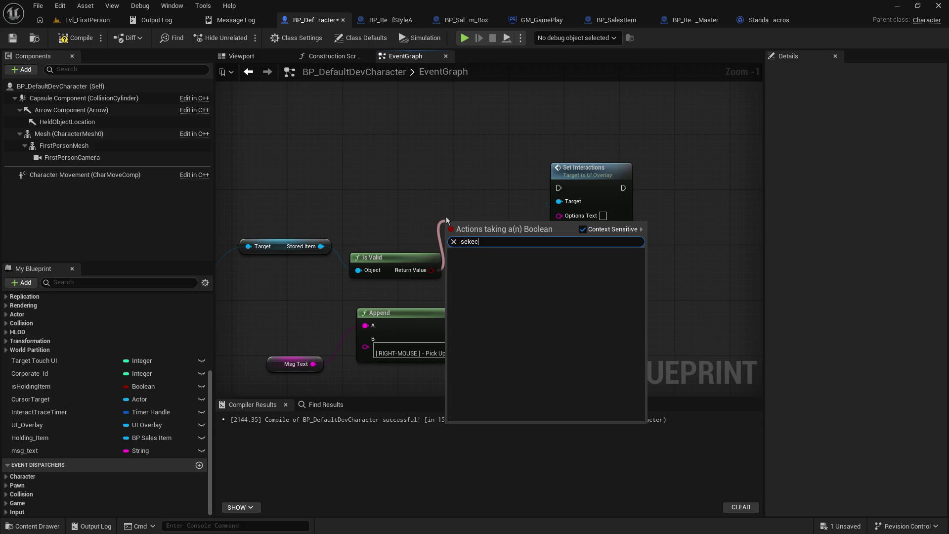
key(BackSpace)
key(BackSpace)
key(BackSpace)
text(lect)
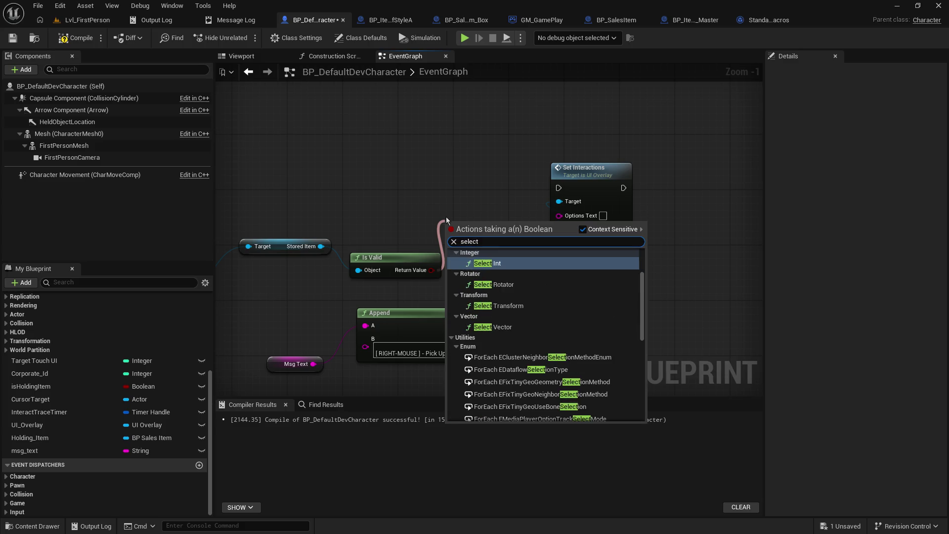
scroll(574, 347, up, 2)
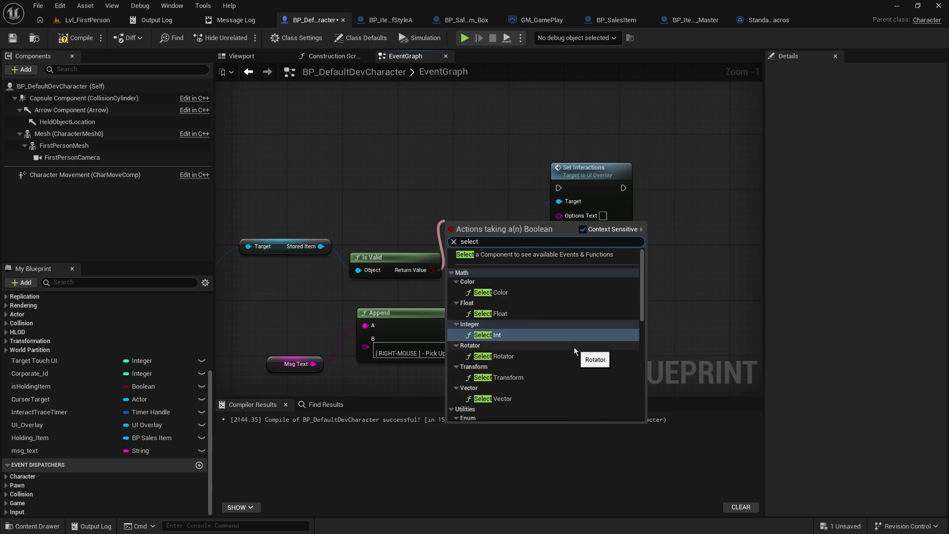
scroll(574, 347, down, 10)
scroll(570, 357, down, 3)
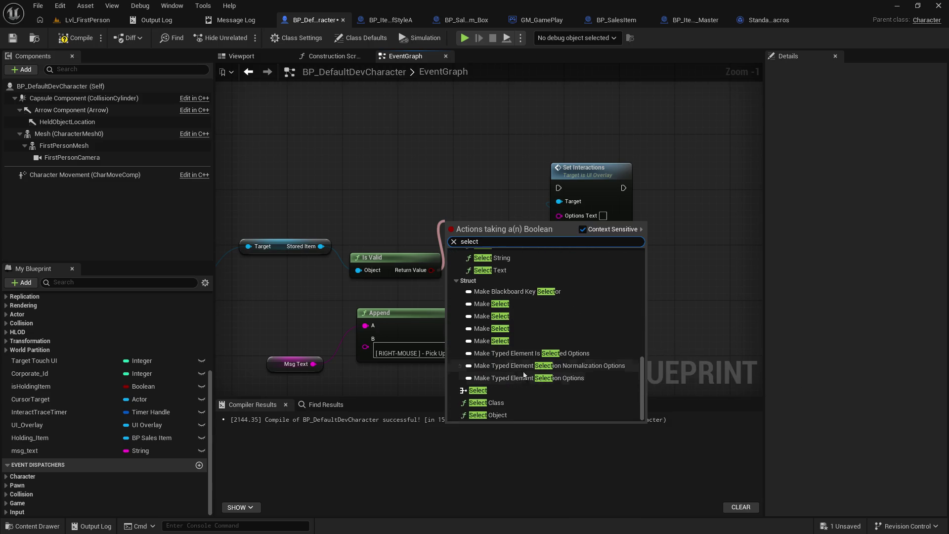
click(494, 346)
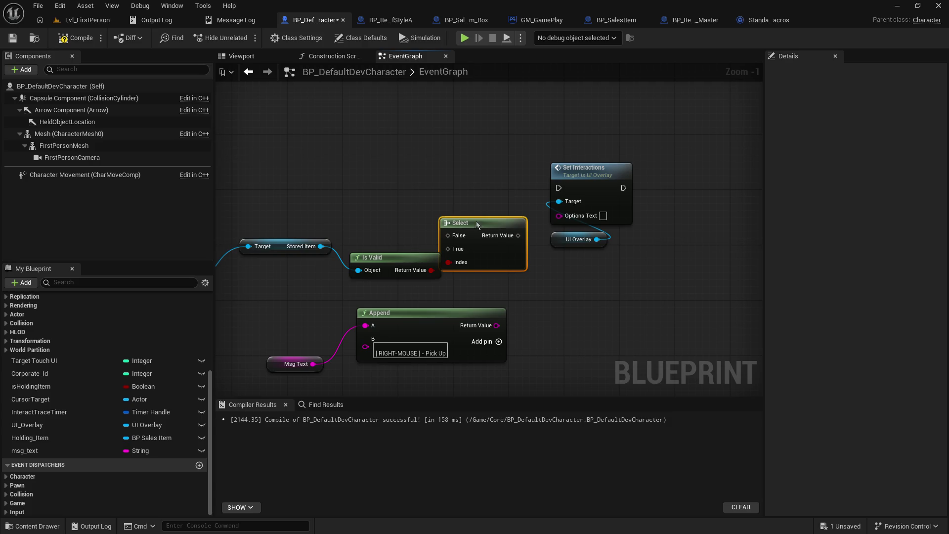
drag(476, 221, 476, 173)
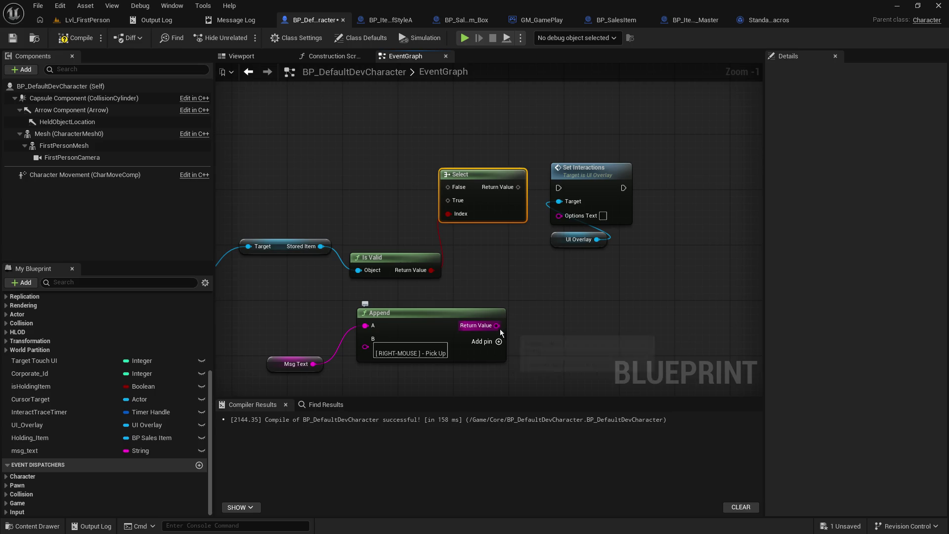
mouse_move(496, 325)
mouse_down()
mouse_move(437, 256)
mouse_move(448, 203)
mouse_up()
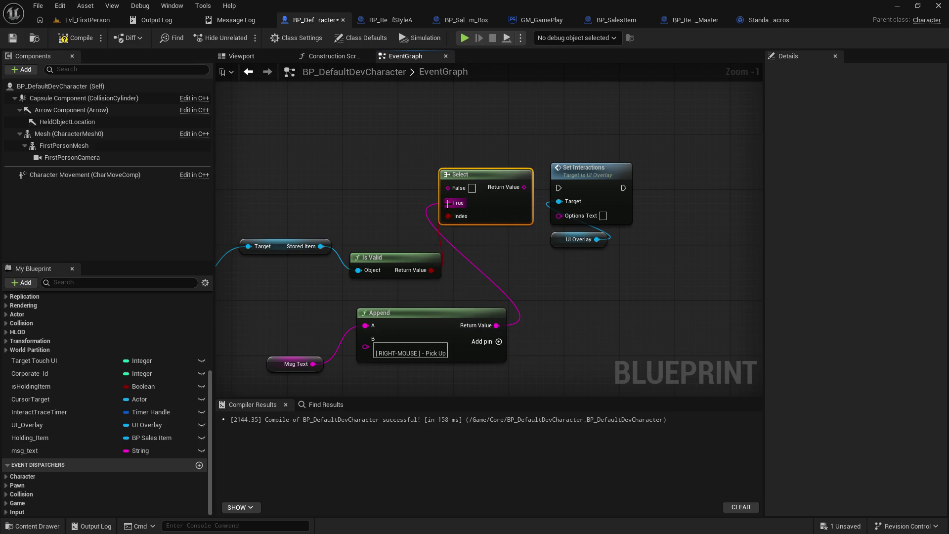
Step: Feed Select's output into Set Interactions' Options Text and run Set Interactions after the Cast
right_click(387, 218)
drag(540, 131, 596, 259)
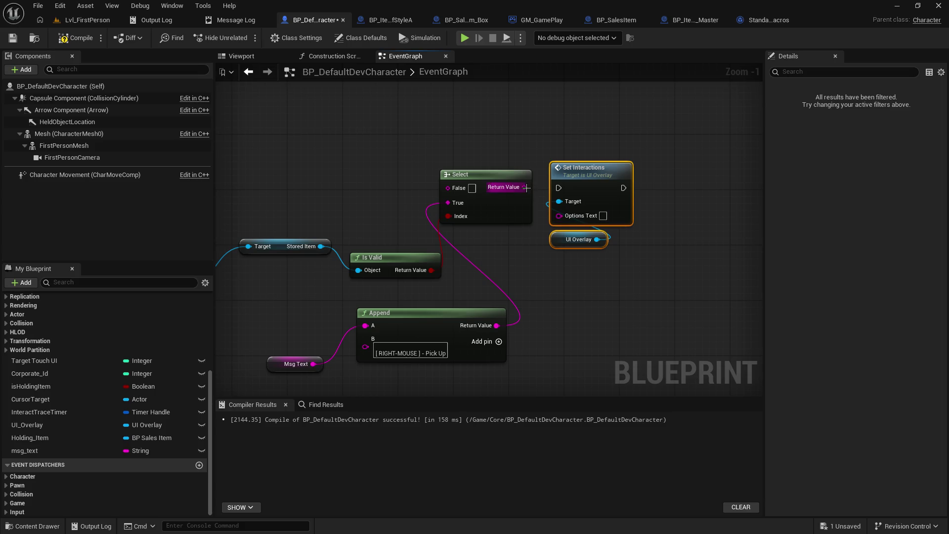
mouse_move(525, 188)
mouse_down()
mouse_move(546, 218)
mouse_move(559, 215)
mouse_up()
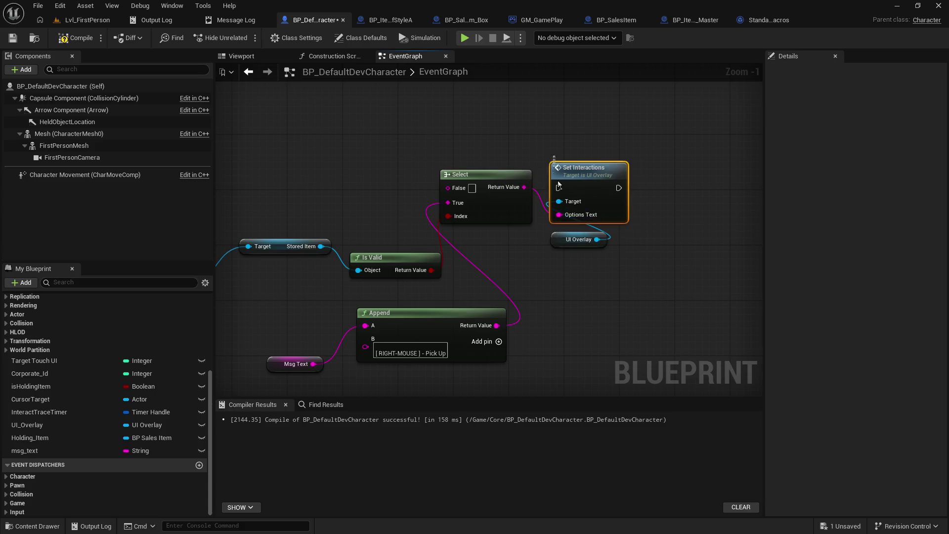
drag(583, 173, 599, 117)
drag(408, 280, 610, 318)
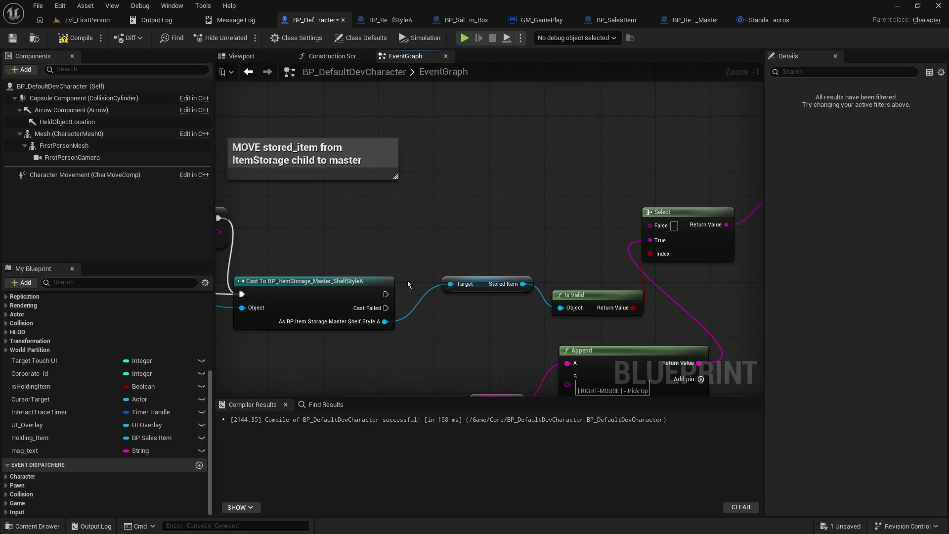
mouse_move(385, 294)
mouse_down()
mouse_move(532, 236)
mouse_move(643, 221)
mouse_move(586, 176)
mouse_move(539, 172)
mouse_up()
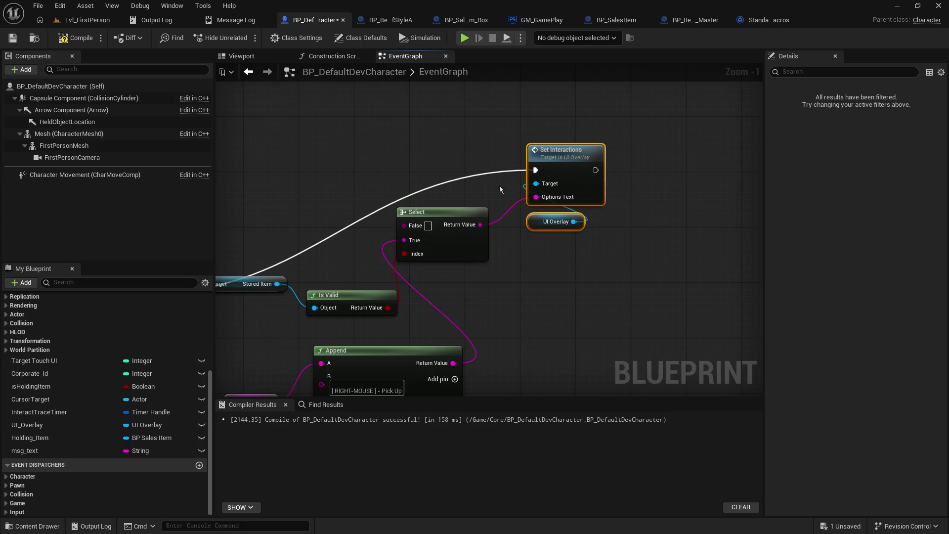
Step: Add a SET msg_text node, then compile and play the level with Alt+P
click(30, 437)
click(30, 450)
drag(179, 390, 333, 156)
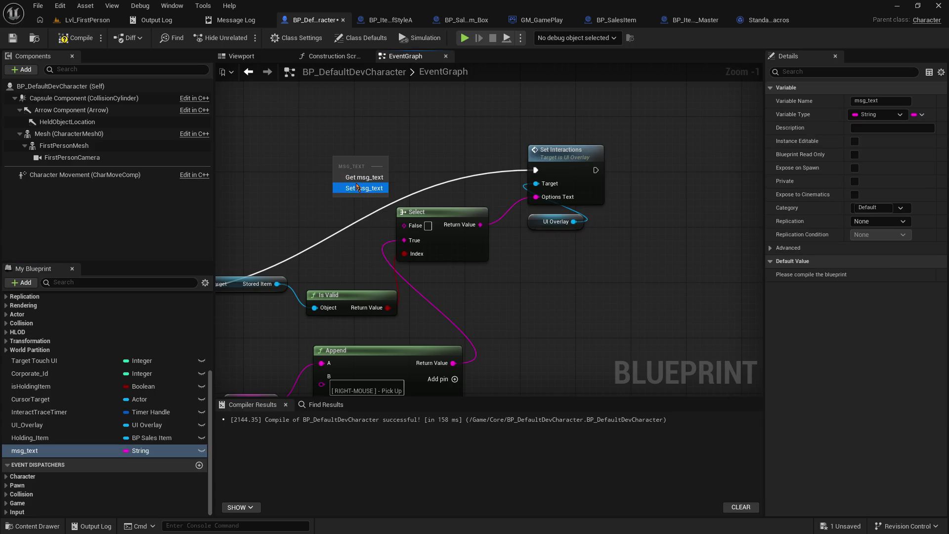
click(356, 183)
key(alt+p)
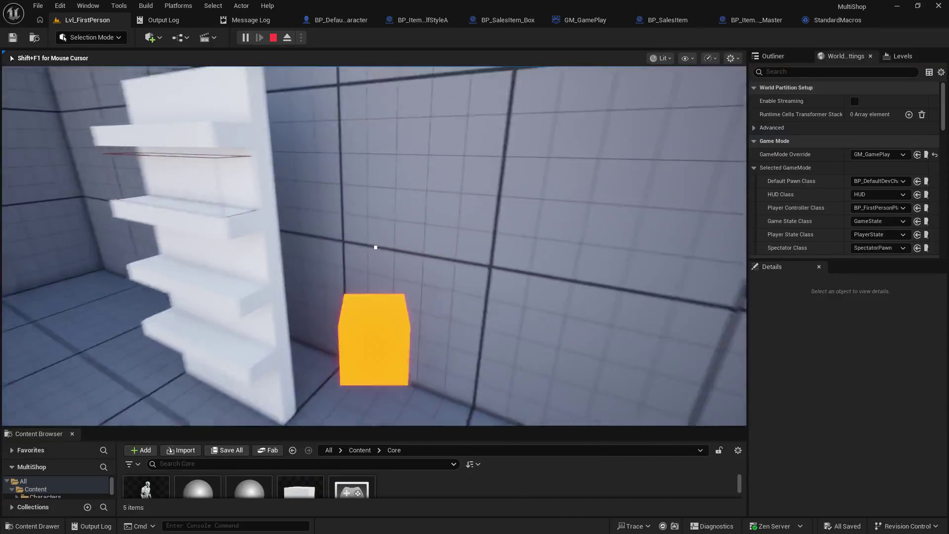
Step: Repeatedly pick up the orange box and place it back into the shelf slot
click(375, 247)
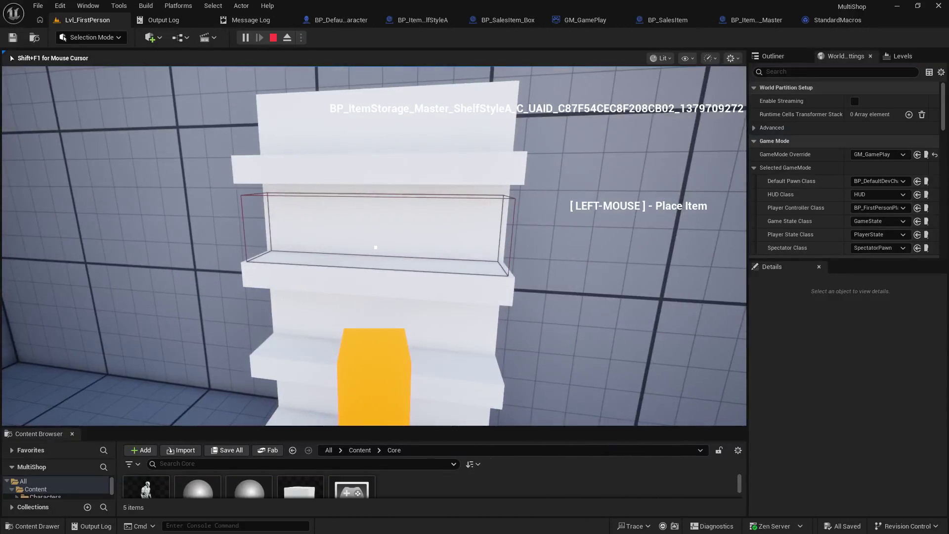
click(376, 247)
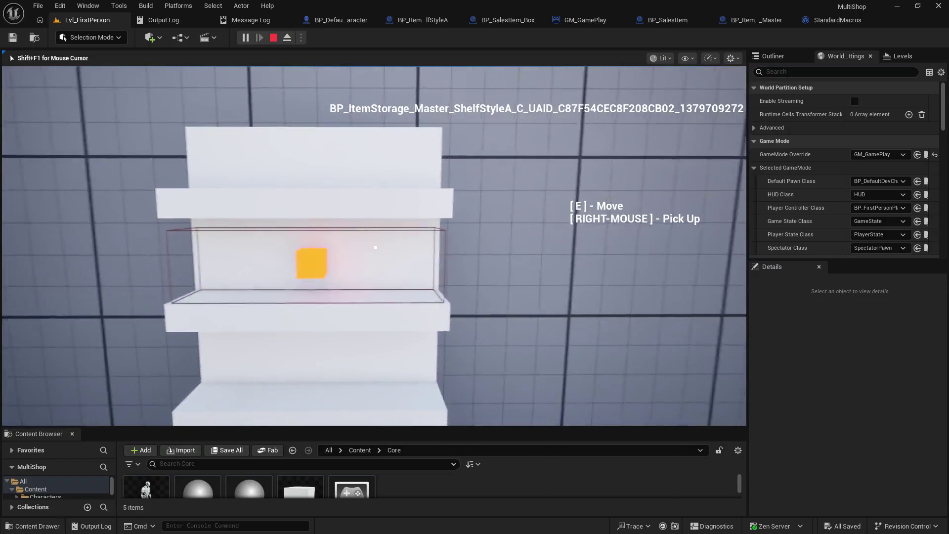
right_click(376, 248)
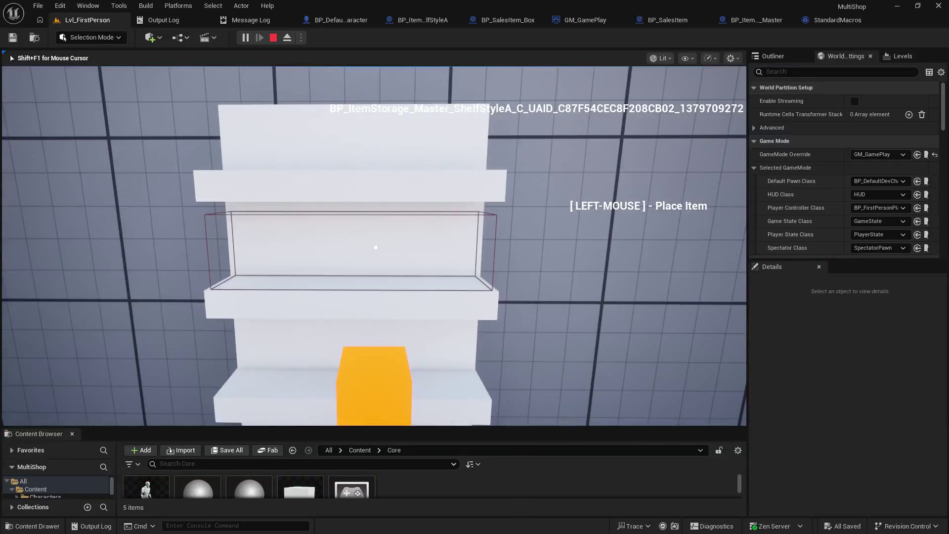
click(376, 247)
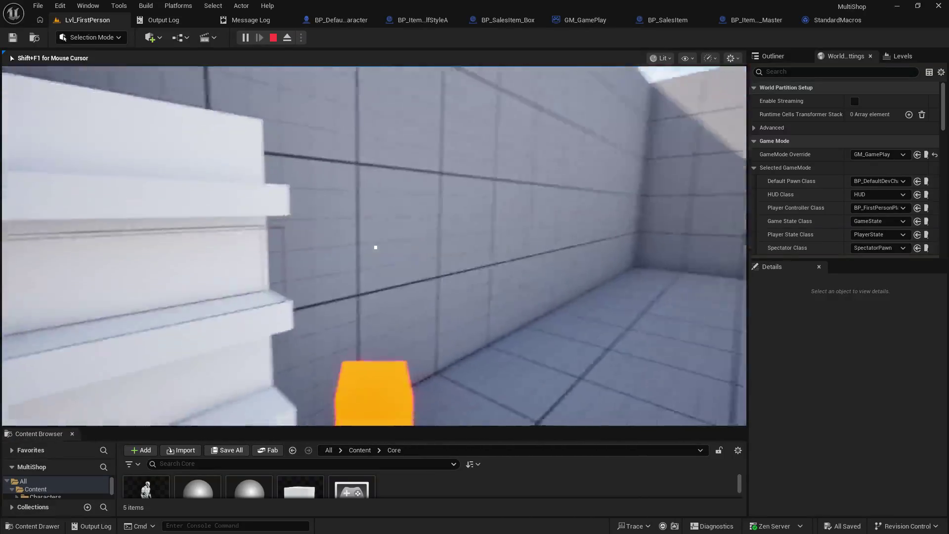
click(376, 247)
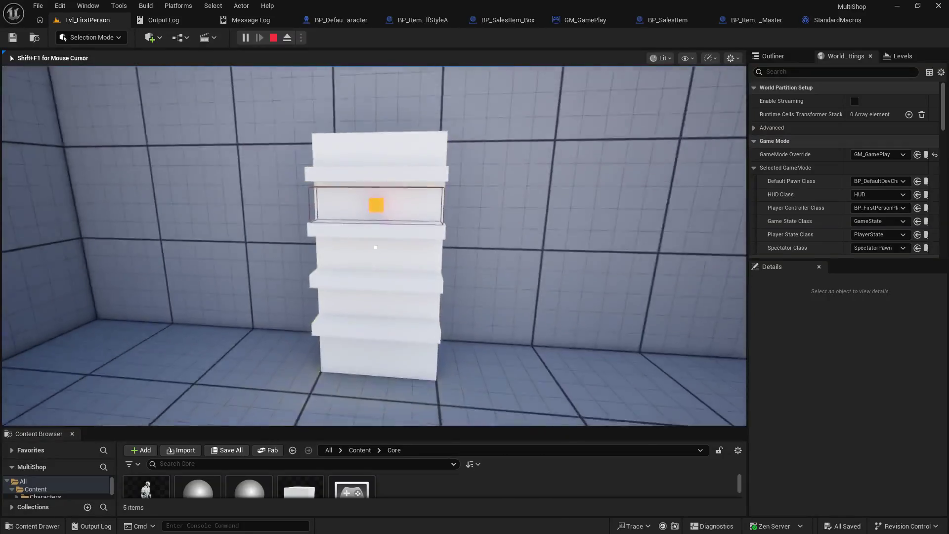
key(e)
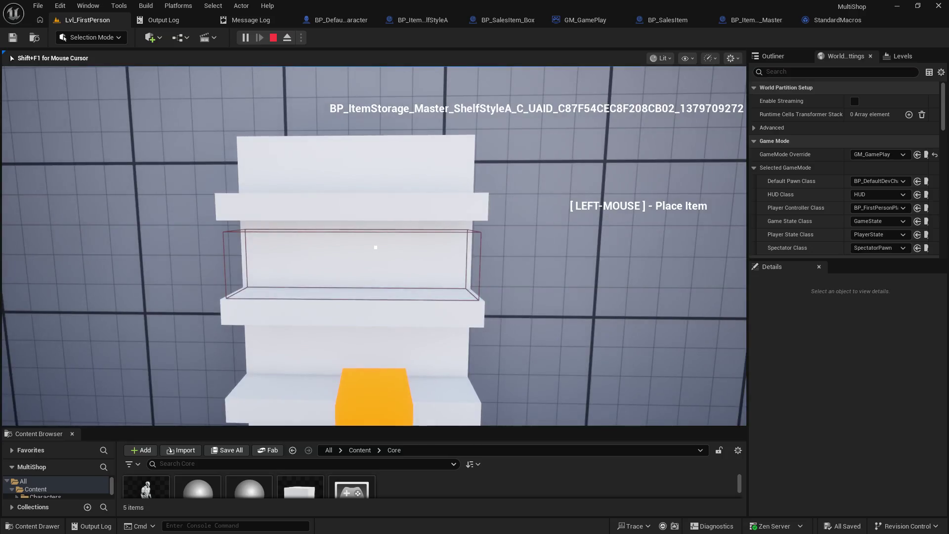
click(376, 247)
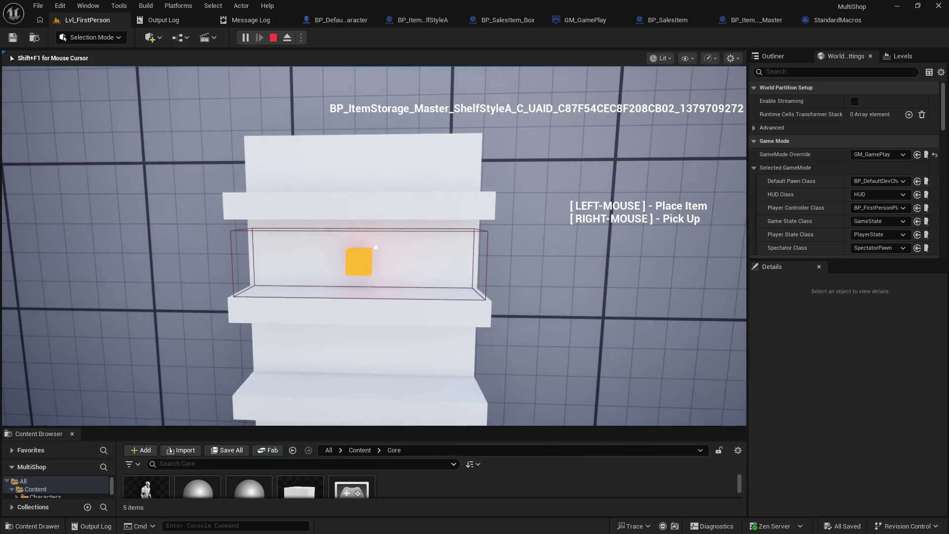
right_click(376, 247)
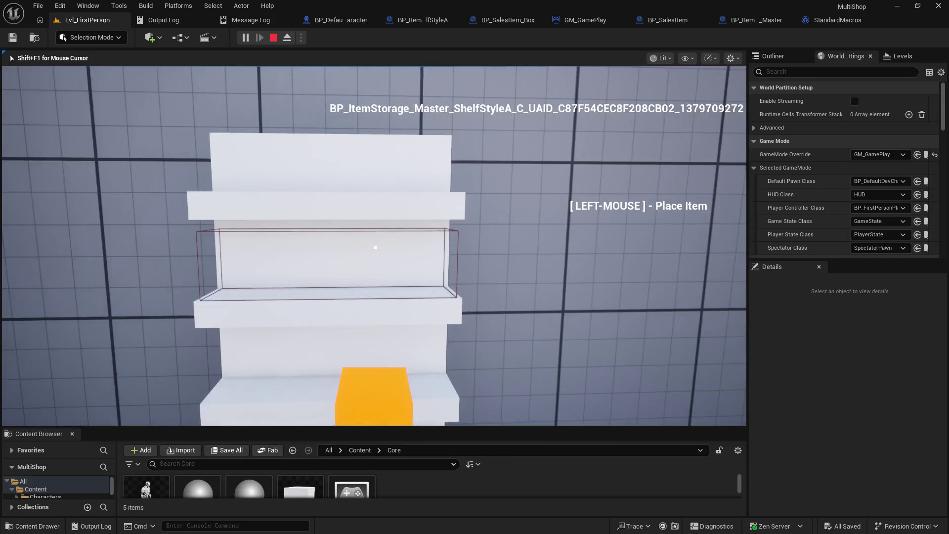
click(375, 247)
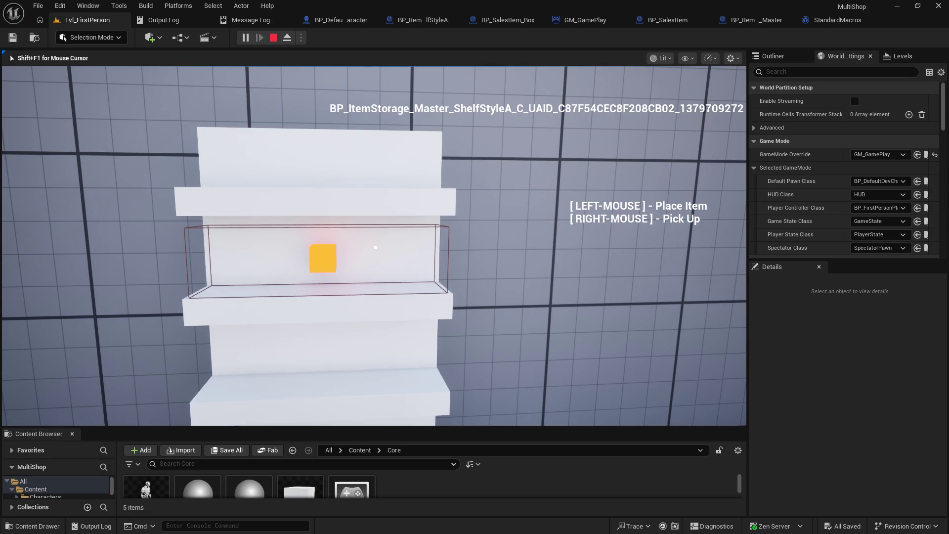
Step: Stop the play test and add a SET Msg Text reset after the first Set Interactions
key(shift+F1)
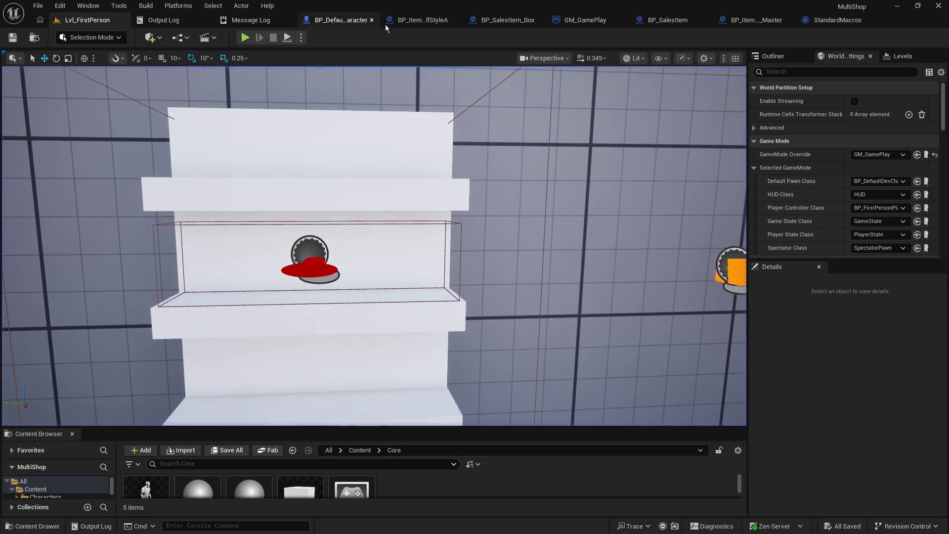
click(326, 21)
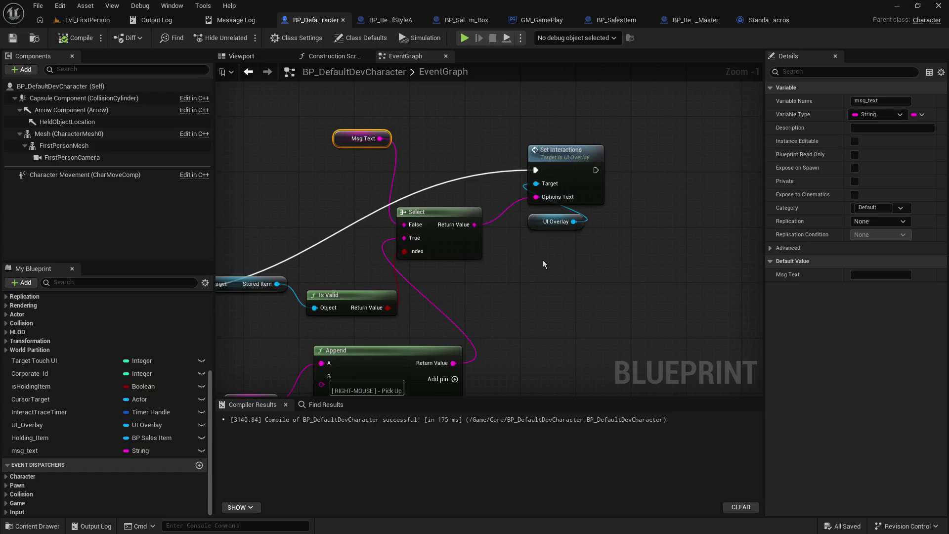
mouse_move(543, 264)
mouse_down()
mouse_move(547, 239)
mouse_move(509, 218)
mouse_up()
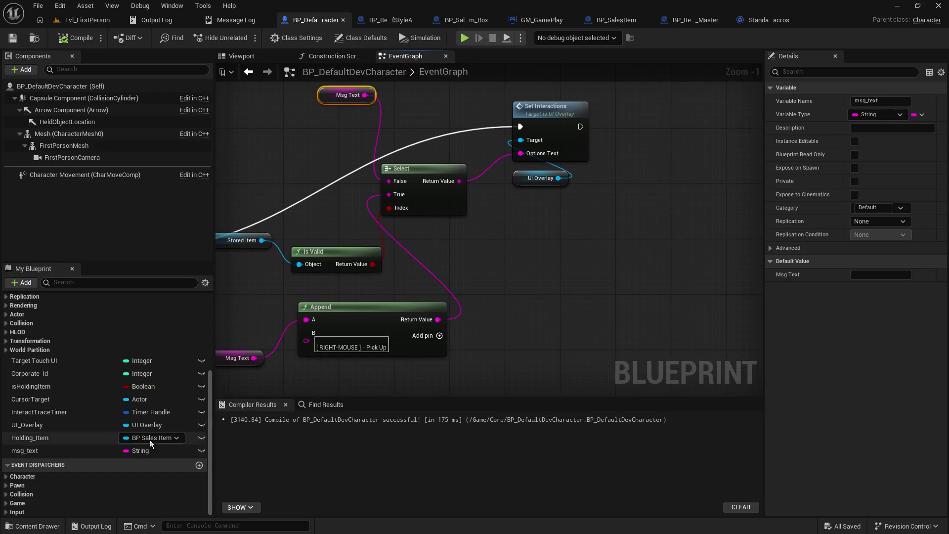
drag(57, 450, 616, 197)
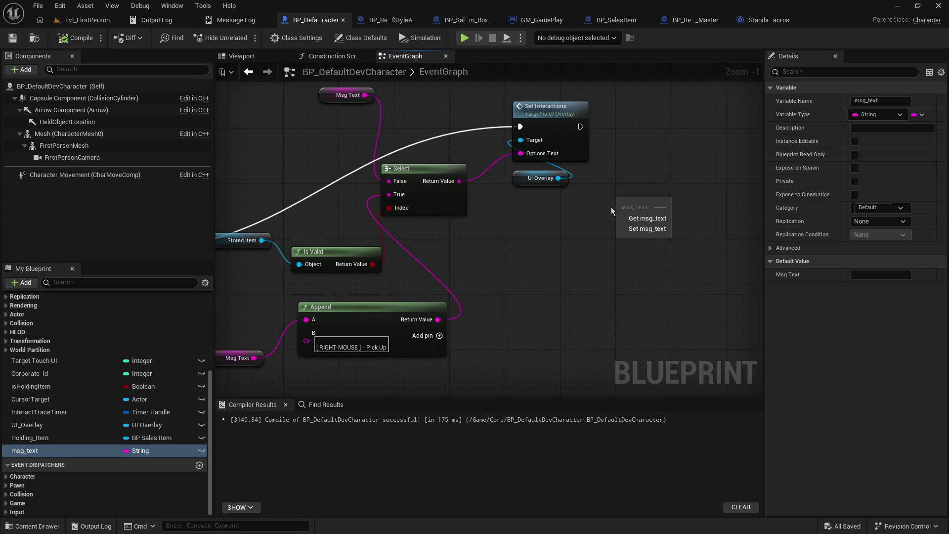
click(647, 228)
mouse_move(580, 127)
mouse_down()
mouse_move(646, 203)
mouse_move(625, 202)
mouse_up()
Step: Add a second SET Msg Text reset after the other Set Interactions node
mouse_move(571, 302)
mouse_down()
mouse_move(717, 187)
mouse_move(762, 237)
mouse_up()
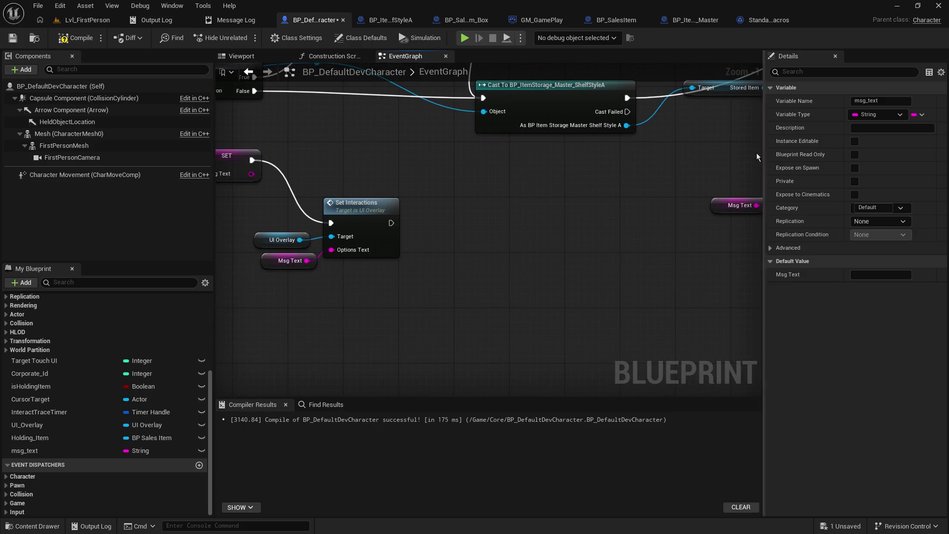
click(26, 451)
drag(26, 451, 485, 226)
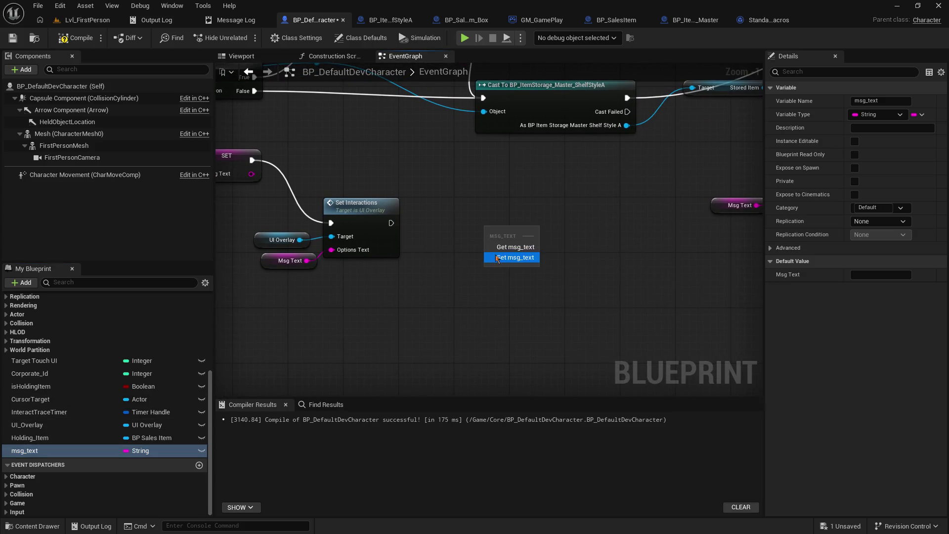
click(515, 253)
drag(391, 223, 491, 236)
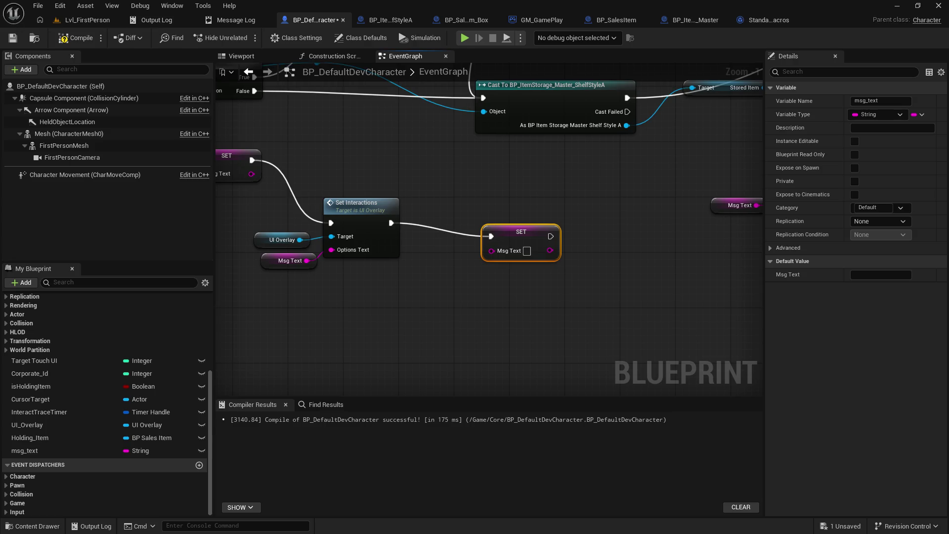
Step: Save BP_DefaultDevCharacter and play-test Lvl_FirstPerson again
click(12, 38)
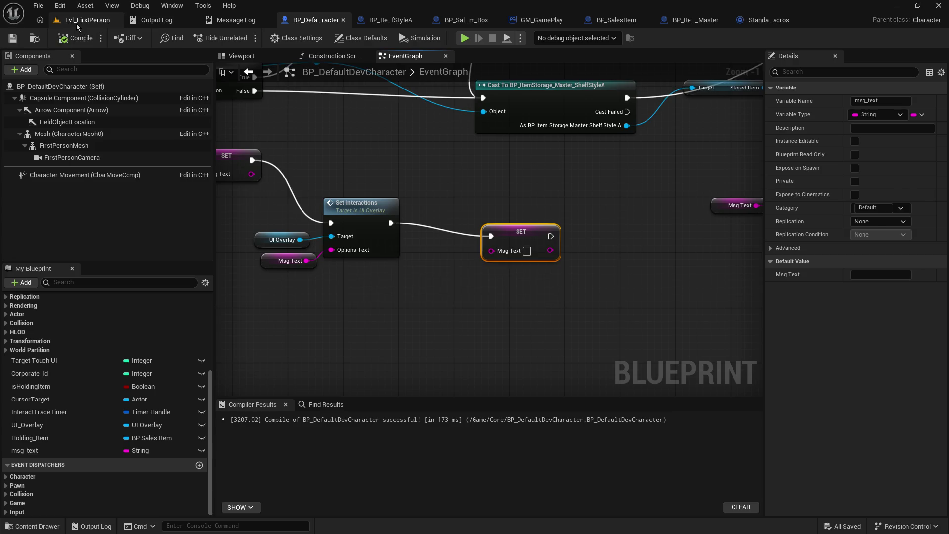
click(78, 22)
key(alt+p)
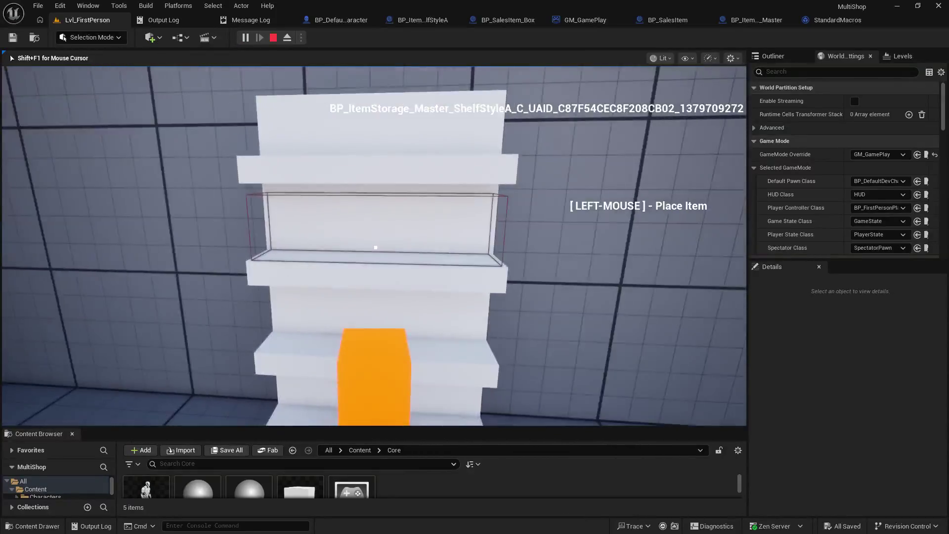
Step: Place the orange item, pick it back up, set it on the DevShelf, then stop play
click(376, 247)
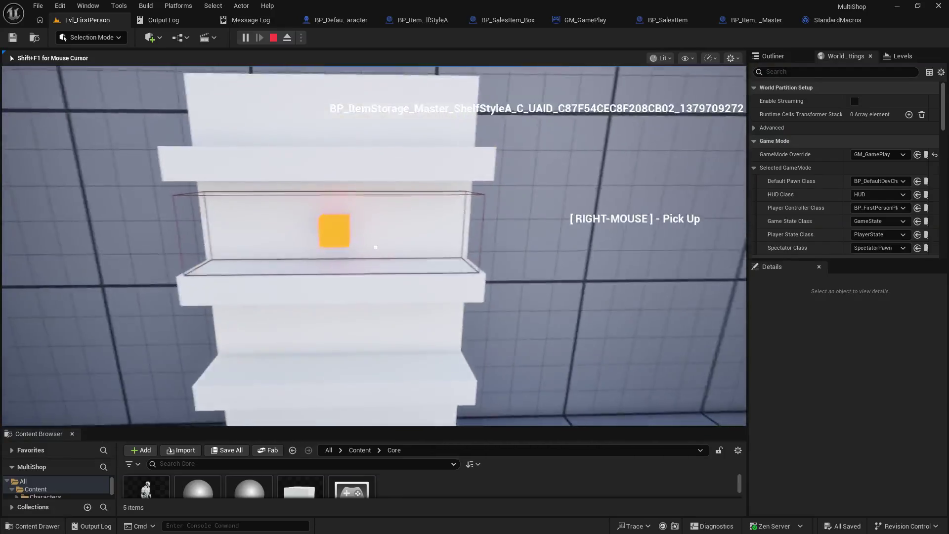
right_click(376, 247)
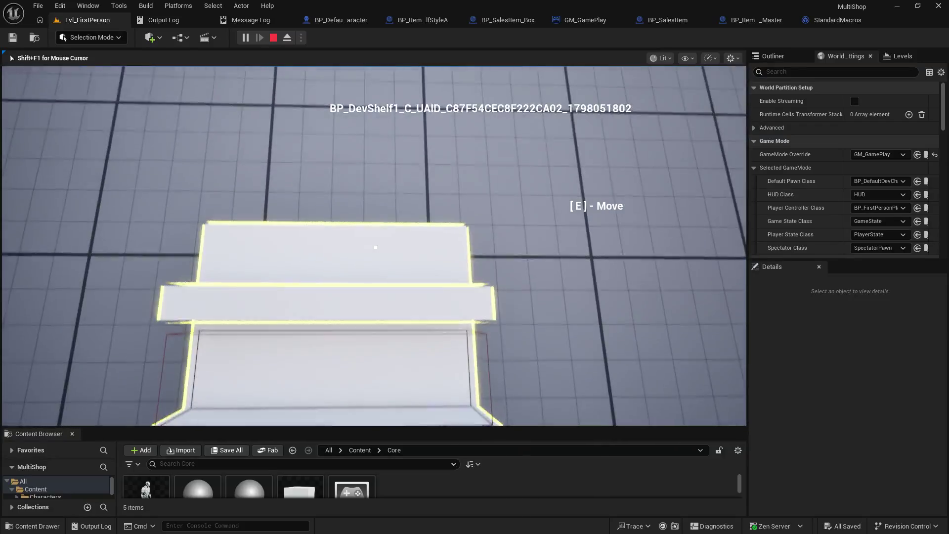
click(376, 247)
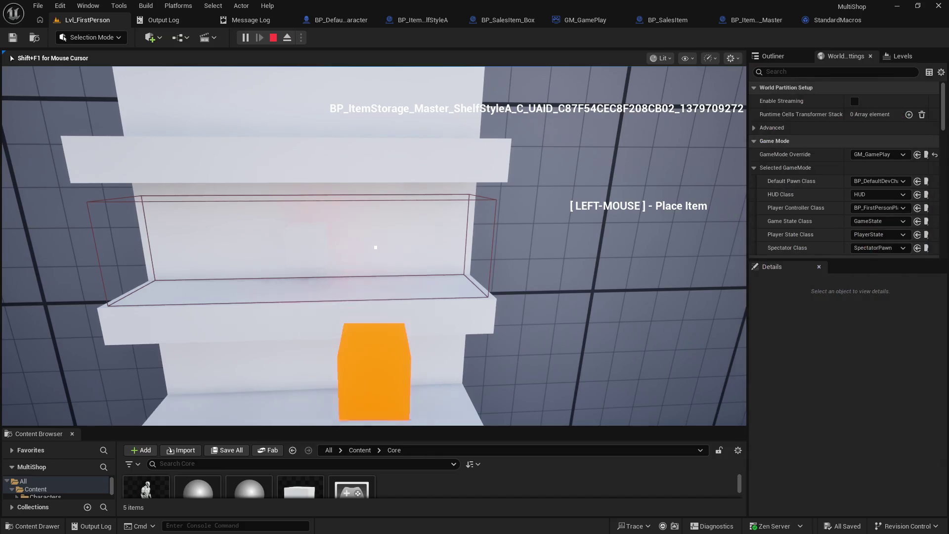
key(Escape)
Step: Add a comment noting the same-actor check doesn't know whether storage has items to update msg
click(318, 20)
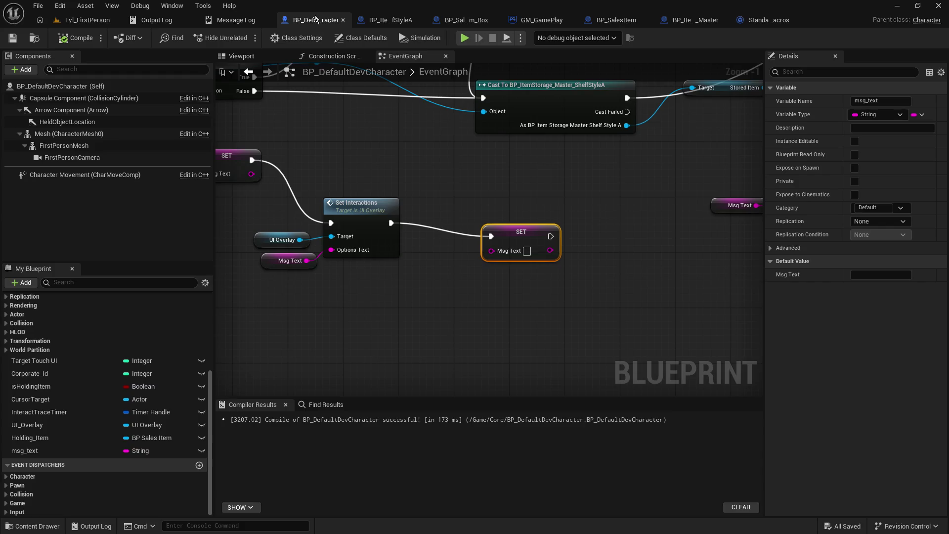
mouse_move(698, 295)
mouse_down()
mouse_move(544, 222)
mouse_move(415, 189)
mouse_move(429, 189)
mouse_move(428, 222)
mouse_up()
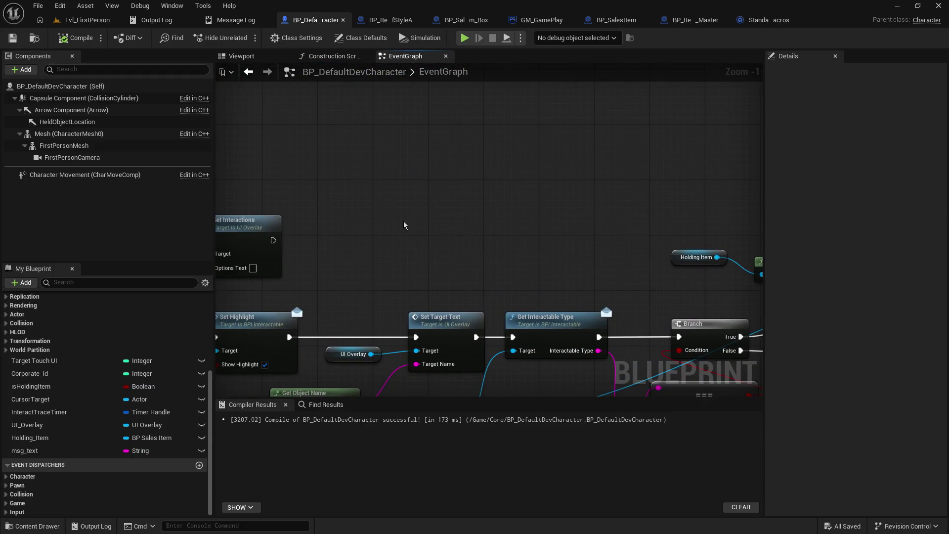
text(sinc)
text(since )
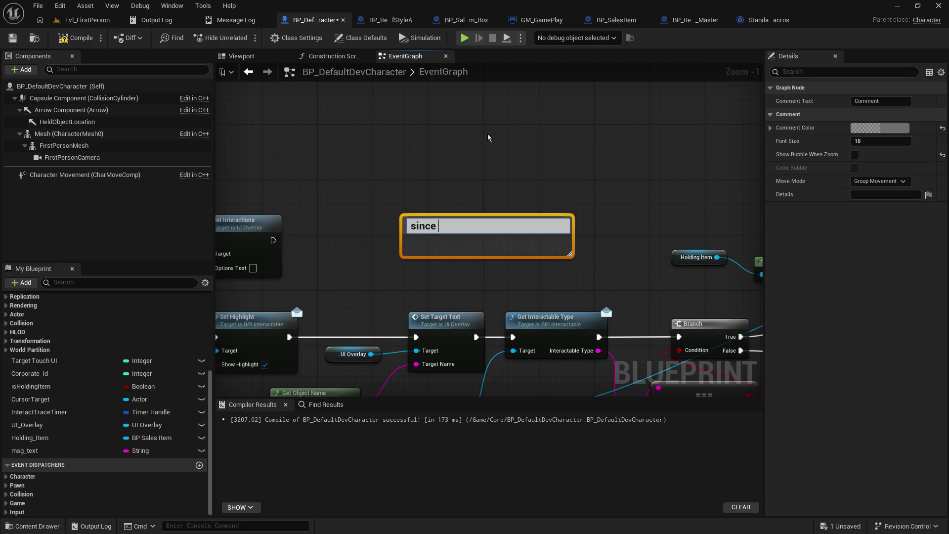
text(its only checking if actor )
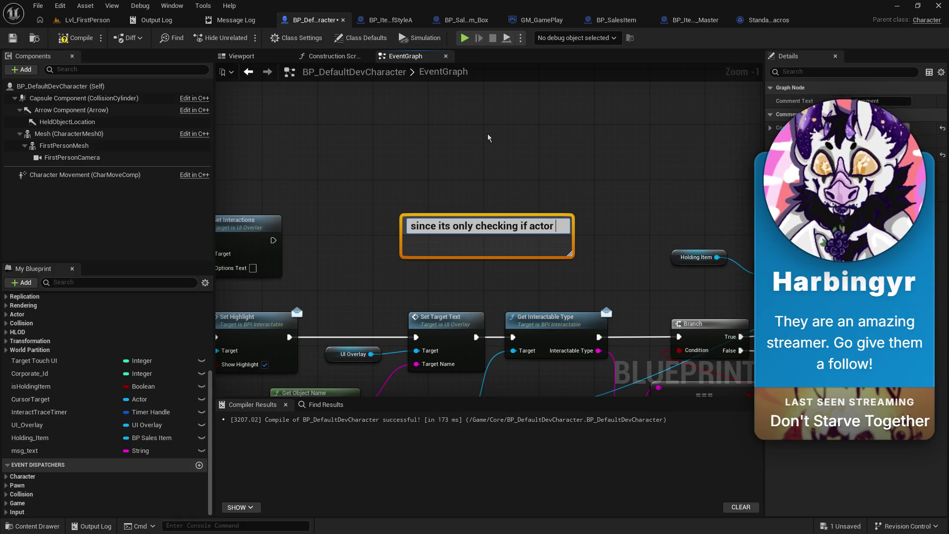
text(is)
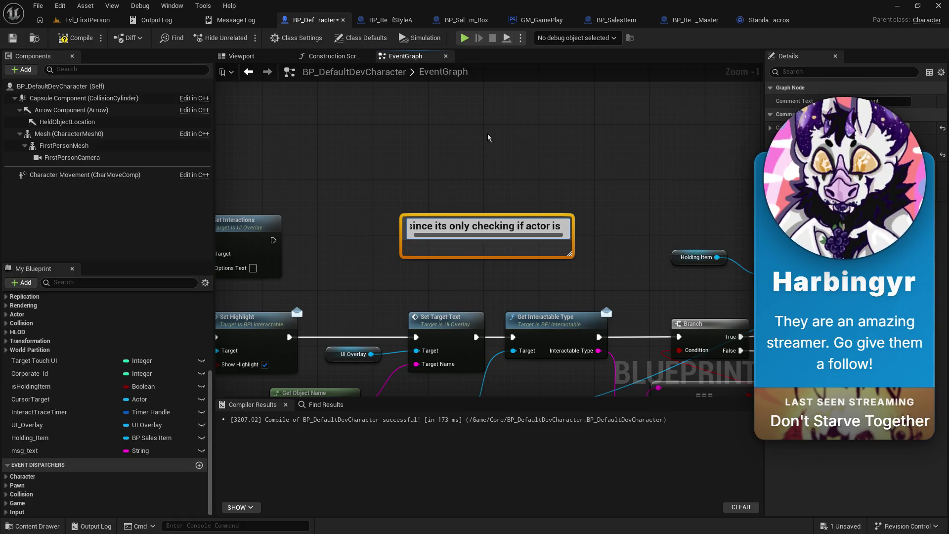
text( the same, i)
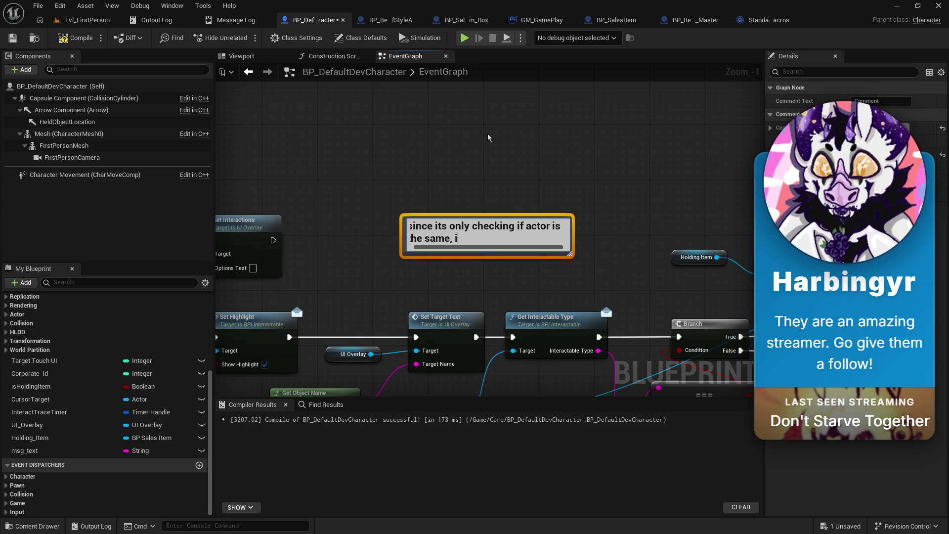
text(t doesnt know that)
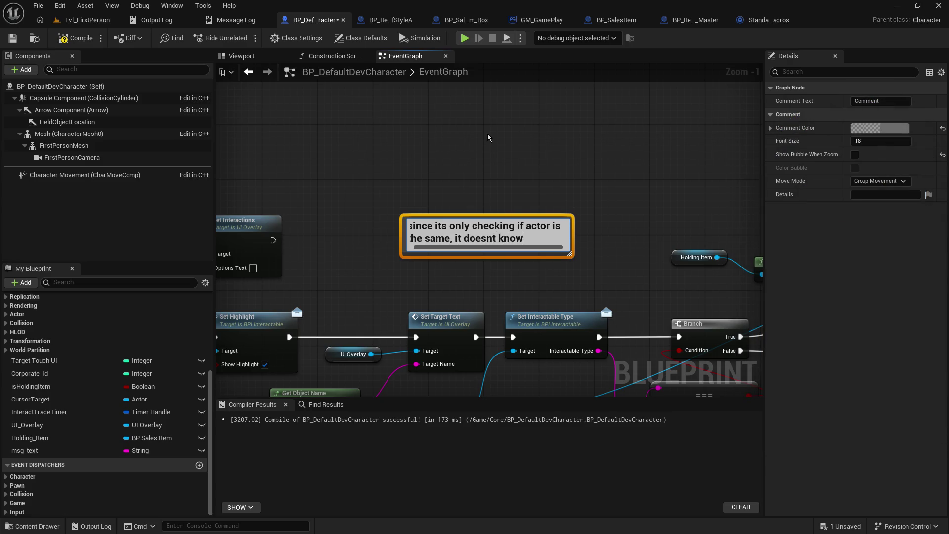
key(BackSpace)
key(BackSpace)
key(BackSpace)
text(bother to chec)
text(k if t)
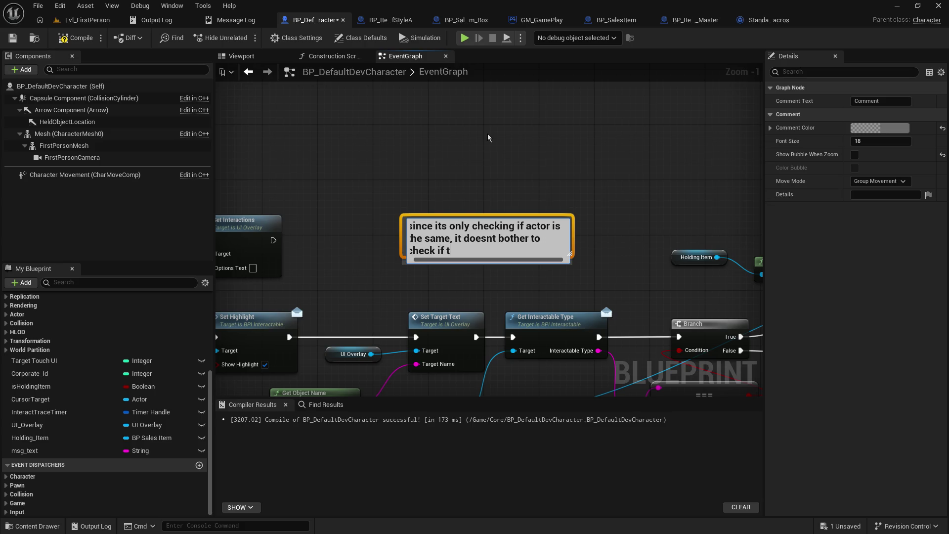
text(he shelf)
key(BackSpace)
key(BackSpace)
key(BackSpace)
text(storage)
text( has gotten or)
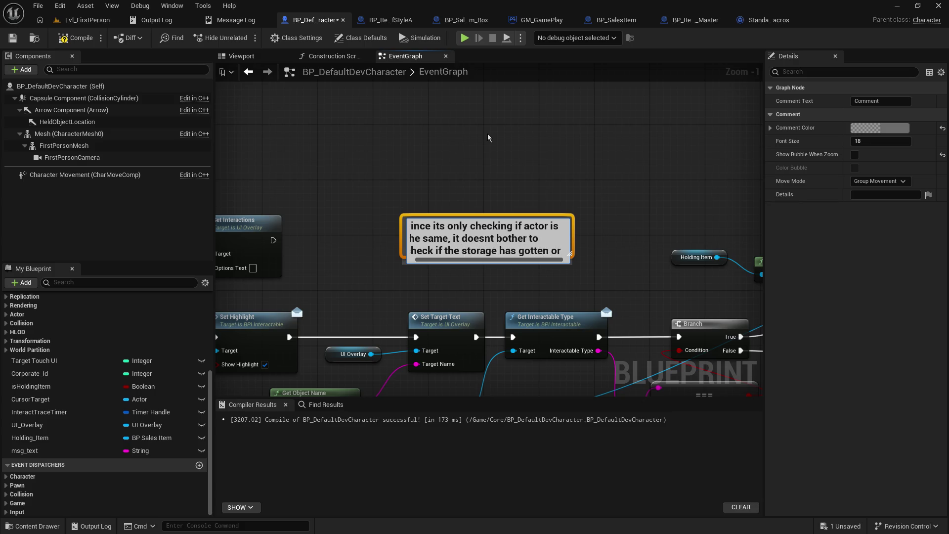
key(BackSpace)
key(BackSpace)
key(BackSpace)
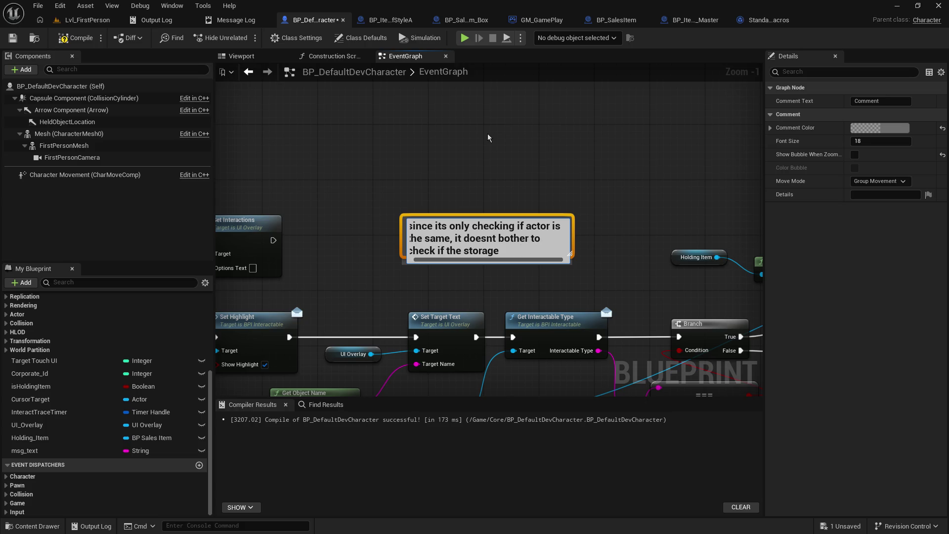
text(has orn)
key(BackSpace)
text(not items )
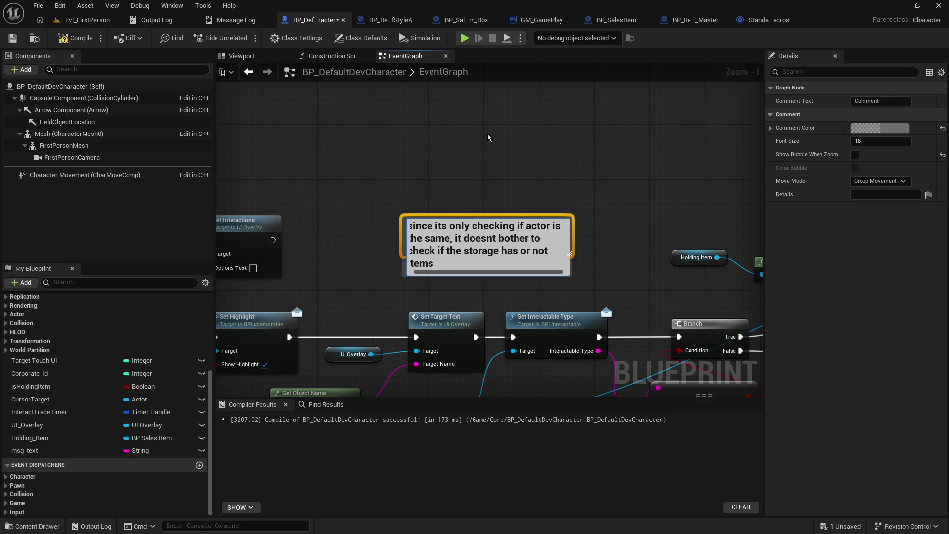
text(to update msg)
key(Return)
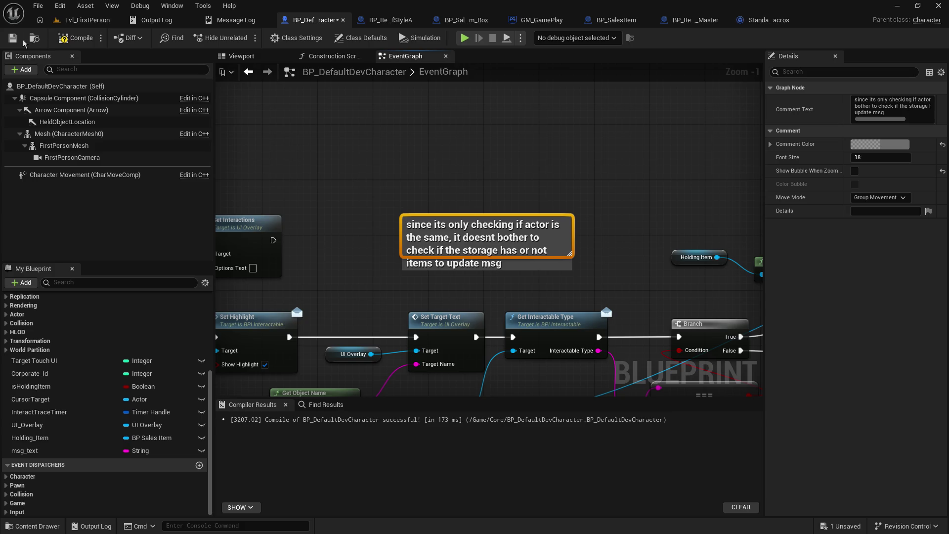
Step: Save and compile the BP_DefaultDevCharacter Blueprint
click(12, 37)
click(73, 39)
click(564, 173)
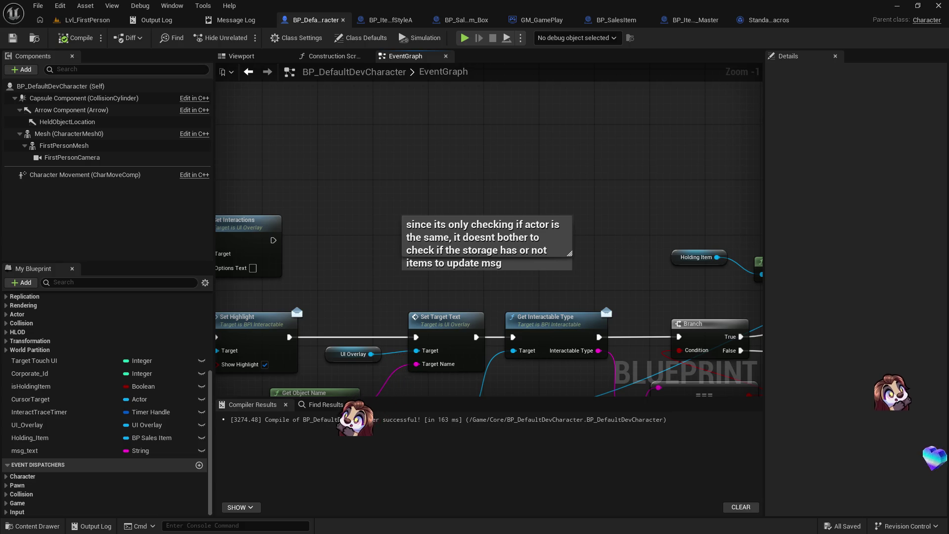
Step: Play Lvl_FirstPerson, walk to the shelves, and pick up the yellow sales box
click(96, 21)
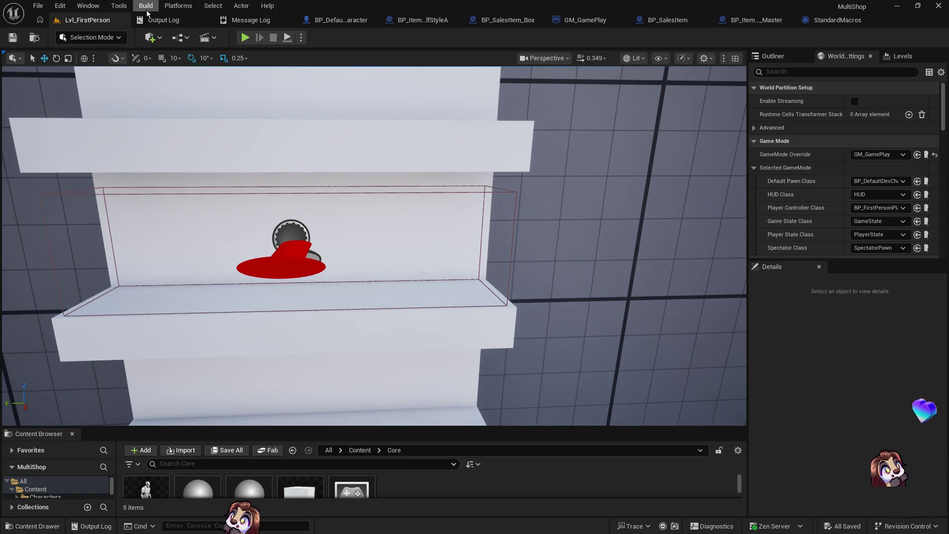
mouse_move(521, 222)
mouse_down()
mouse_move(499, 223)
mouse_move(500, 186)
mouse_move(487, 186)
mouse_up()
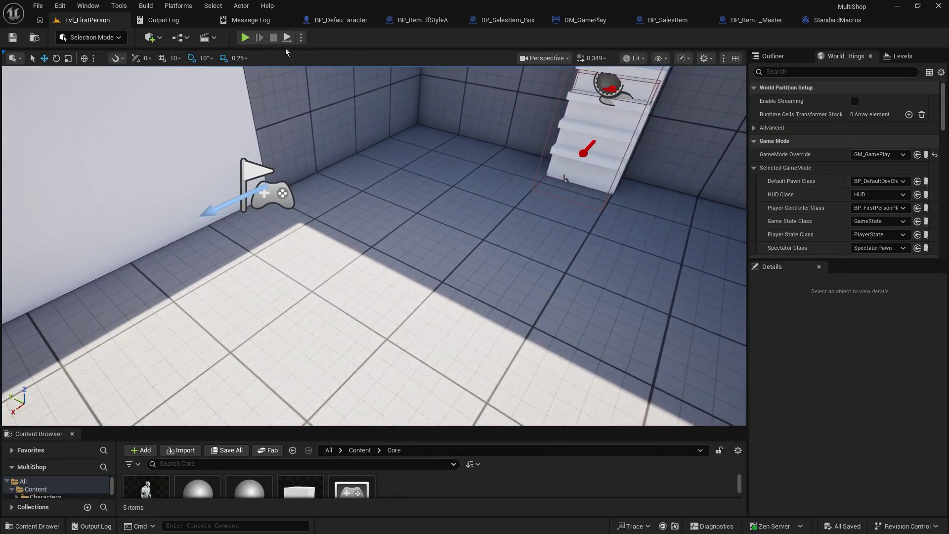
click(244, 38)
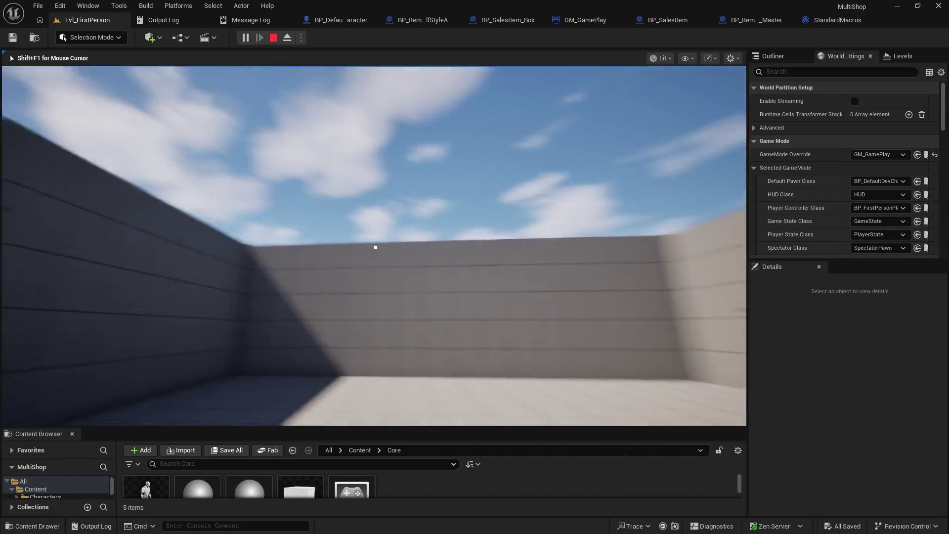
key(w)
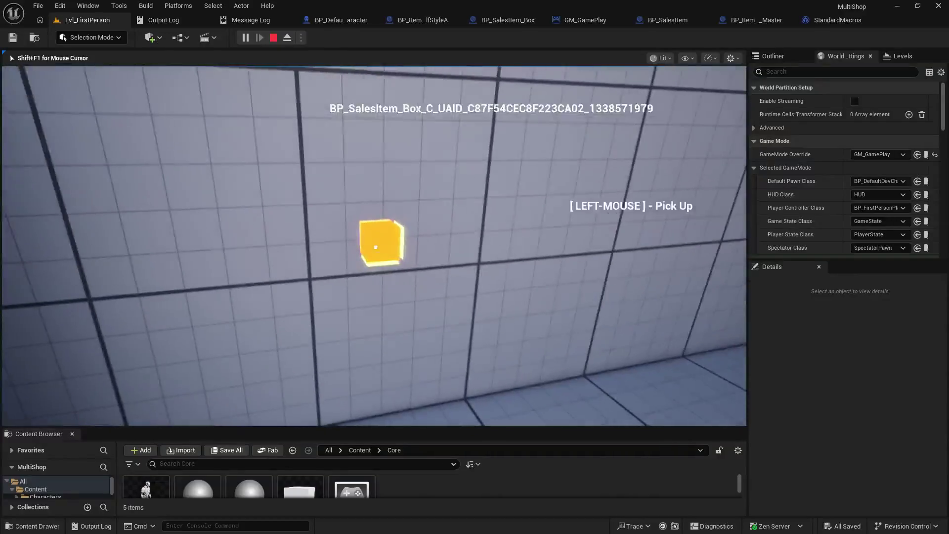
click(376, 247)
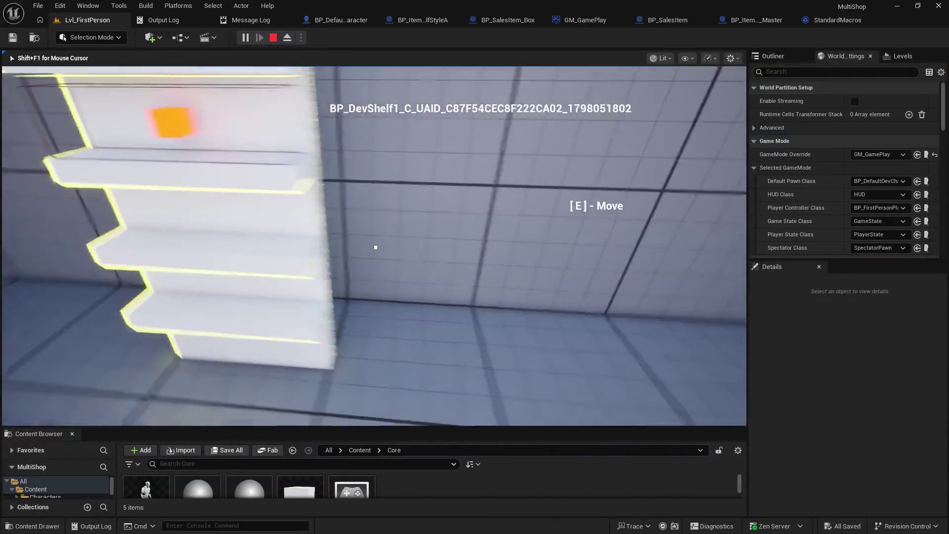
key(s)
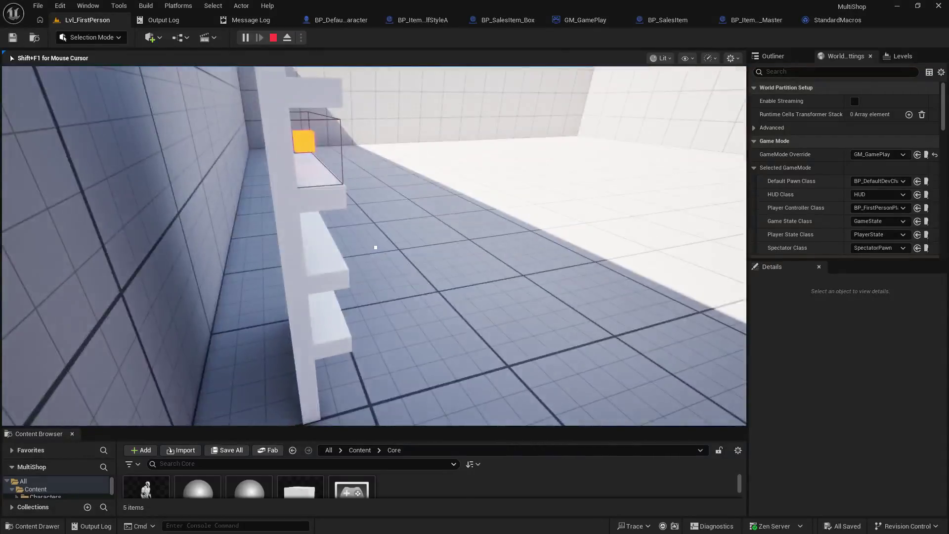
key(s)
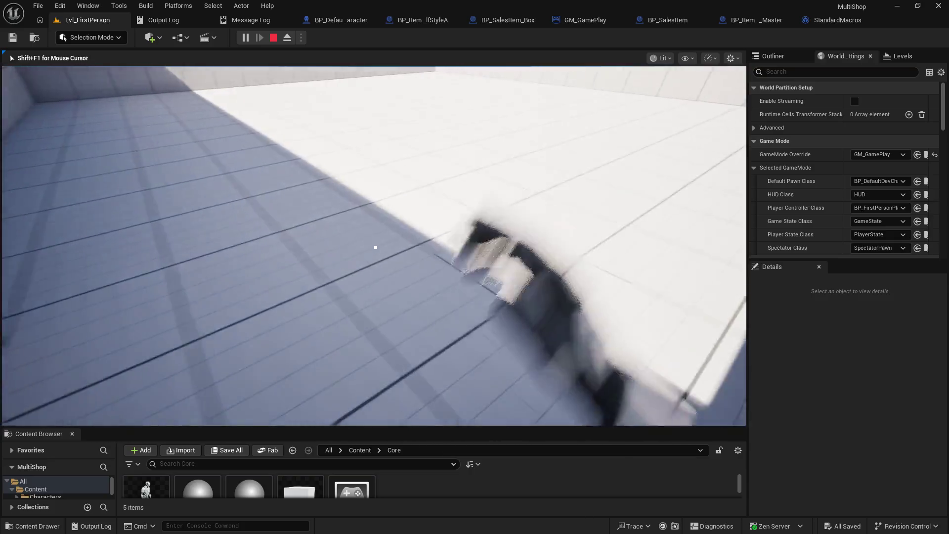